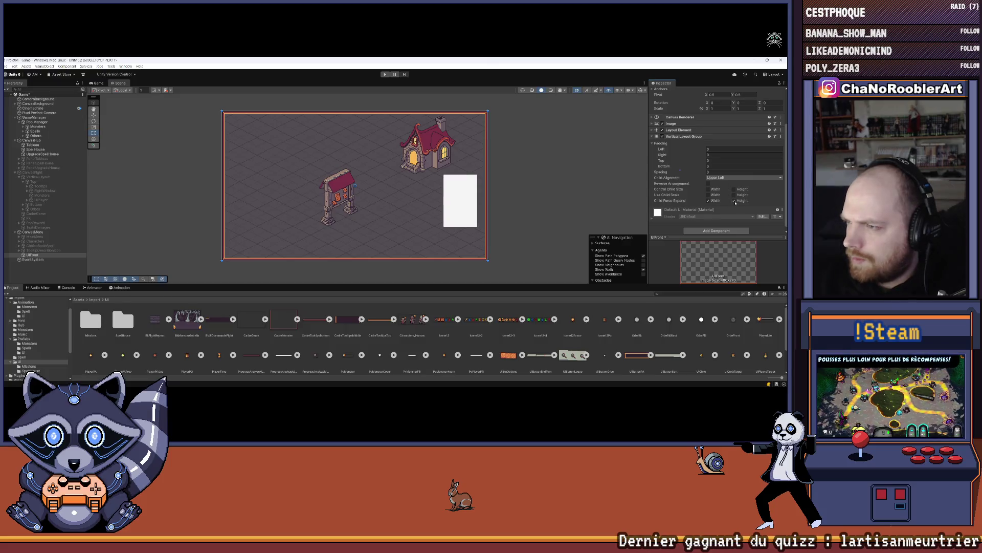
Step: Change UIFront's Vertical Layout Group Child Alignment from Upper Left to Upper Center
left_click(745, 178)
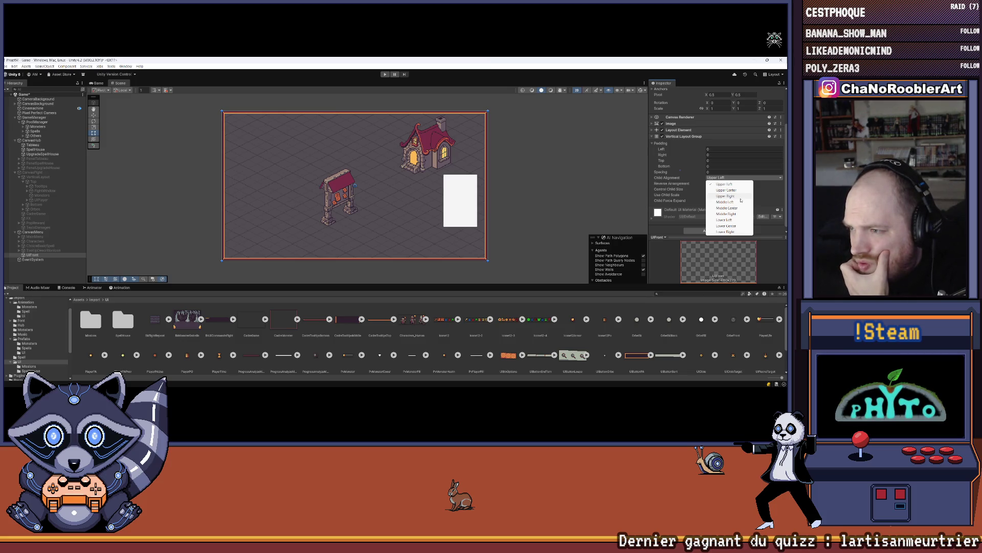
left_click(727, 190)
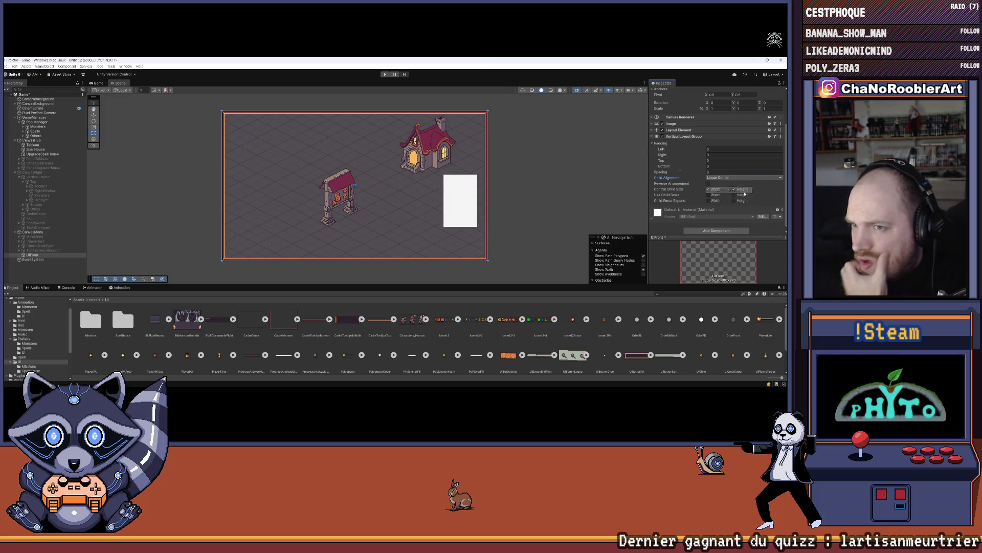
right_click(27, 254)
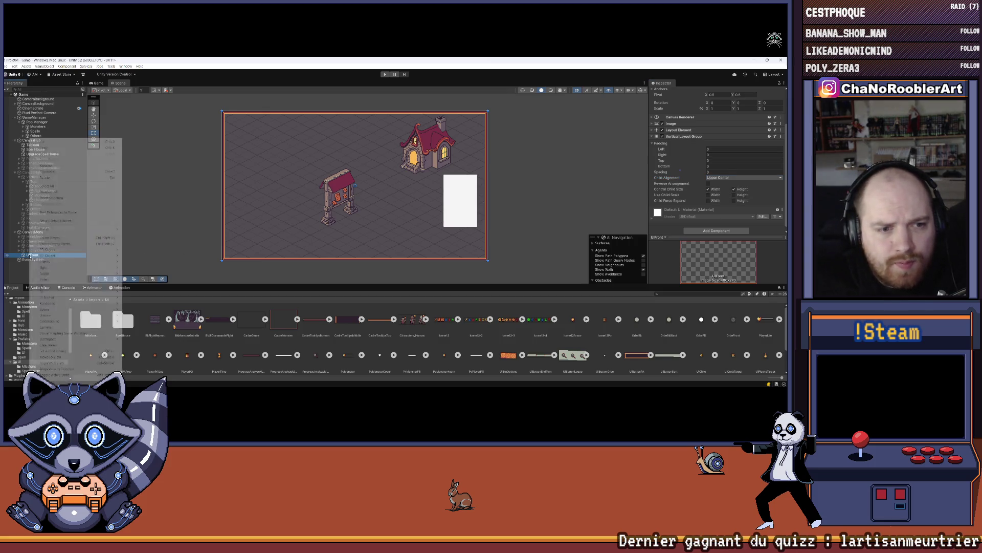
Step: Create an empty child GameObject under UIFront and name it ButtonsTop
left_click(61, 238)
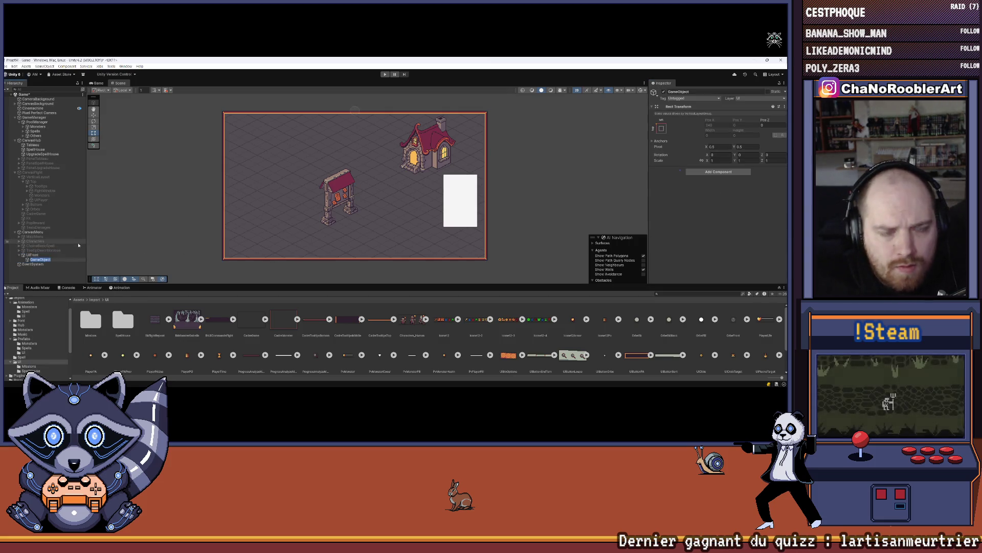
type("B")
key("BackSpace")
type("T")
type("utton")
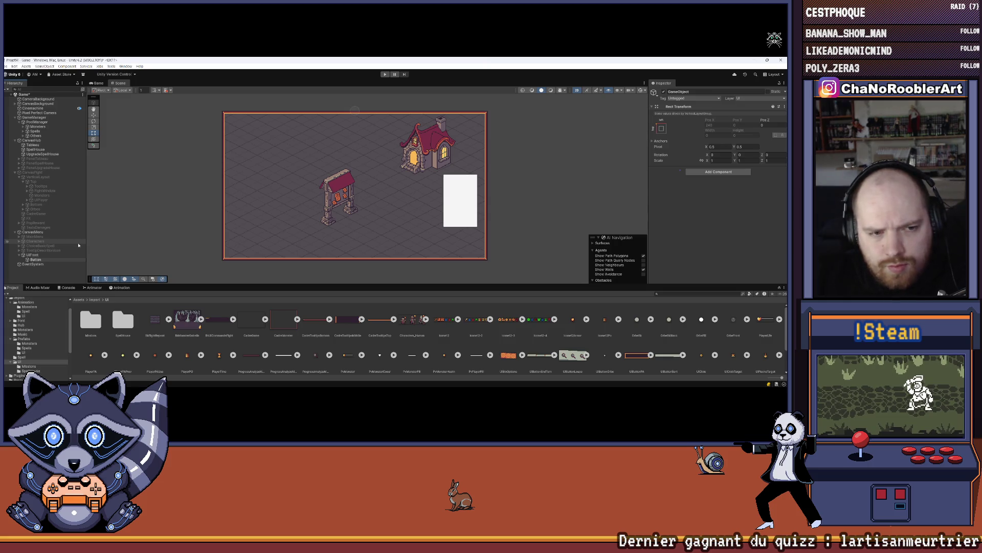
type("sTop")
key("Return")
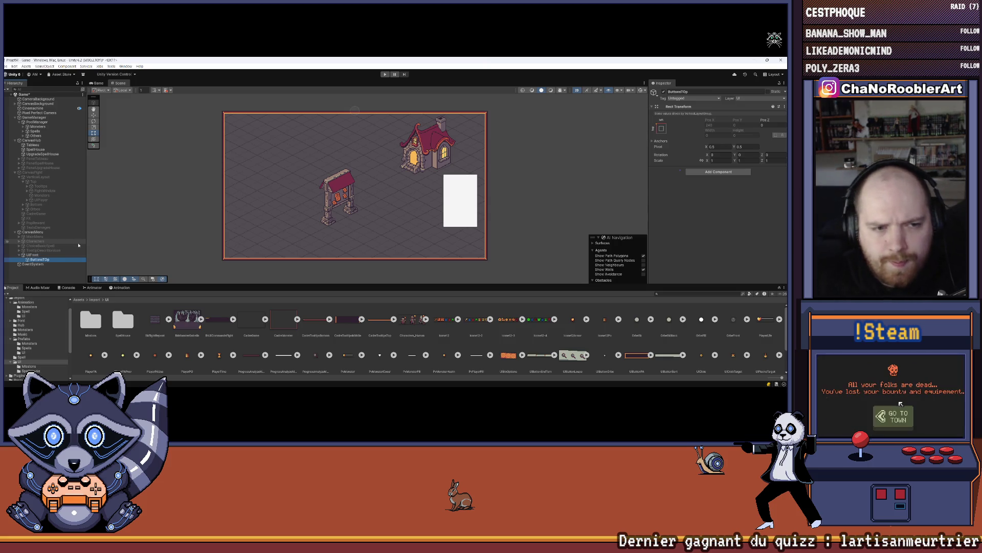
right_click(51, 260)
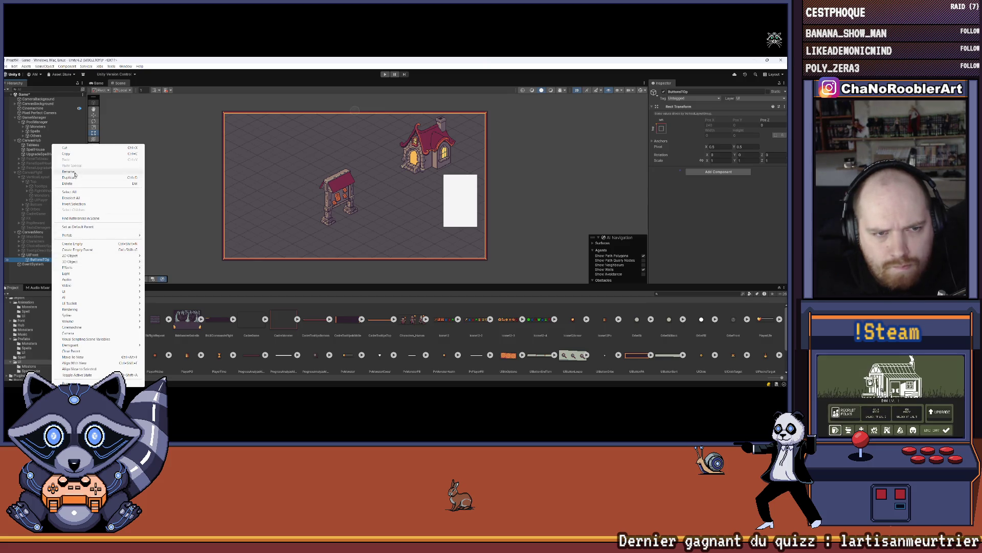
key("Escape")
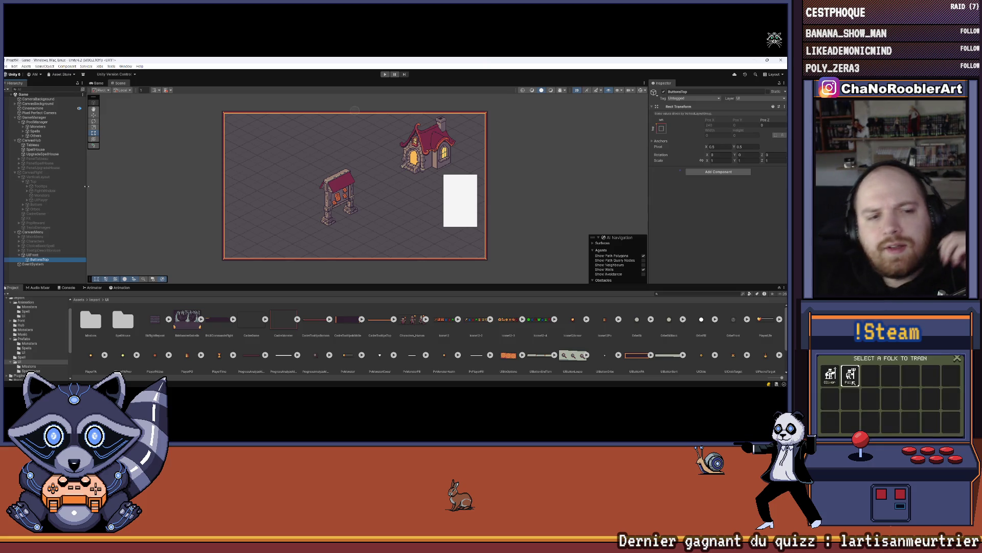
Step: Toggle MainMenu and Characters on and off to preview their panels
left_click(35, 236)
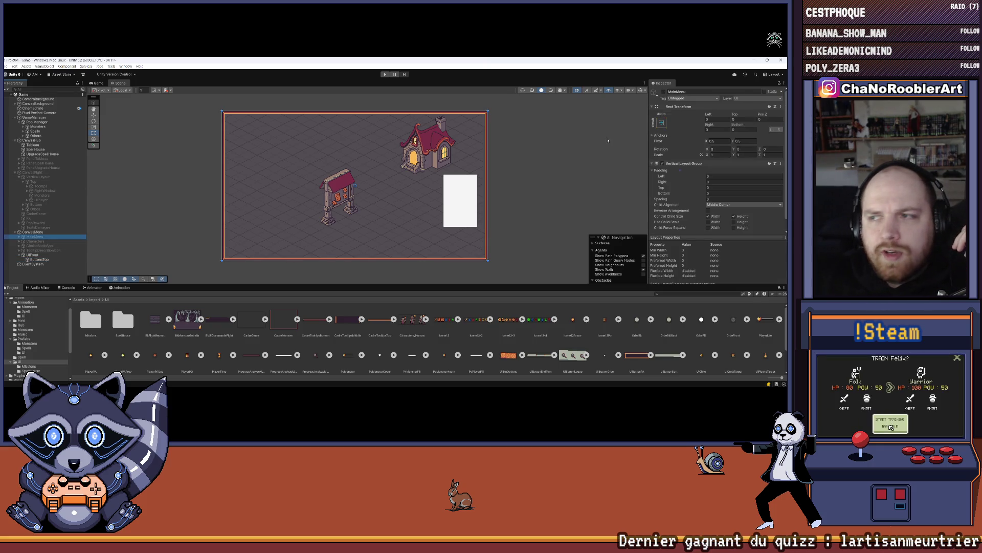
left_click(664, 91)
left_click(664, 91)
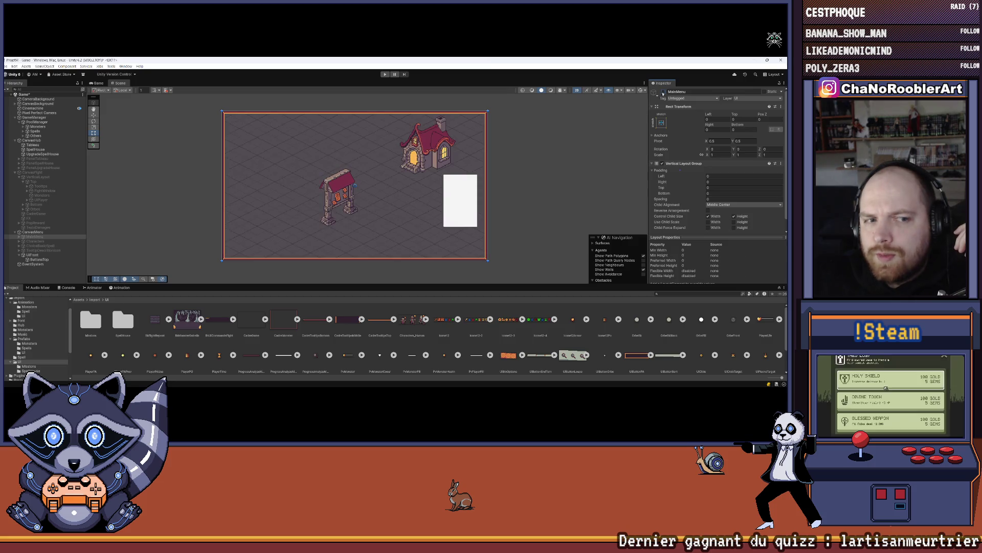
left_click(34, 241)
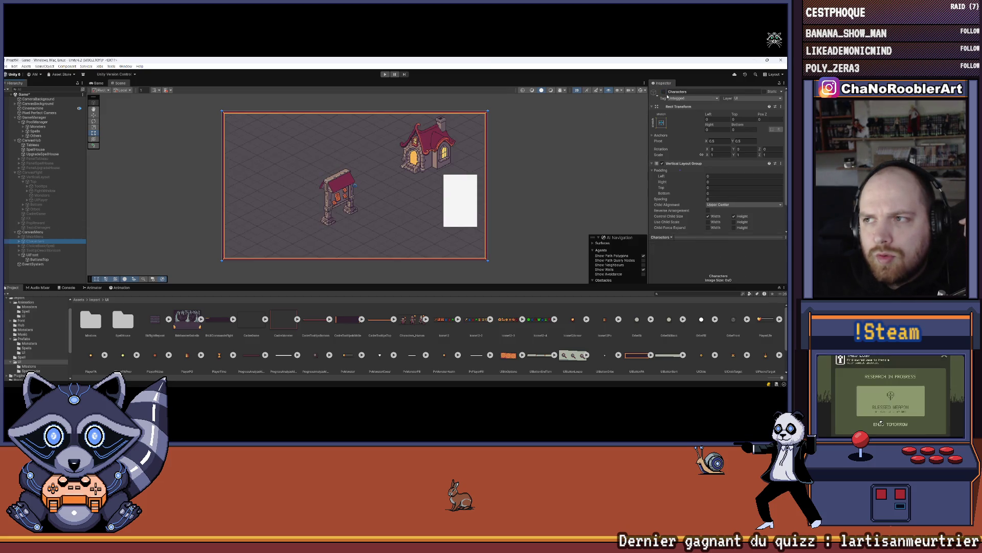
left_click(664, 91)
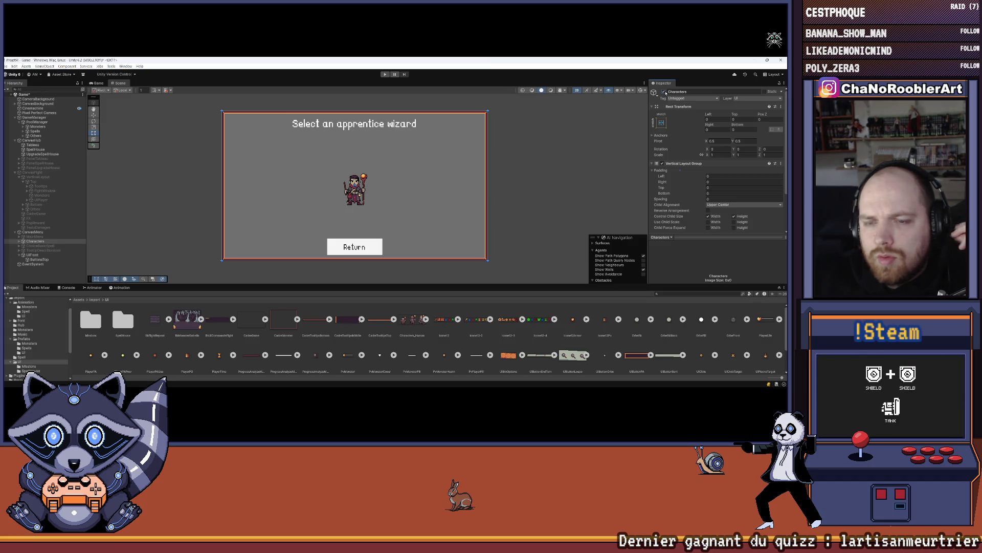
left_click(663, 92)
left_click(34, 236)
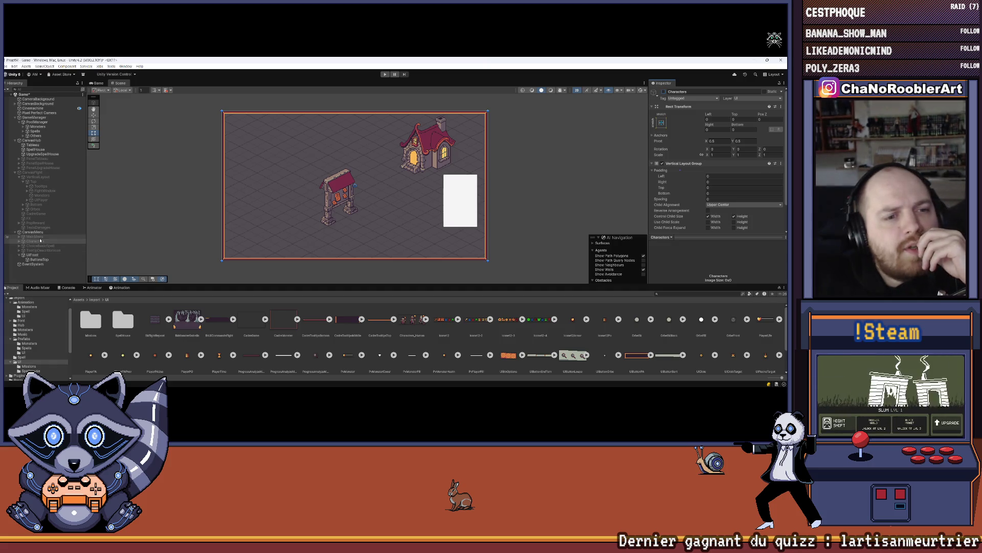
left_click(664, 92)
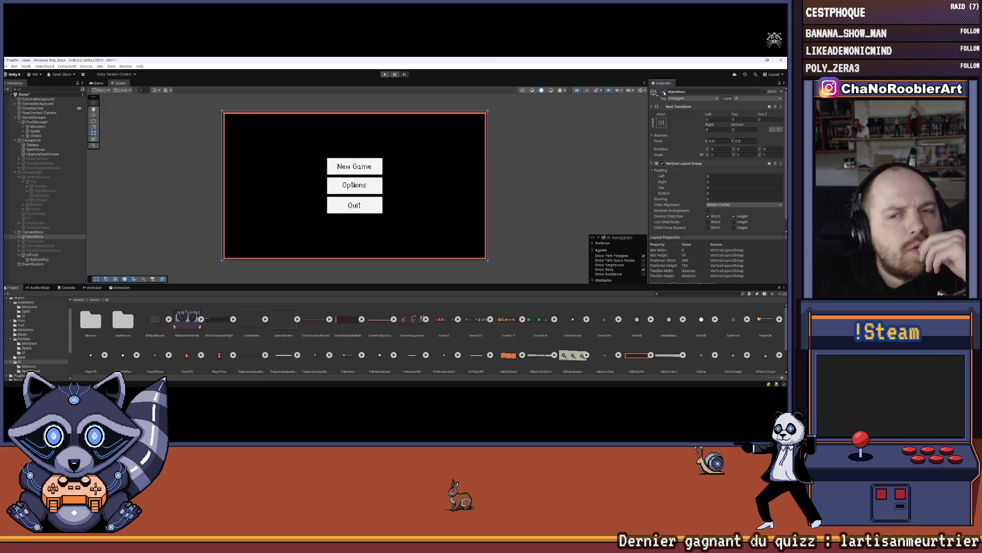
left_click(663, 91)
Step: Drag MainMenu out of UIFront, trying it at the root and as CanvasMenu's first child
left_click(26, 256)
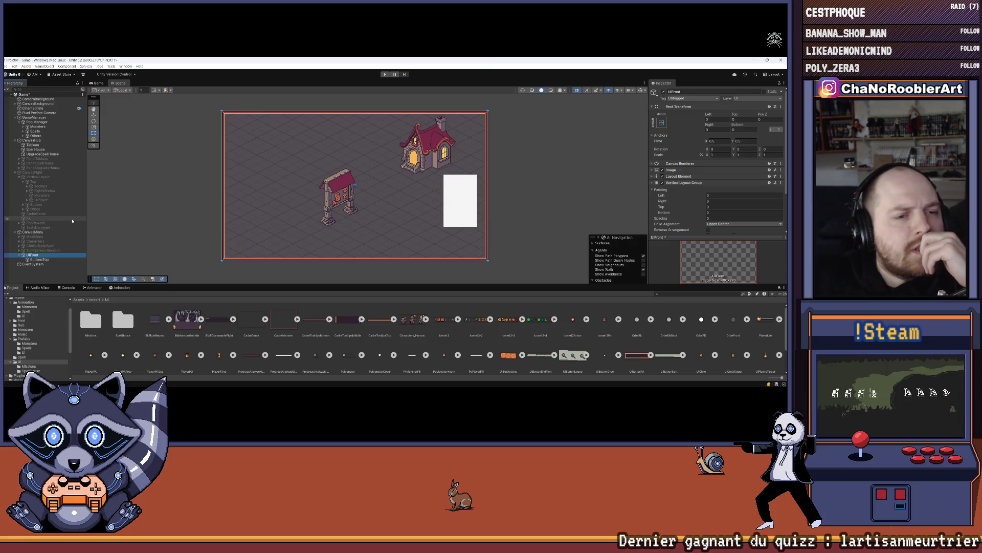
mouse_move(32, 236)
left_mouse_down()
mouse_move(31, 264)
mouse_move(33, 255)
left_mouse_up()
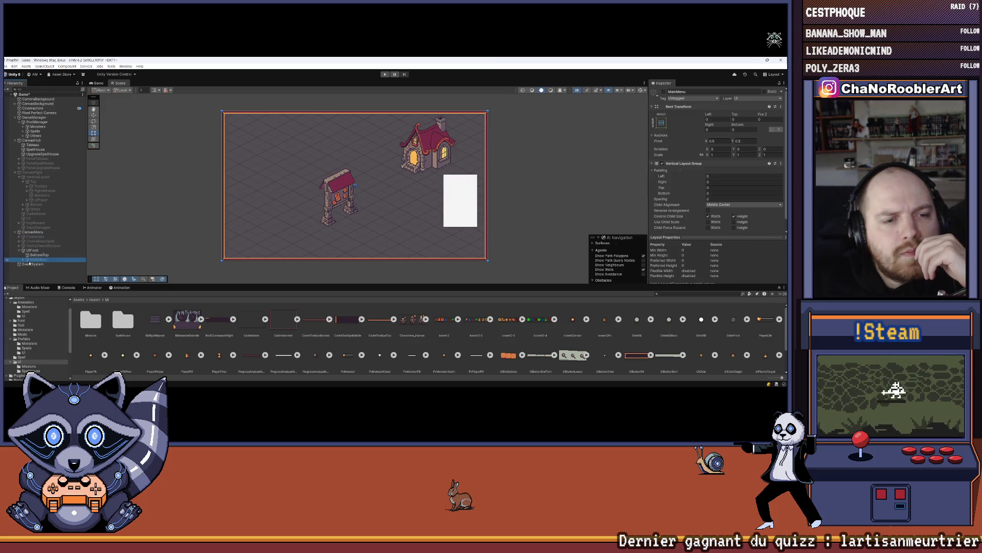
left_click(39, 260)
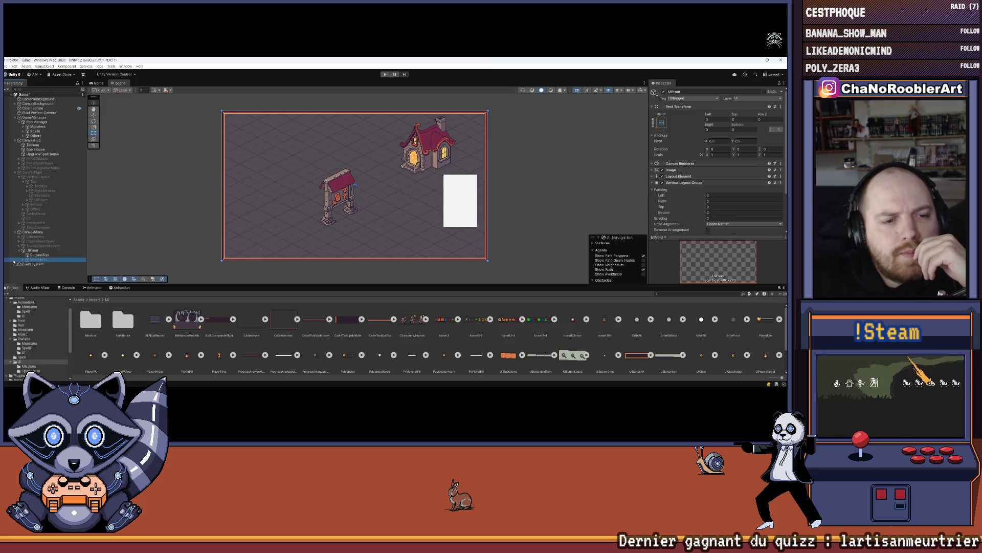
left_click_drag(14, 264, 14, 262)
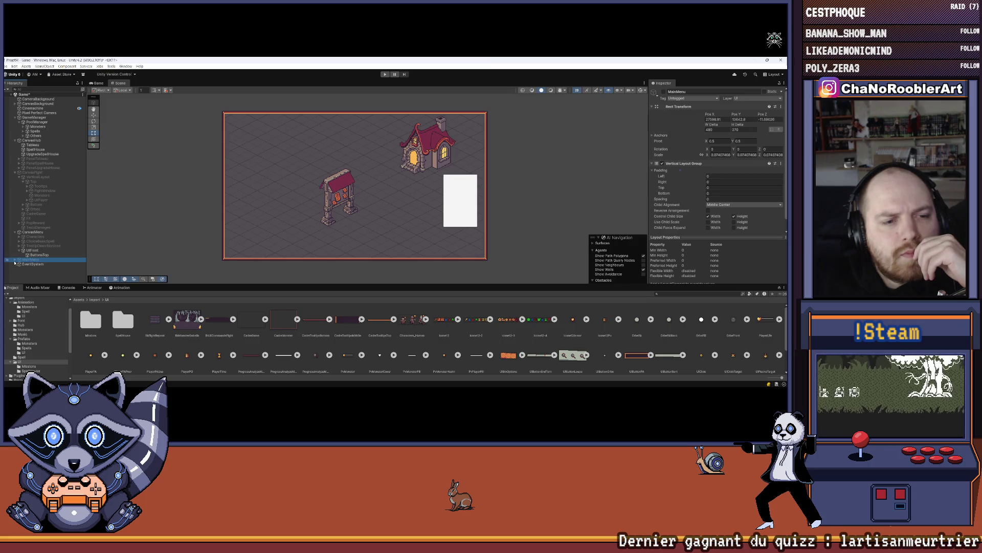
left_click(664, 92)
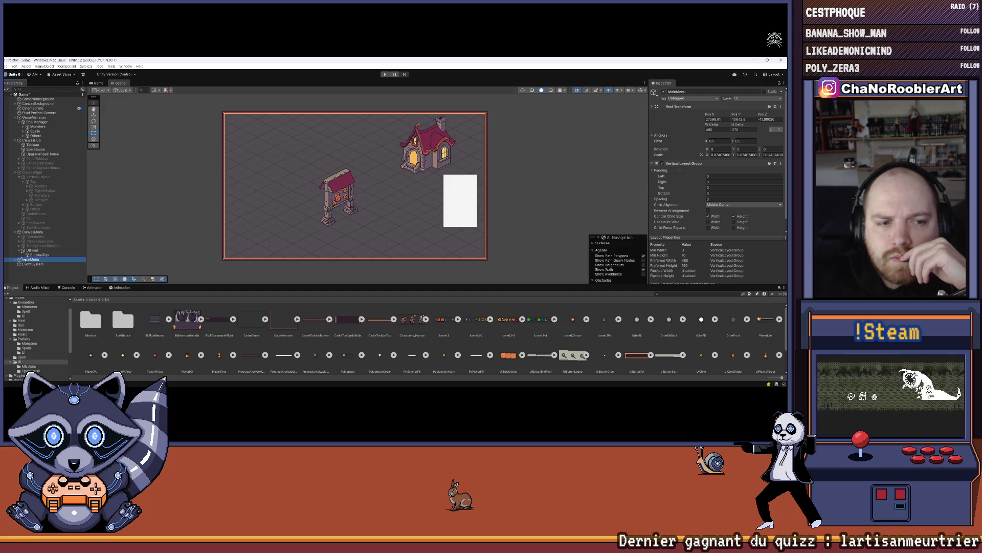
key("ctrl+z")
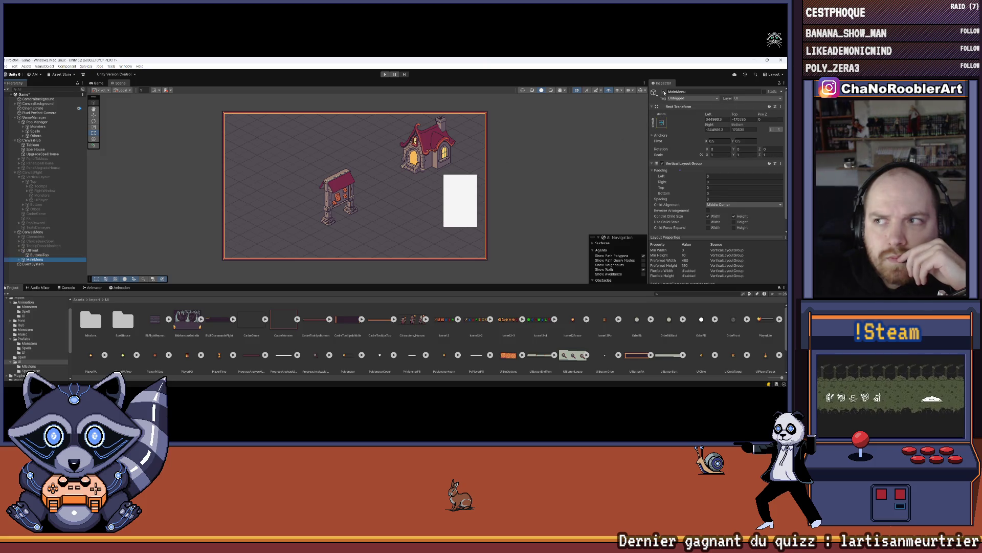
left_click(663, 92)
left_click(663, 92)
left_click_drag(34, 259, 37, 238)
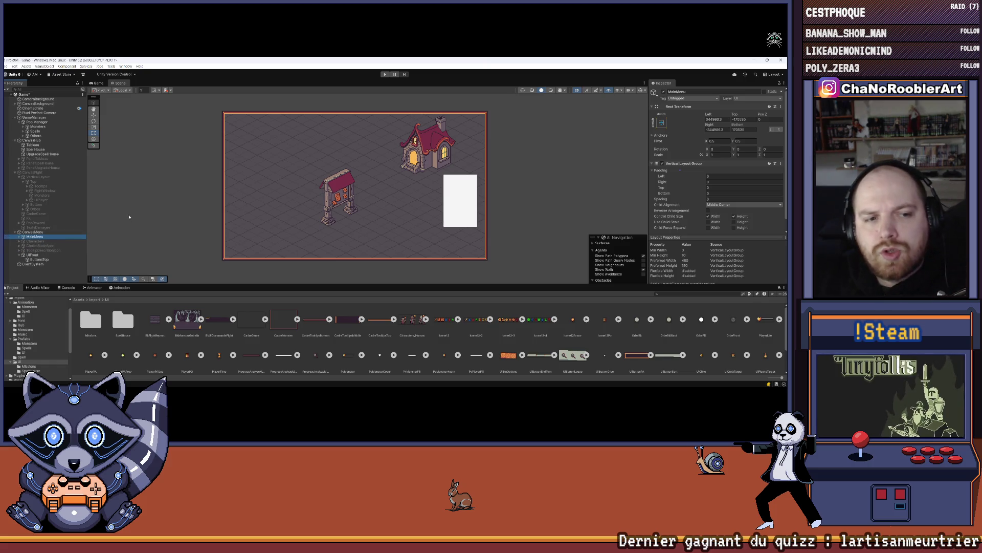
key("ctrl+z")
key("ctrl+z")
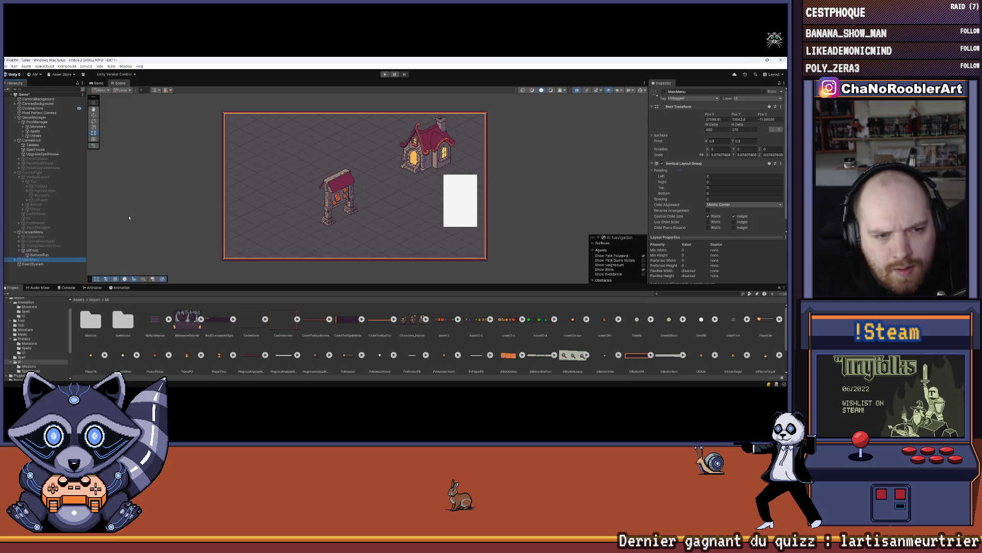
key("ctrl+y")
key("ctrl+y")
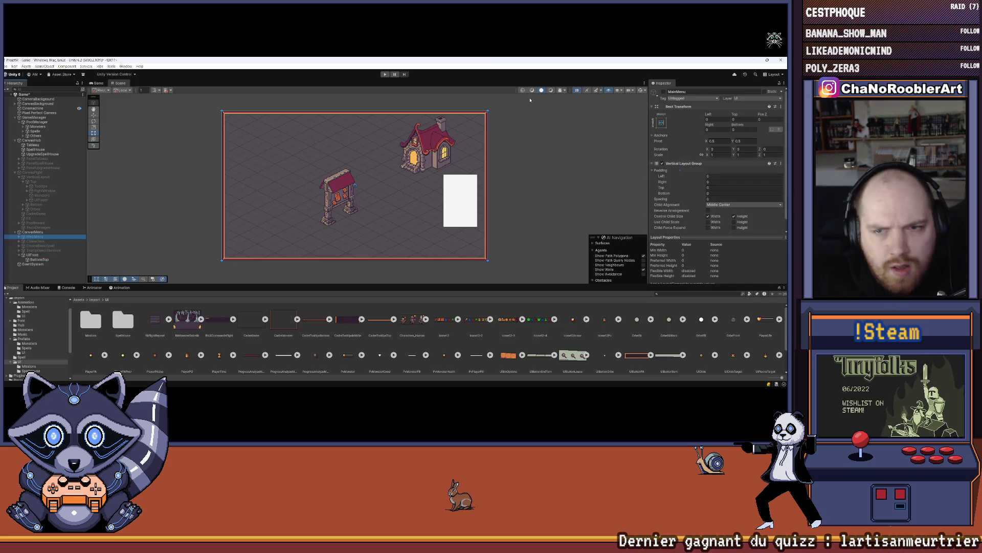
Step: Reposition MainMenu once more and leave it deactivated so the hub scene shows
left_click(664, 92)
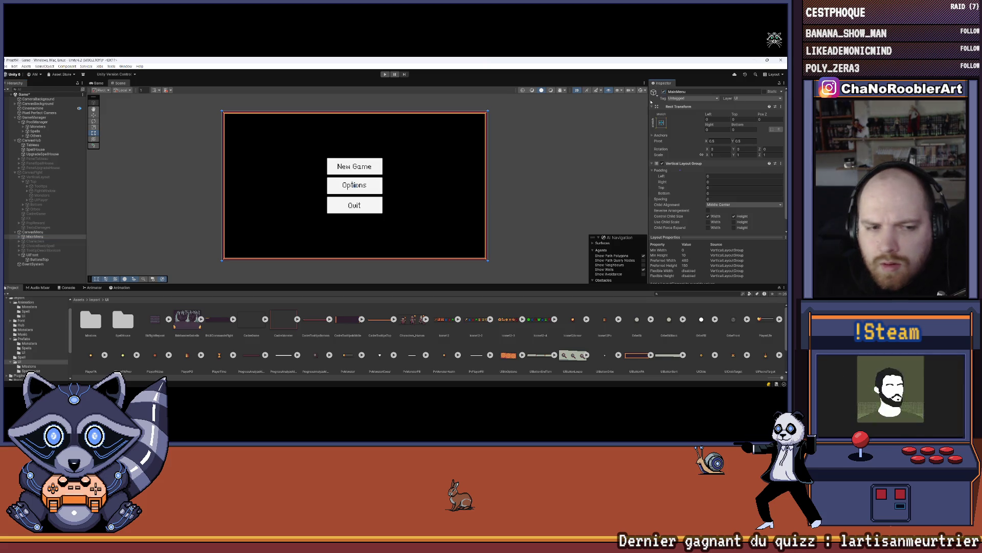
left_click_drag(42, 239, 29, 260)
left_click(47, 279)
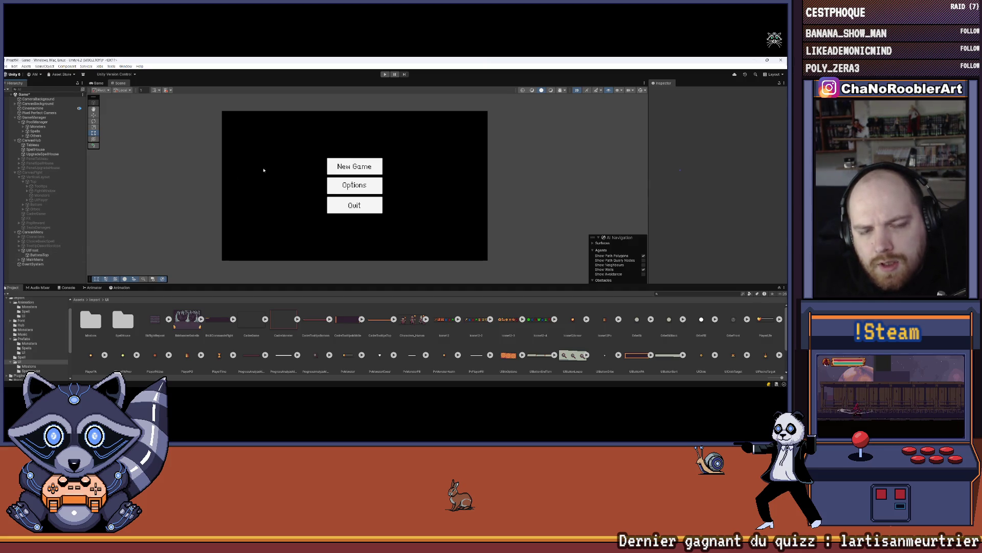
left_click(61, 259)
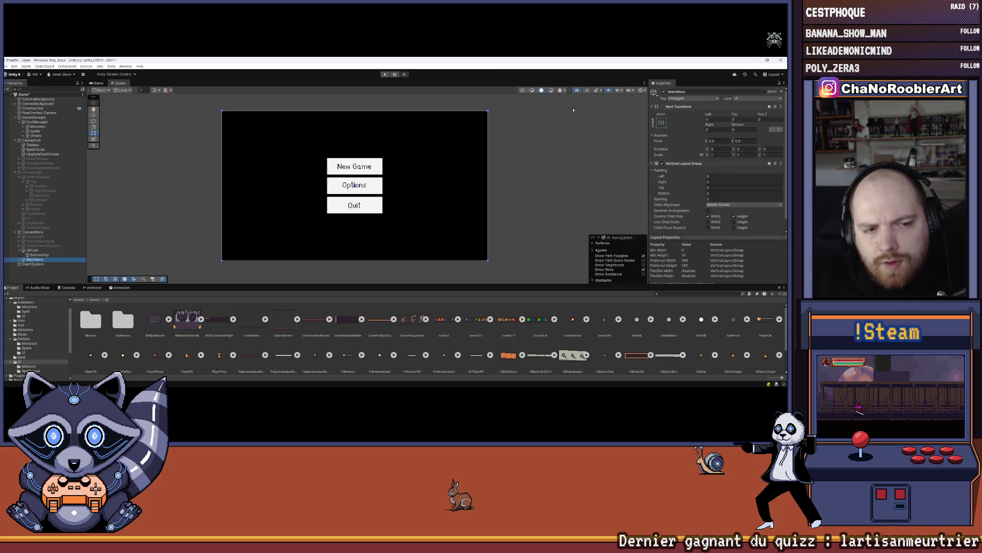
left_click(664, 92)
left_click(37, 254)
left_click(36, 251)
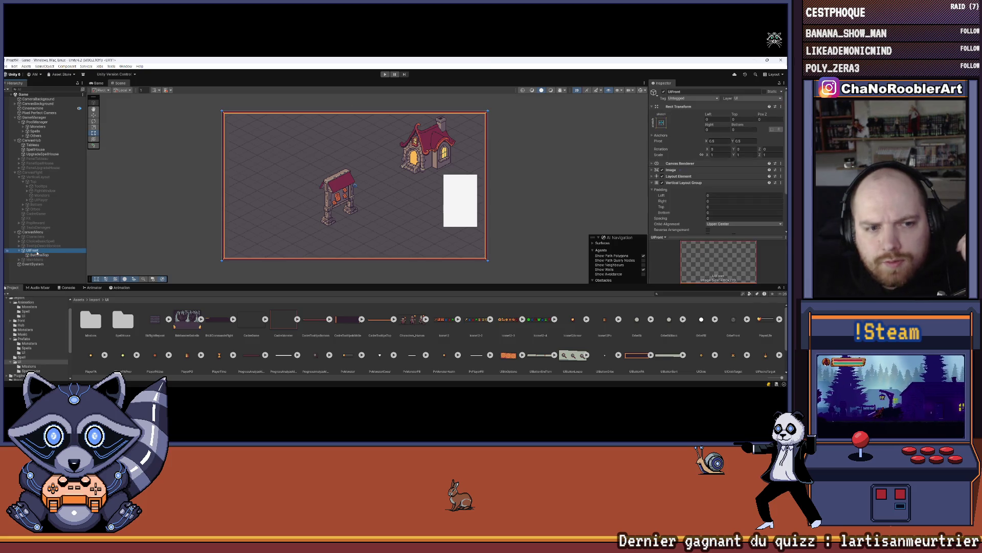
Step: Add a Layout Element and a Vertical Layout Group to ButtonsTop
left_click(41, 255)
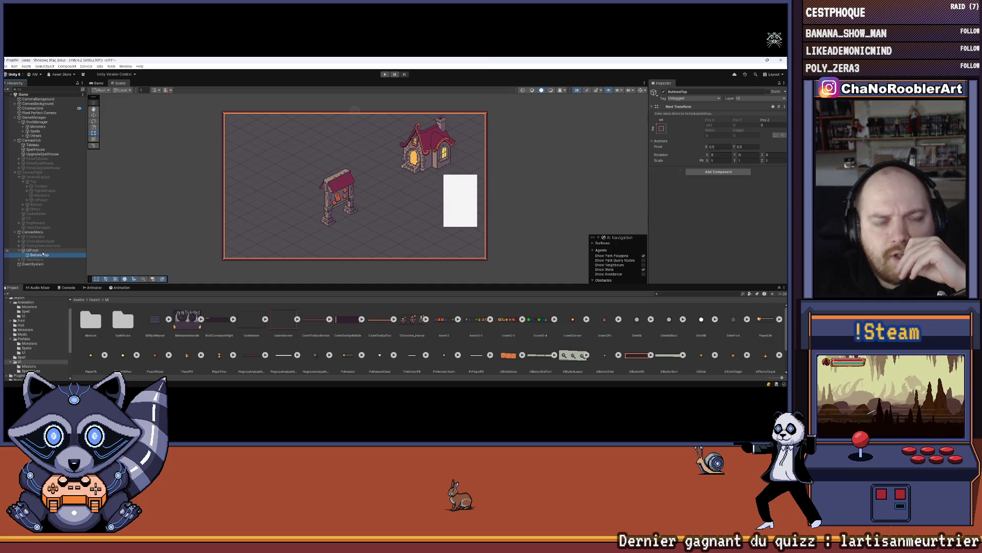
left_click(43, 250)
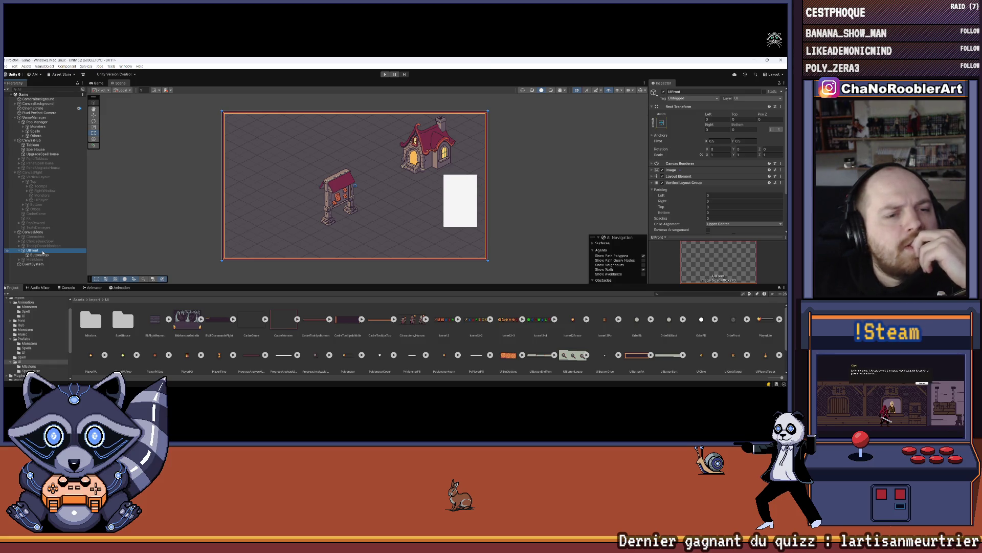
left_click(45, 254)
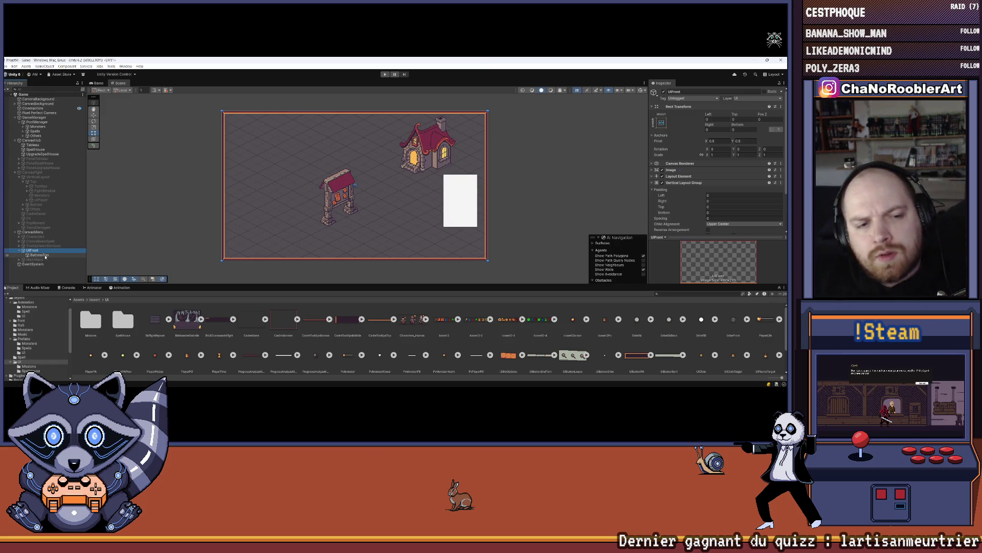
left_click(701, 171)
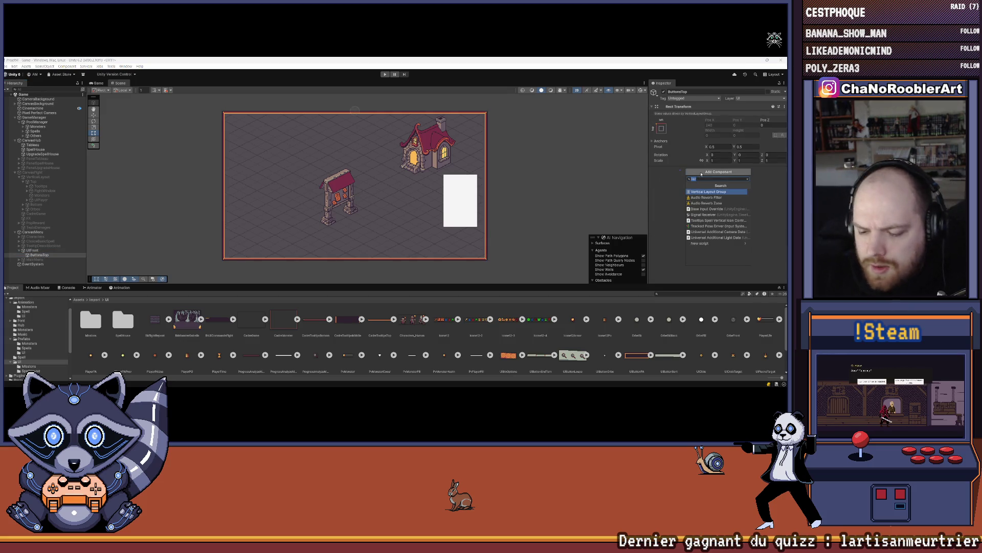
type("layout")
key("Return")
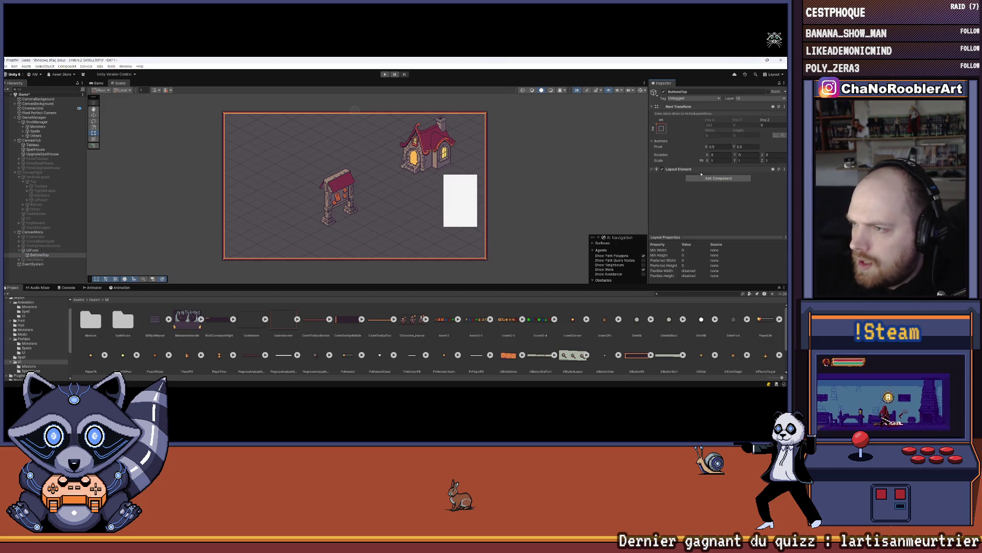
left_click(719, 178)
type("Vert")
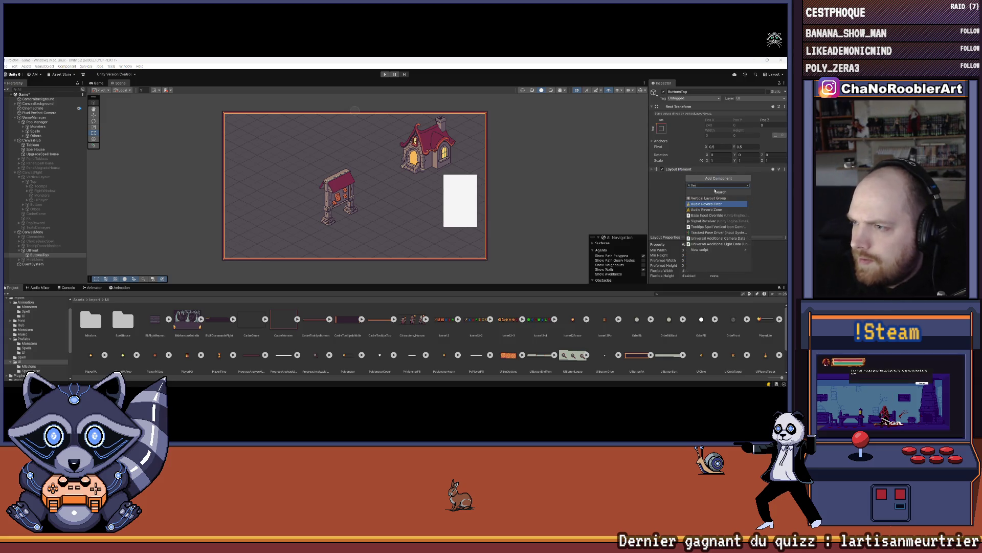
key("Up")
key("Return")
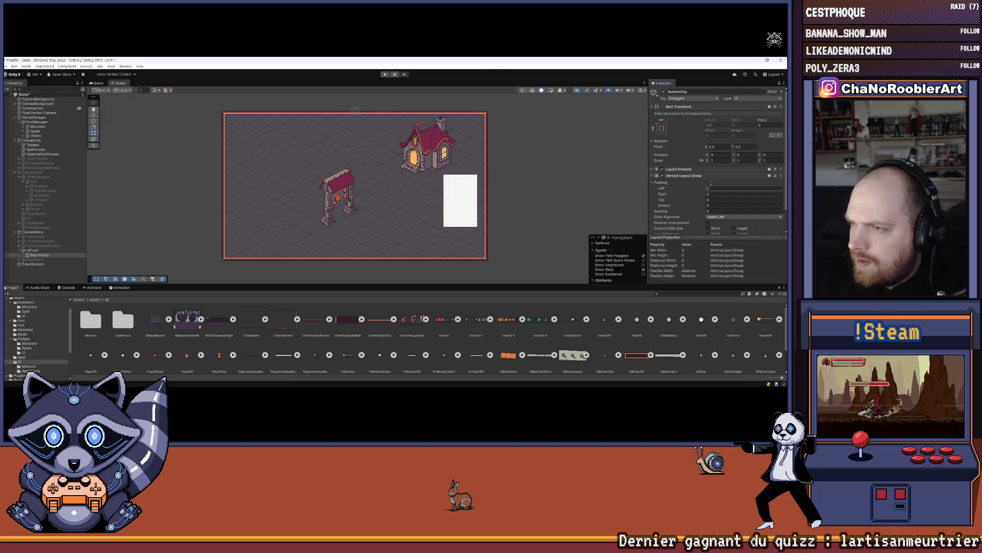
Step: Enable ButtonsTop's preferred width 480 and preferred height 30 in its Layout Element
left_click(709, 170)
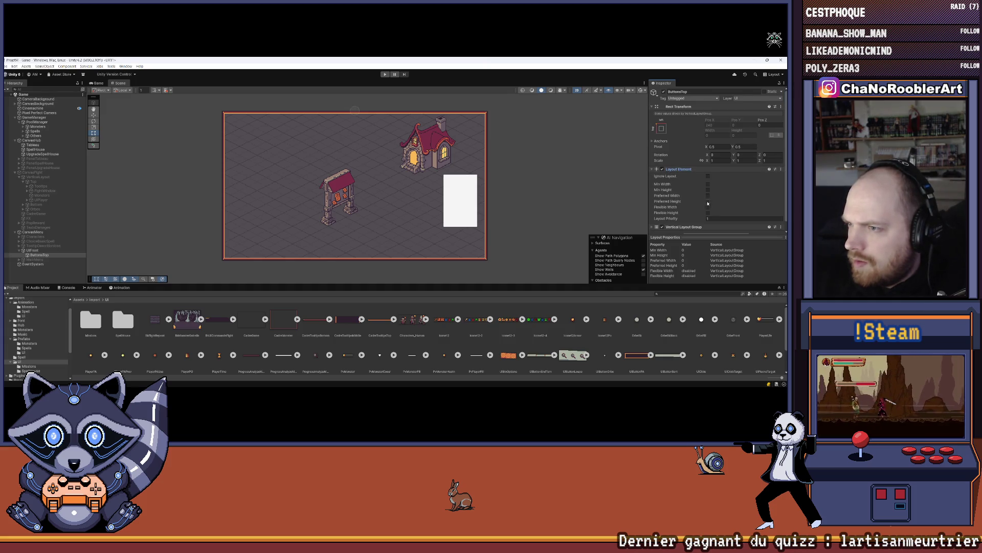
left_click(708, 196)
left_click(707, 202)
left_click(717, 196)
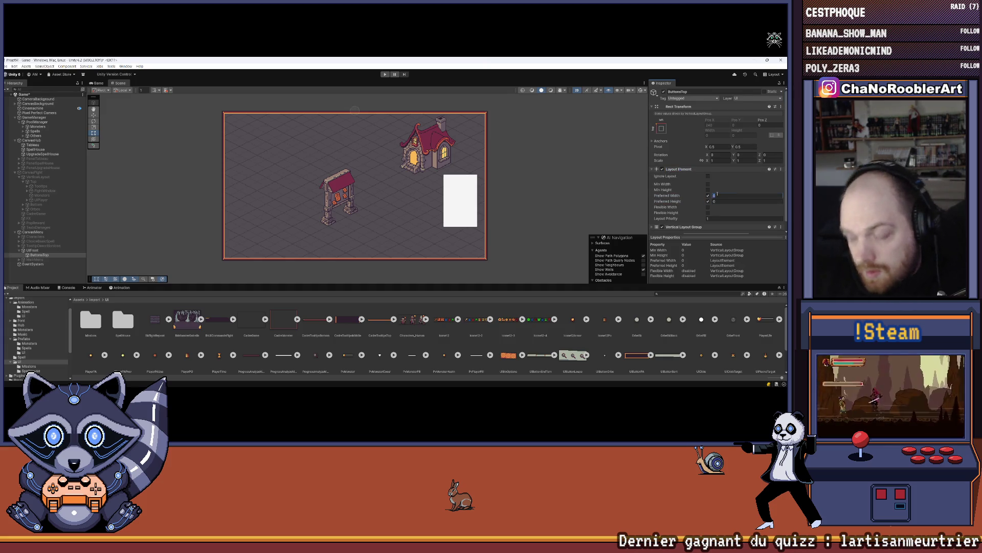
left_click(35, 251)
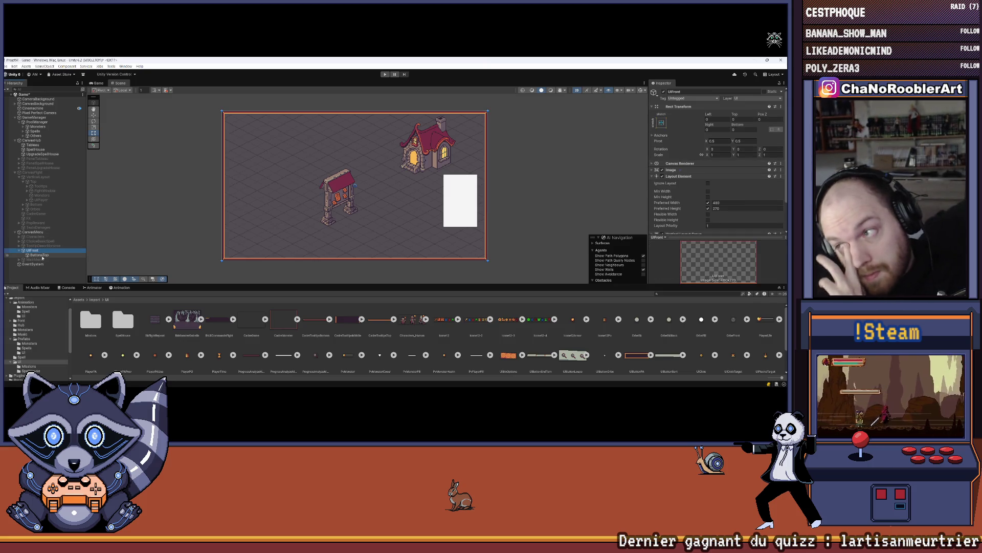
left_click(42, 254)
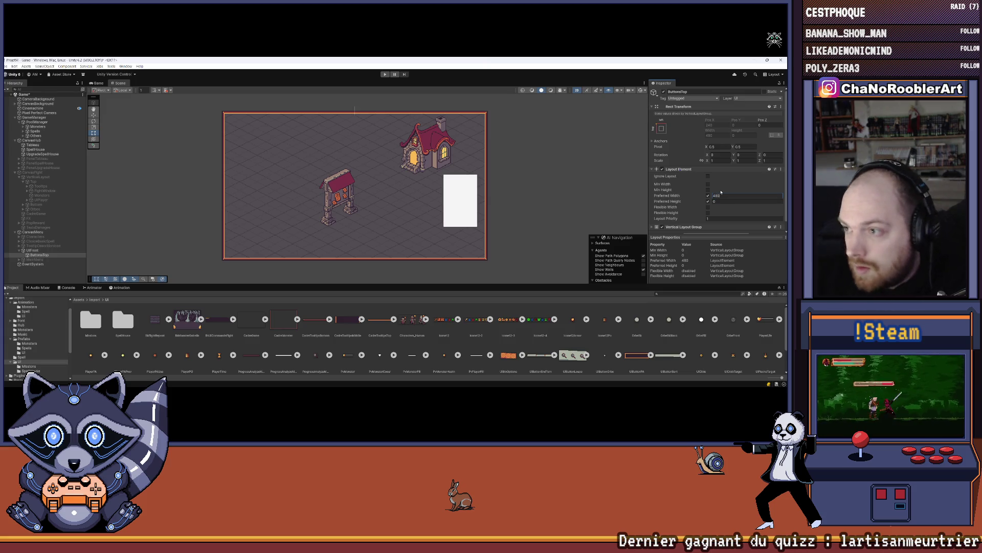
key("Tab")
type("50")
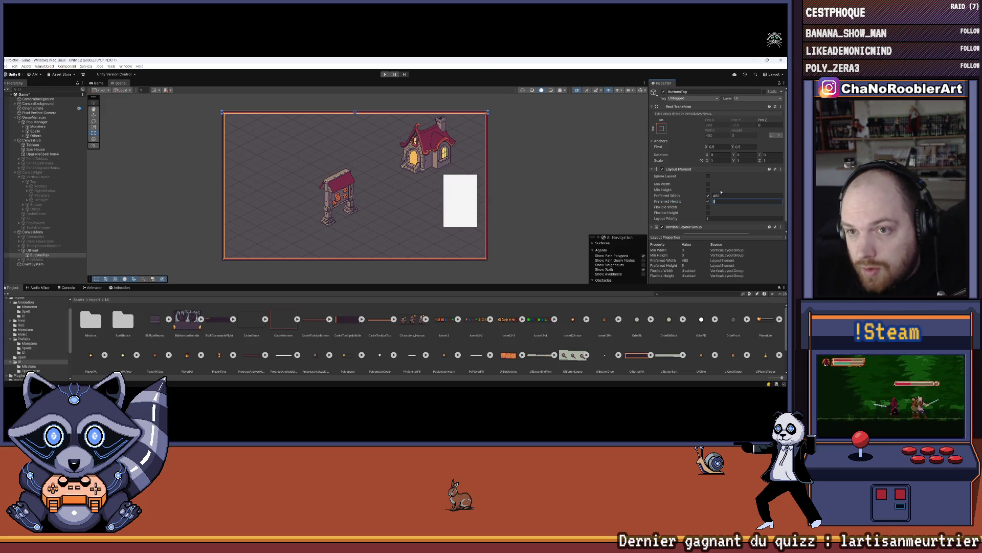
key("BackSpace")
key("BackSpace")
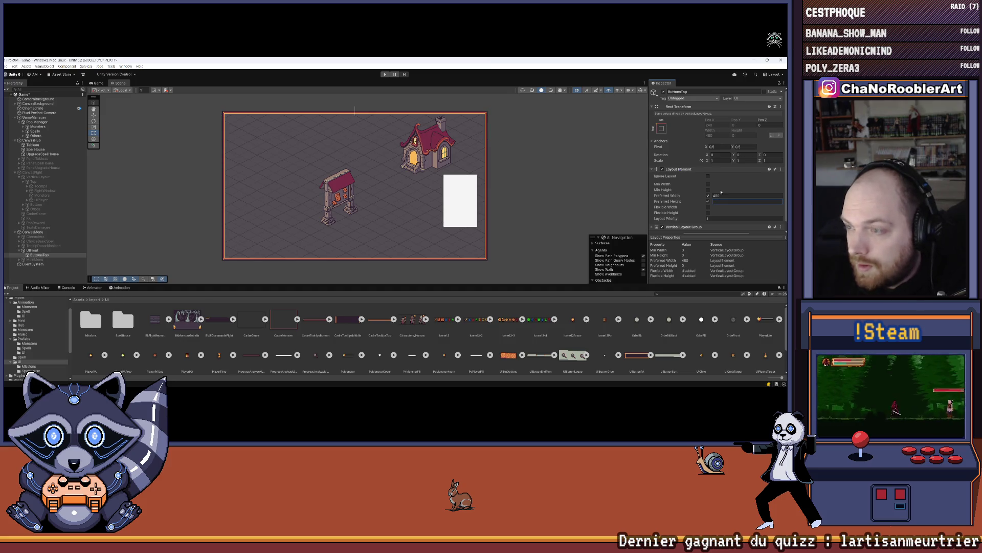
type("40")
key("BackSpace")
key("BackSpace")
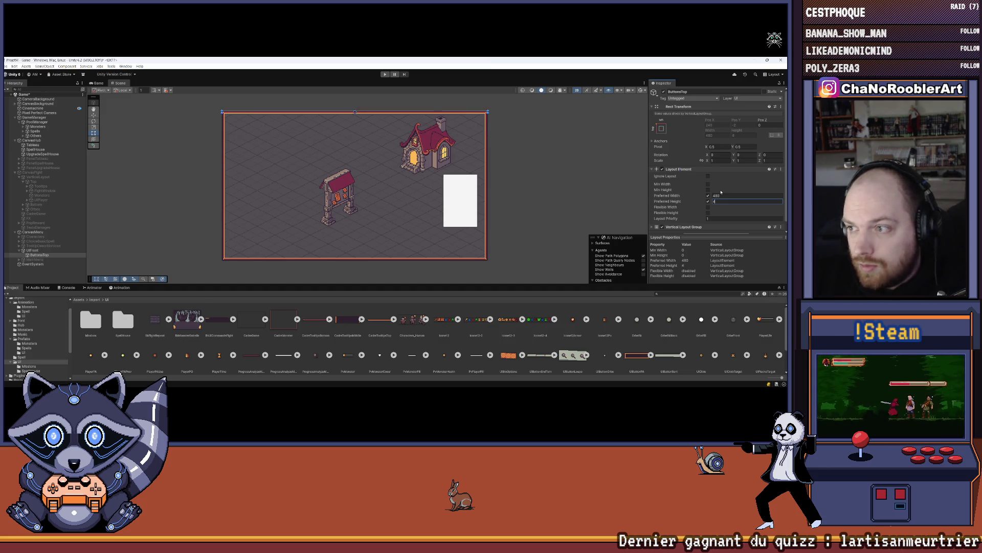
type("30")
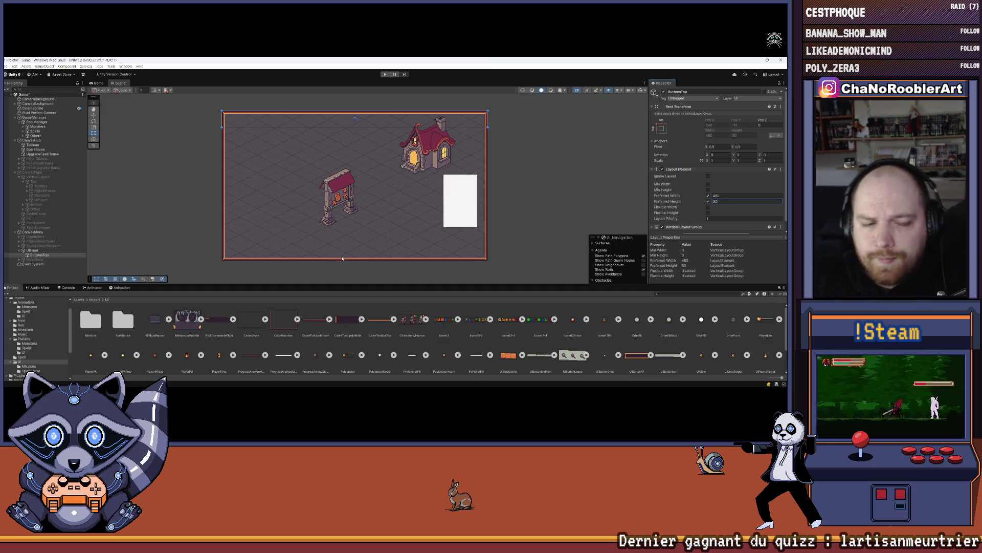
left_click(68, 276)
mouse_move(174, 285)
left_mouse_down()
mouse_move(271, 241)
mouse_move(368, 238)
left_mouse_up()
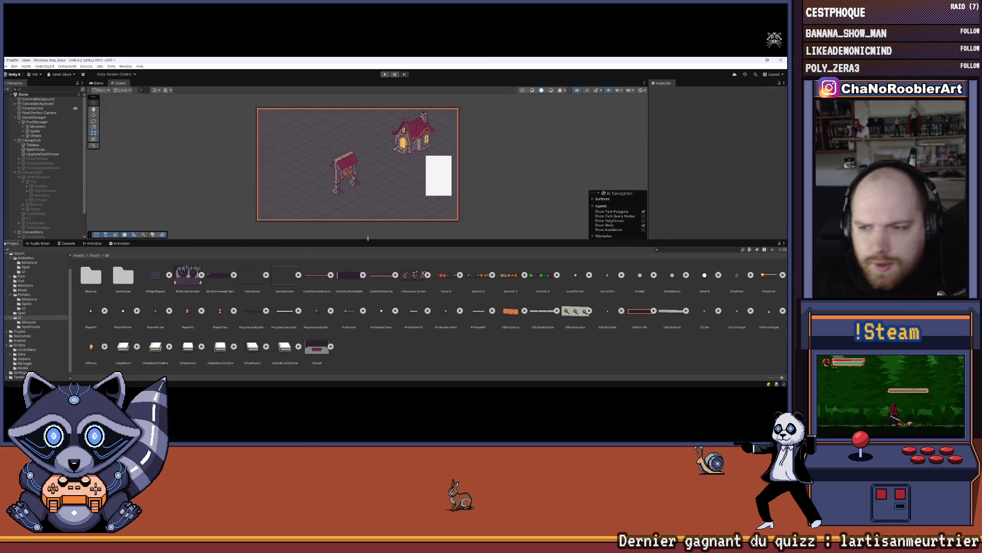
Step: Create a UI > Button as a child of ButtonsTop from its right-click menu
scroll(41, 164, "down", 2)
right_click(30, 228)
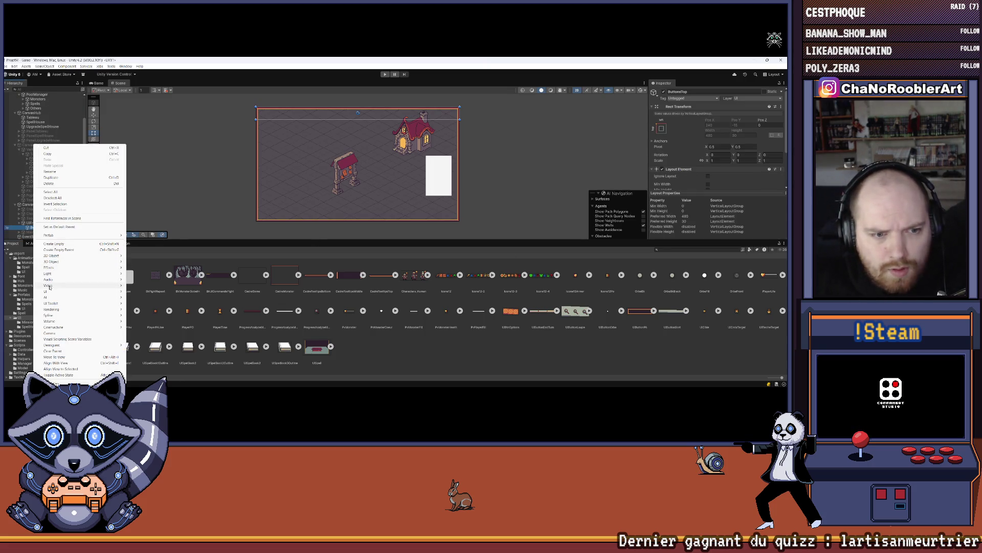
mouse_move(67, 291)
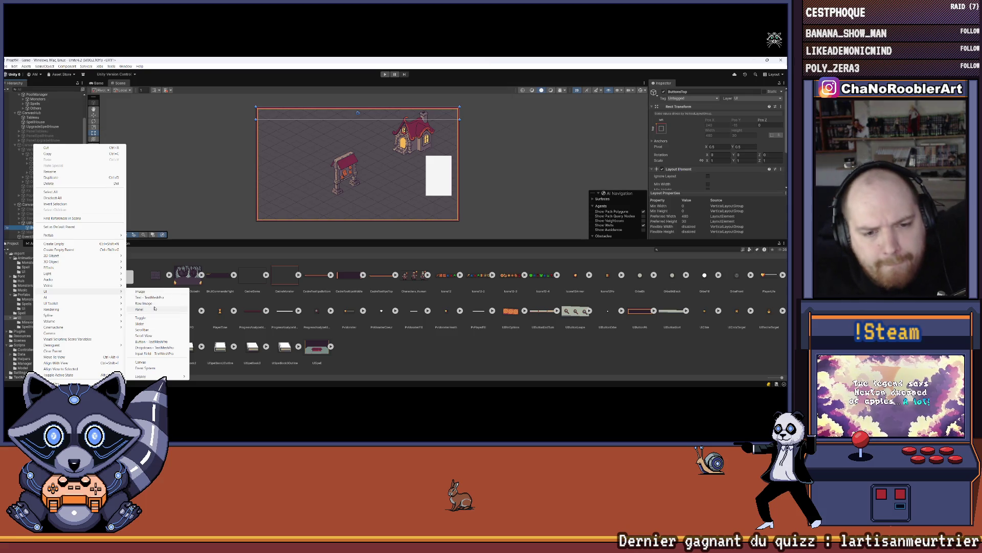
left_click(150, 342)
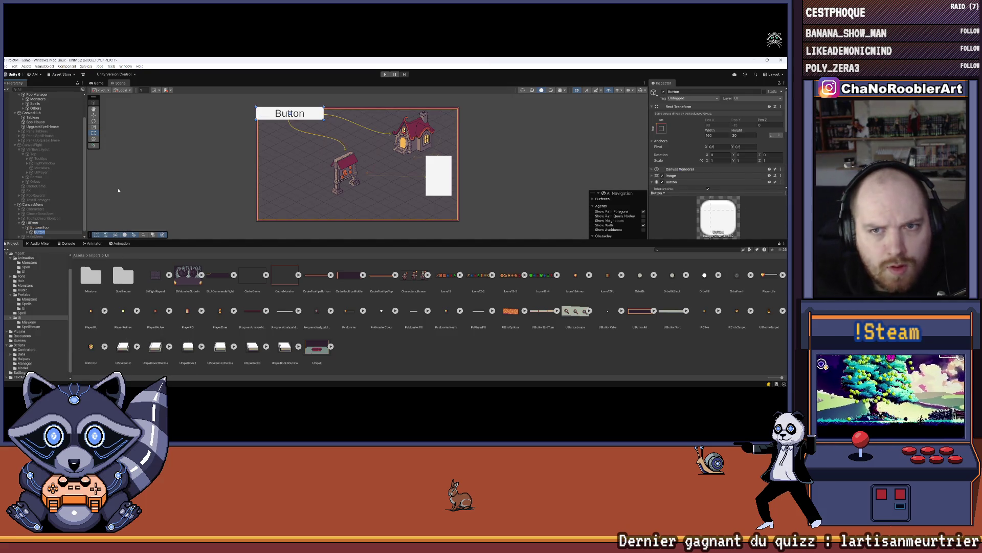
Step: Replace ButtonsTop's Vertical Layout Group with a Horizontal Layout Group
left_click(41, 227)
scroll(711, 154, "down", 3)
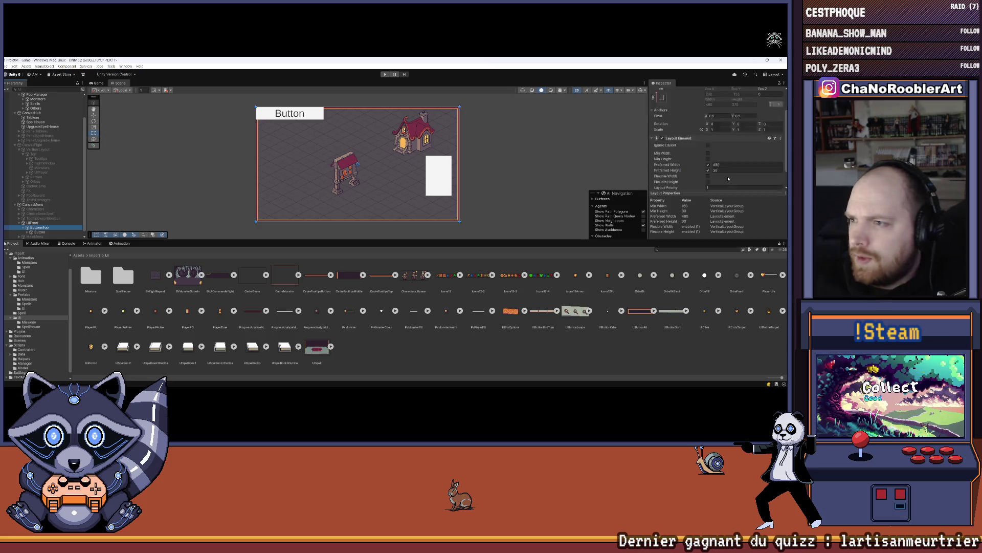
right_click(712, 175)
left_click(714, 182)
left_click(716, 183)
type("hori")
key("Return")
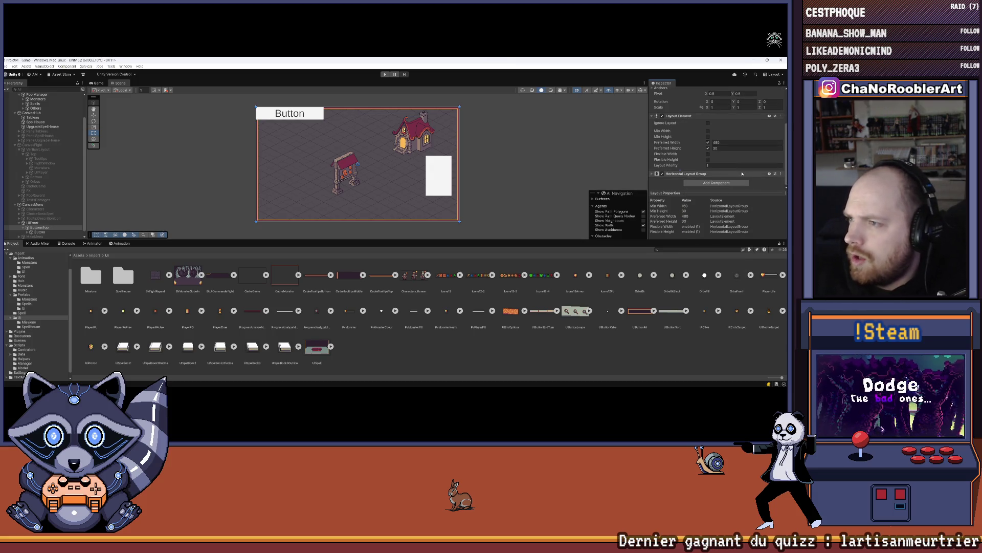
Step: Untick Child Force Expand width and height and set Child Alignment to Middle Right
scroll(711, 159, "down", 3)
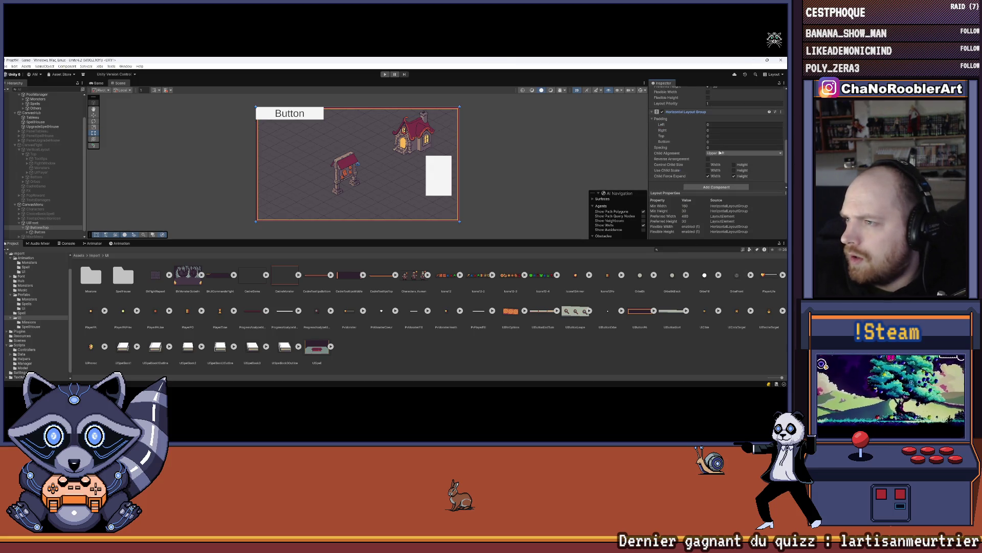
left_click(716, 176)
left_click(734, 176)
left_click(736, 150)
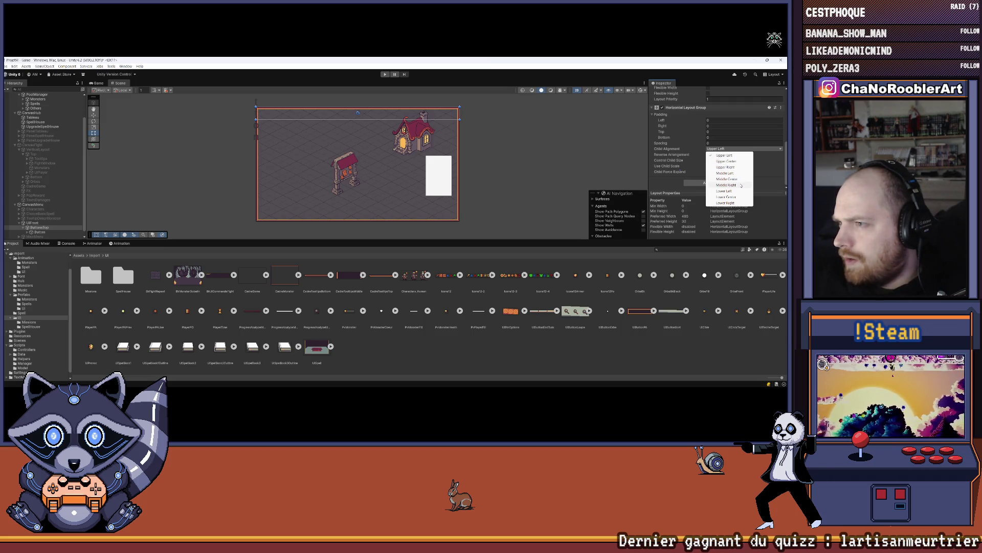
left_click(747, 185)
left_click_drag(764, 193, 763, 237)
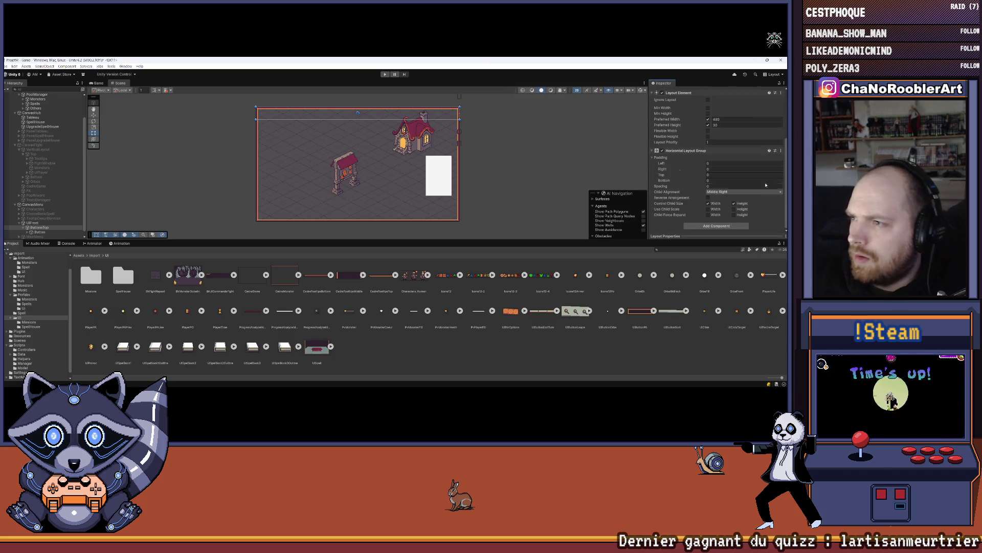
left_click(40, 232)
left_click(690, 181)
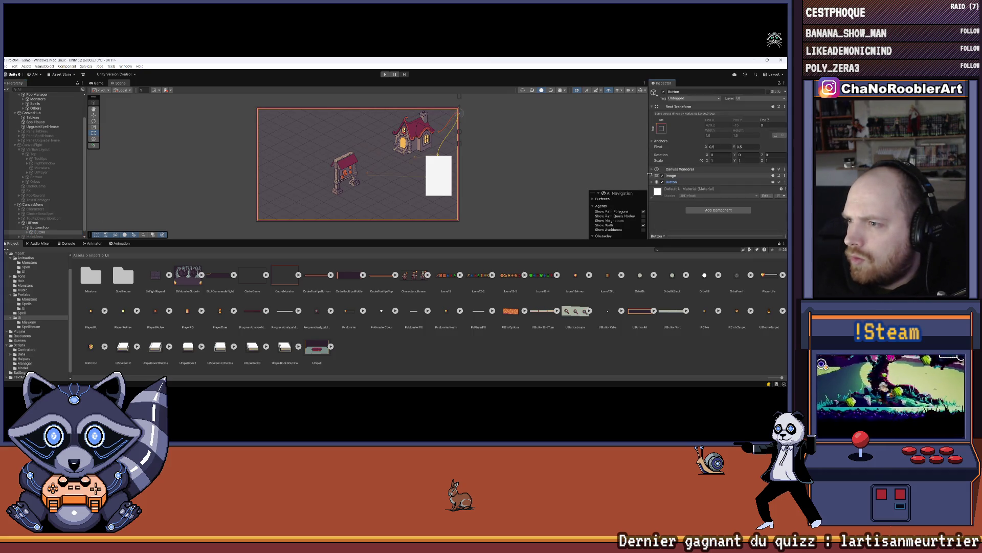
Step: Set the top-bar Button's source image to the UIBtnOptions_0 sprite
left_click(688, 175)
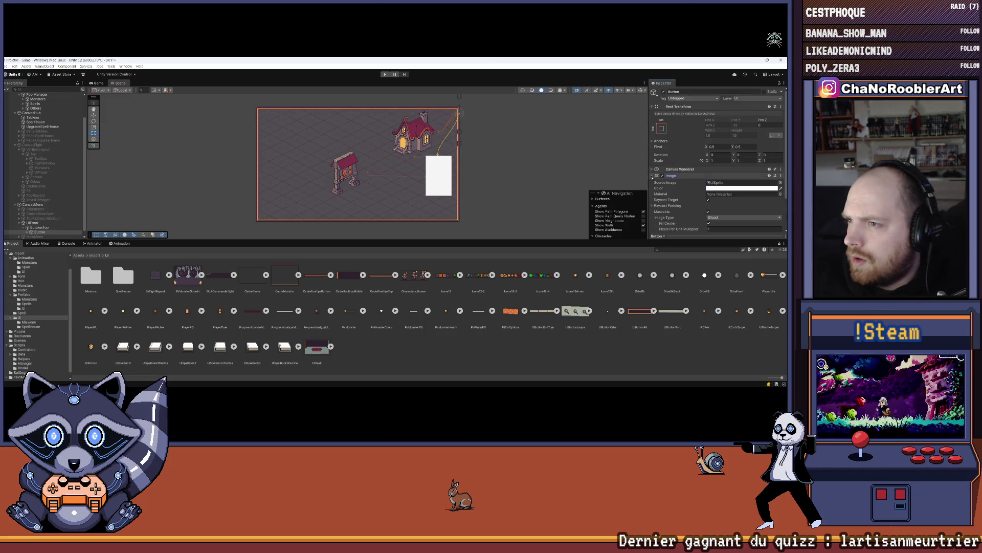
left_click(525, 311)
left_click_drag(543, 310, 742, 149)
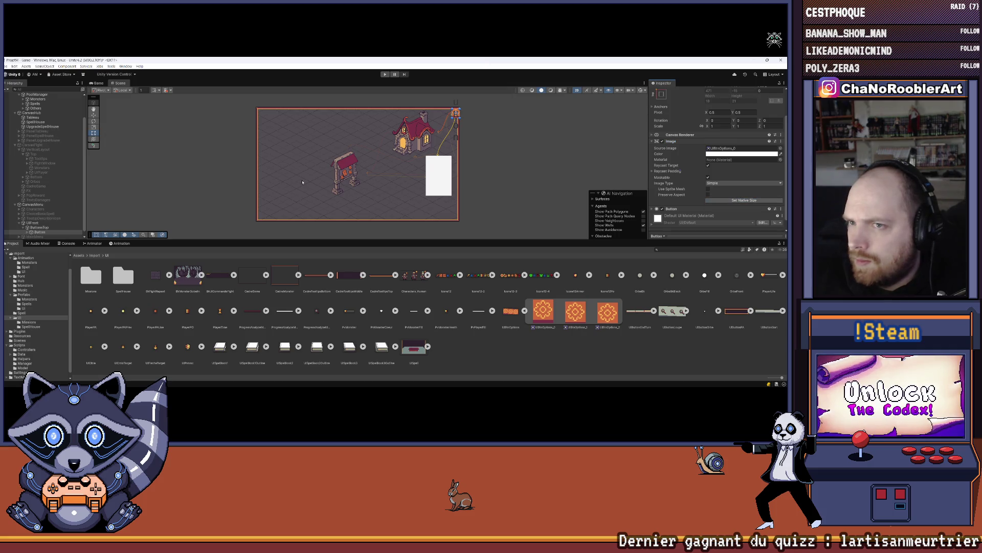
scroll(45, 225, "down", 1)
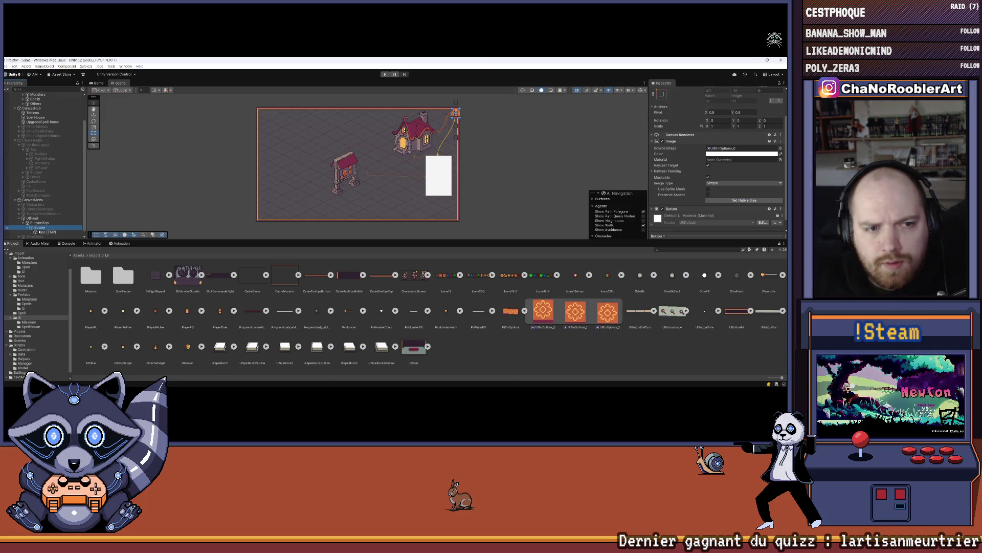
left_click(428, 118)
scroll(428, 118, "up", 1)
scroll(427, 118, "up", 2)
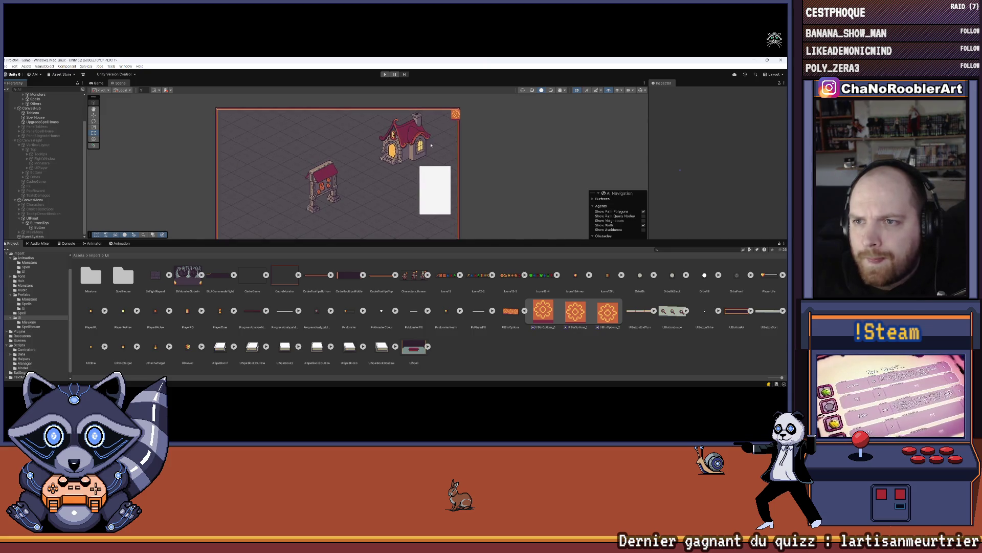
left_click(45, 224)
left_click(41, 228)
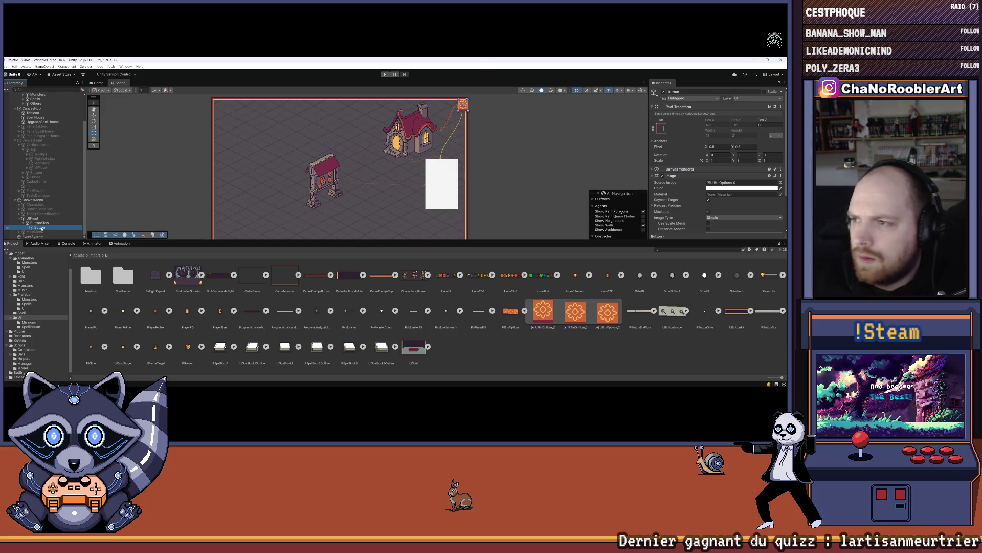
Step: Add a Layout Element to the Button with preferred width 18 and preferred height 21
left_click(678, 176)
left_click(736, 211)
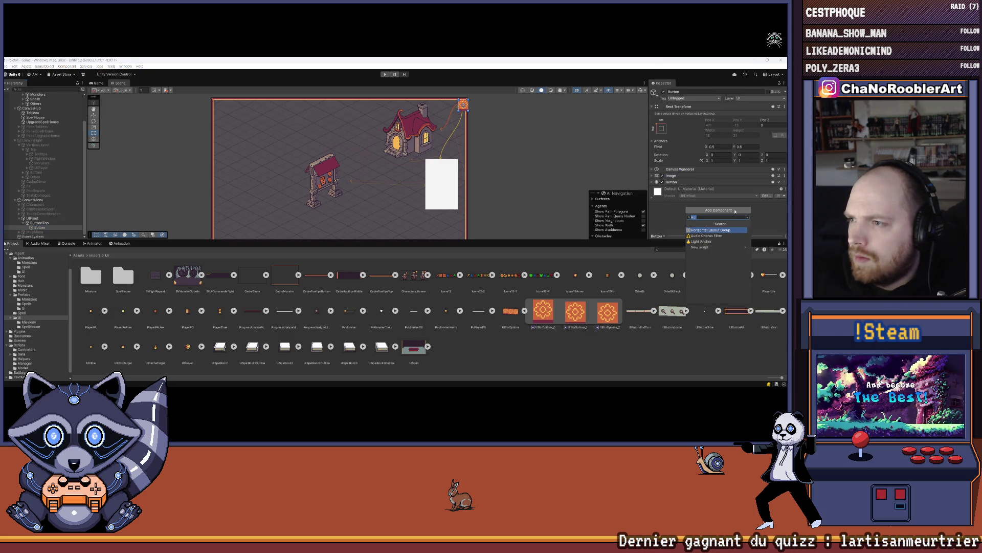
type("layout el")
key("Return")
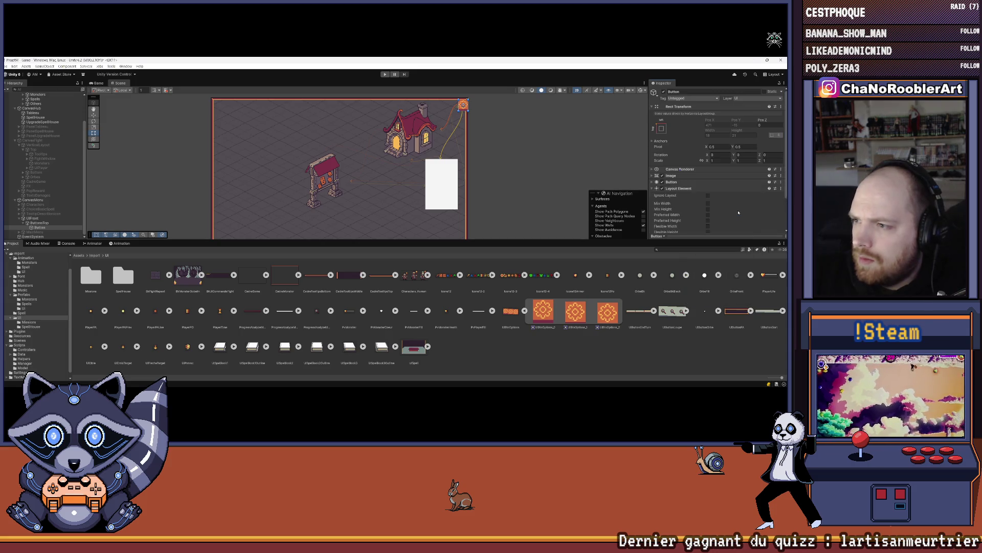
scroll(739, 212, "down", 2)
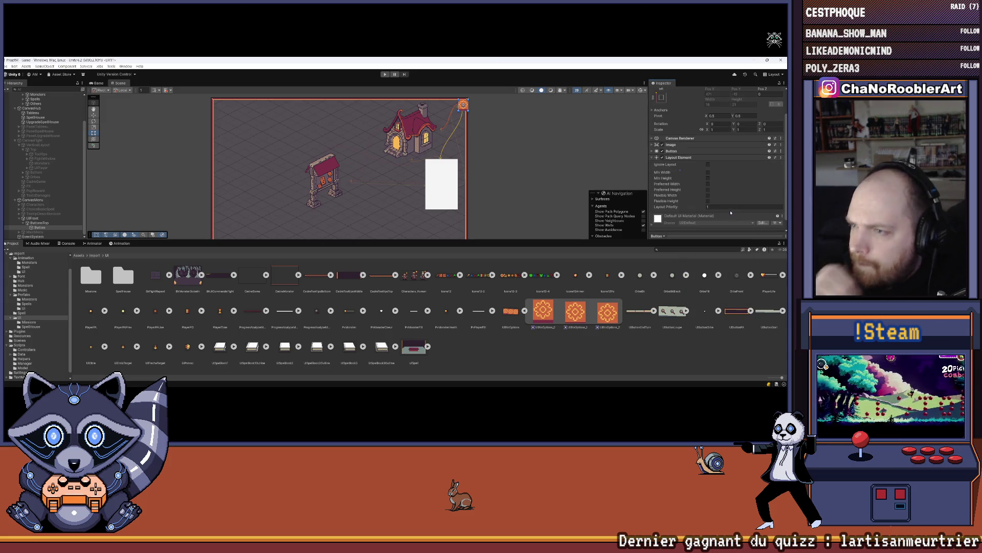
left_click(709, 184)
left_click(708, 190)
left_click(570, 158)
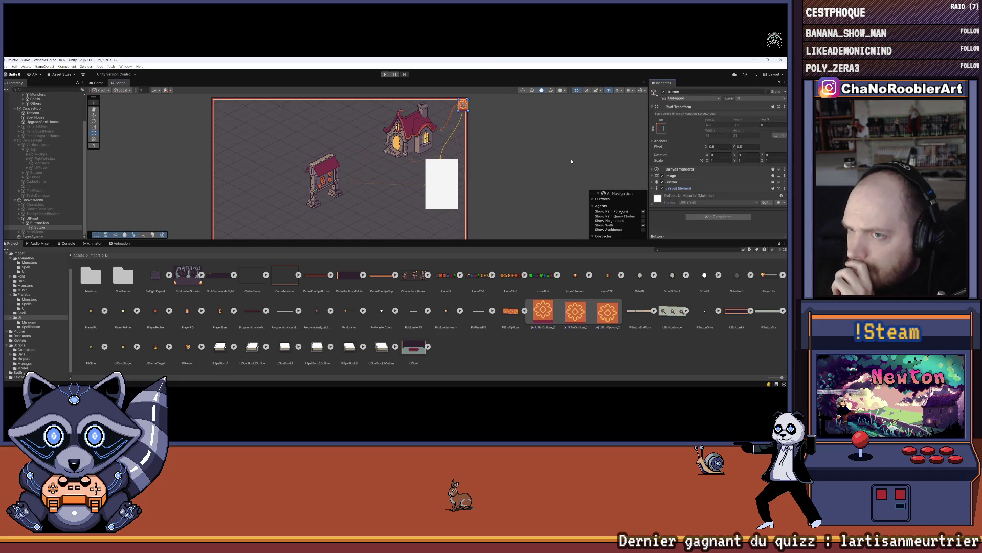
scroll(487, 125, "down", 2)
scroll(473, 150, "up", 3)
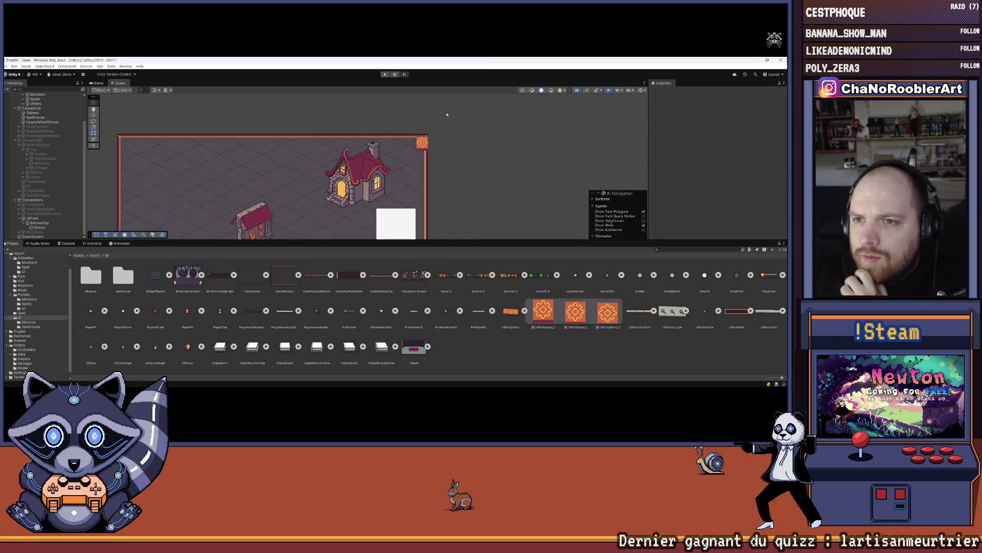
left_click(41, 223)
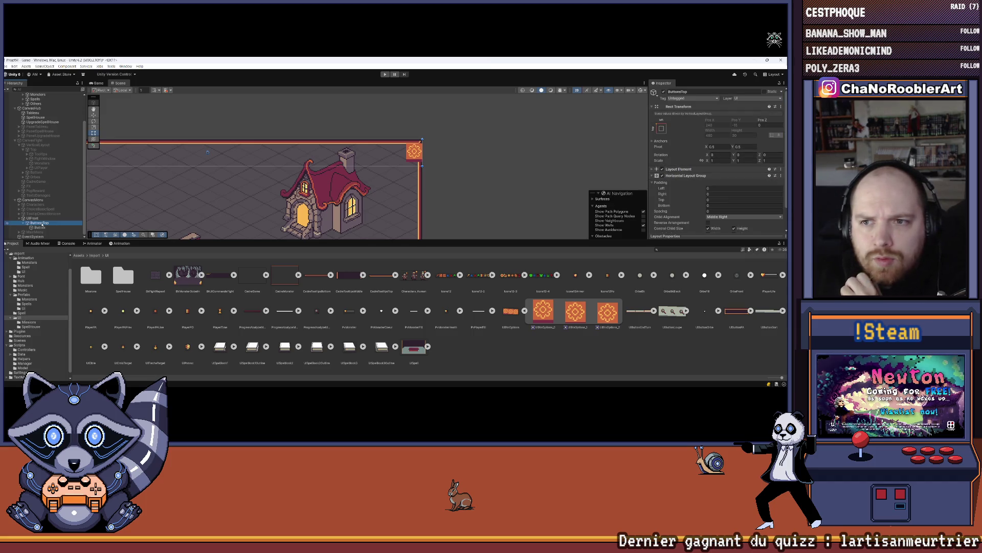
left_click_drag(314, 219, 319, 194)
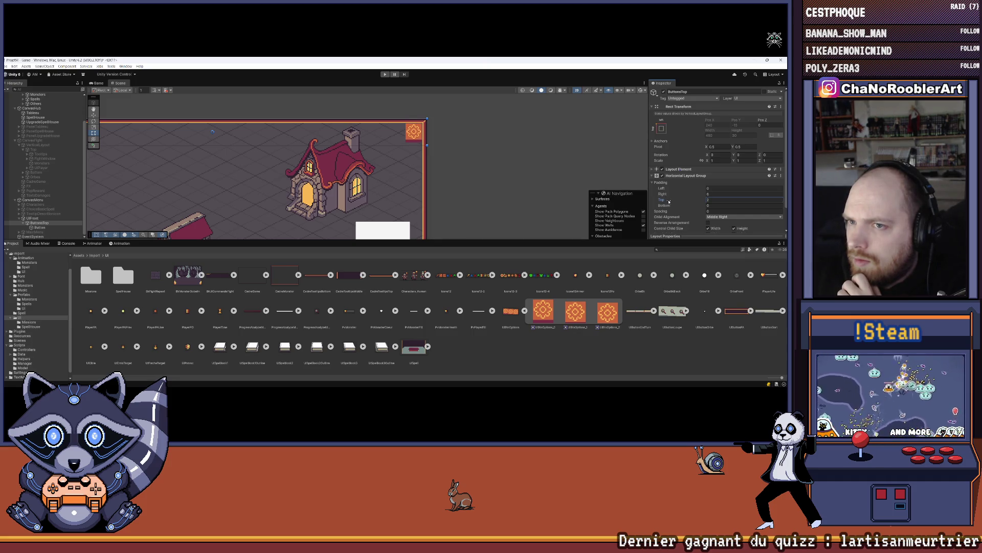
scroll(440, 108, "up", 5)
scroll(408, 121, "down", 3)
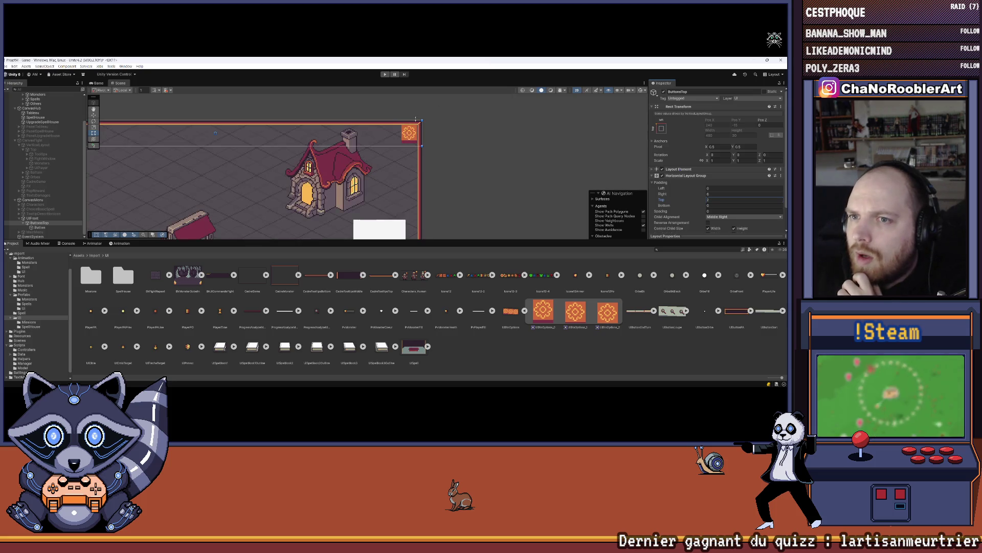
scroll(420, 164, "up", 3)
scroll(420, 165, "down", 3)
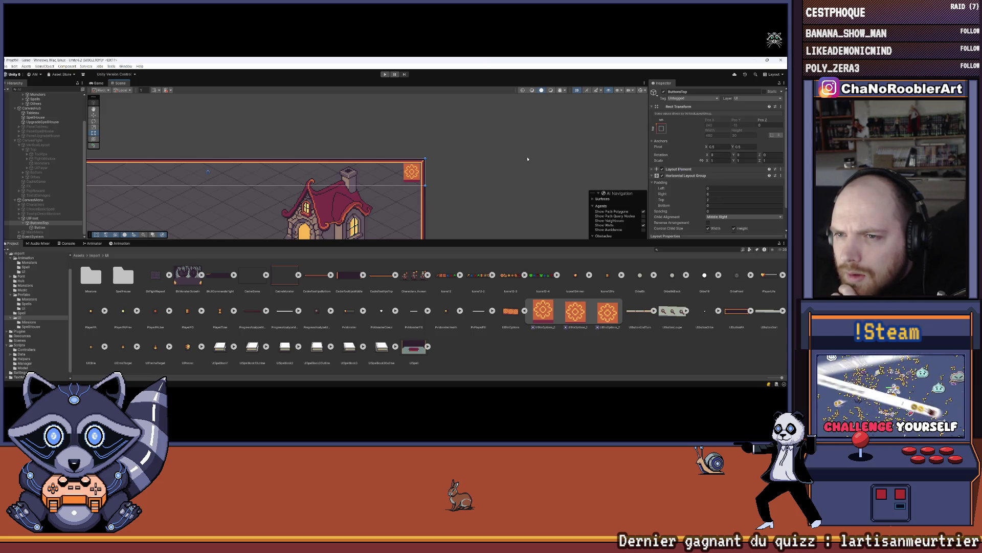
left_click(524, 159)
scroll(486, 143, "down", 4)
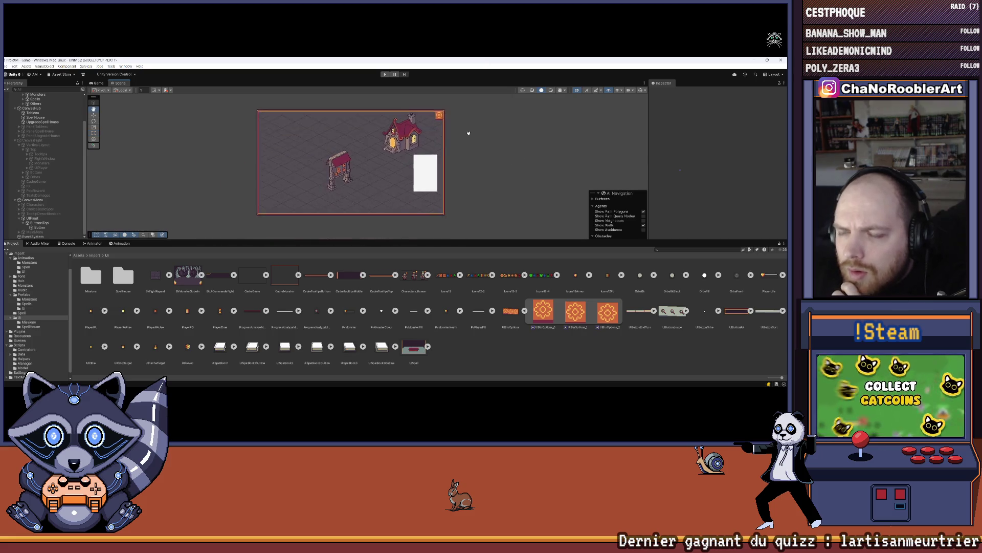
scroll(472, 132, "up", 3)
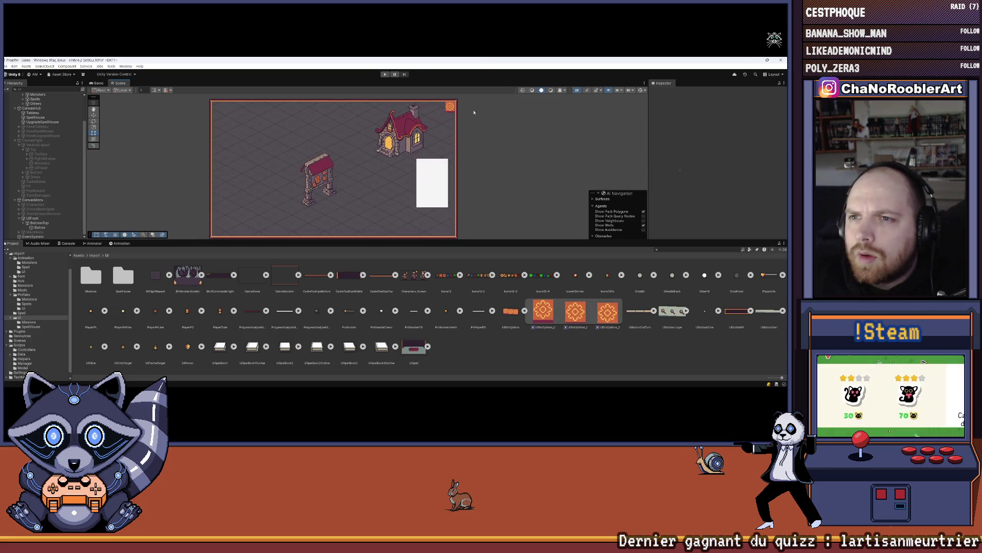
scroll(490, 114, "up", 2)
scroll(491, 114, "down", 1)
scroll(490, 124, "down", 1)
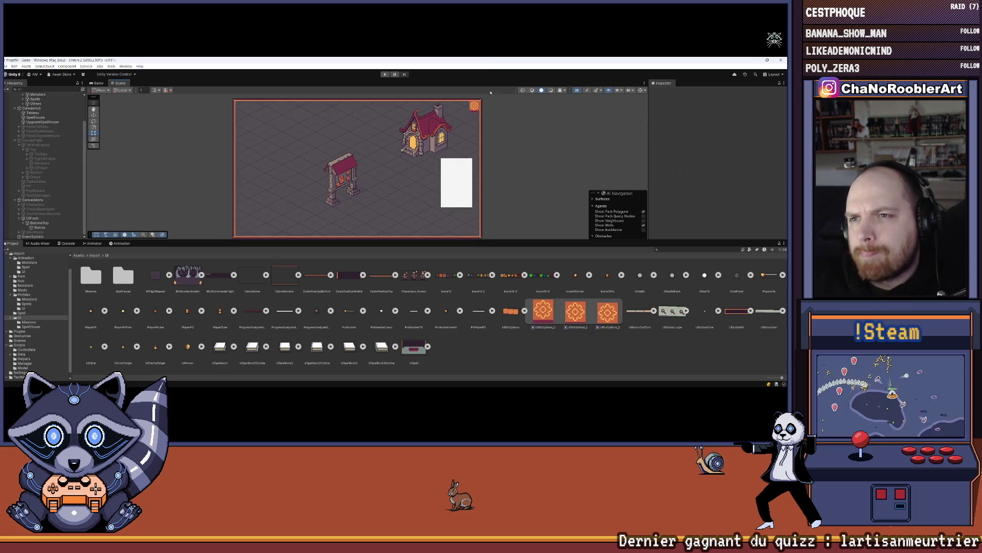
scroll(457, 132, "up", 1)
scroll(455, 131, "up", 1)
scroll(446, 126, "up", 1)
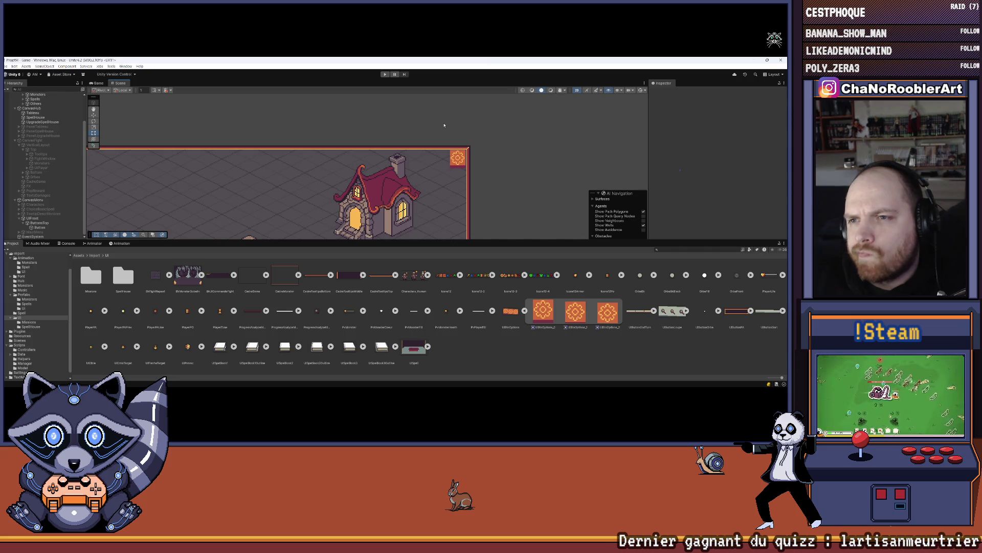
scroll(444, 125, "up", 2)
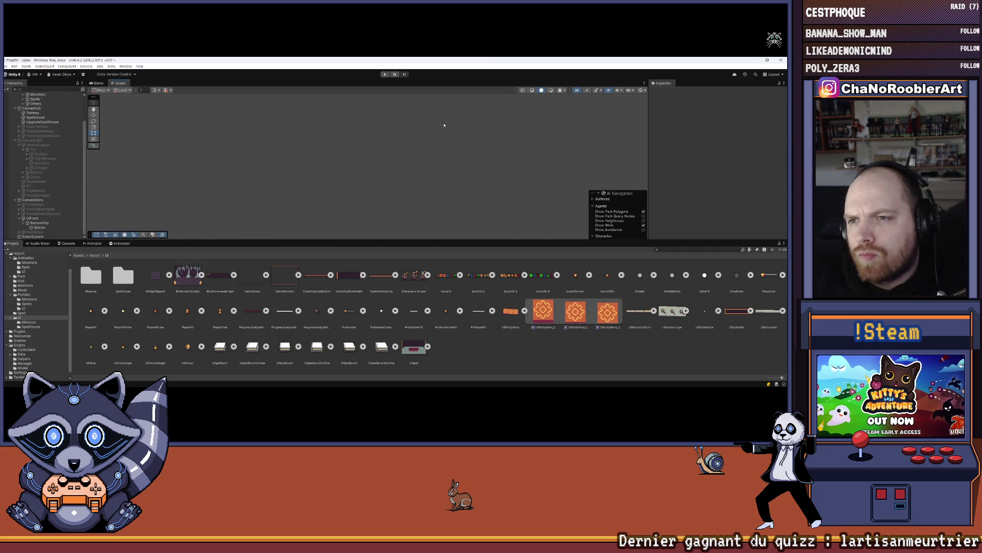
scroll(444, 125, "down", 2)
left_click(216, 160)
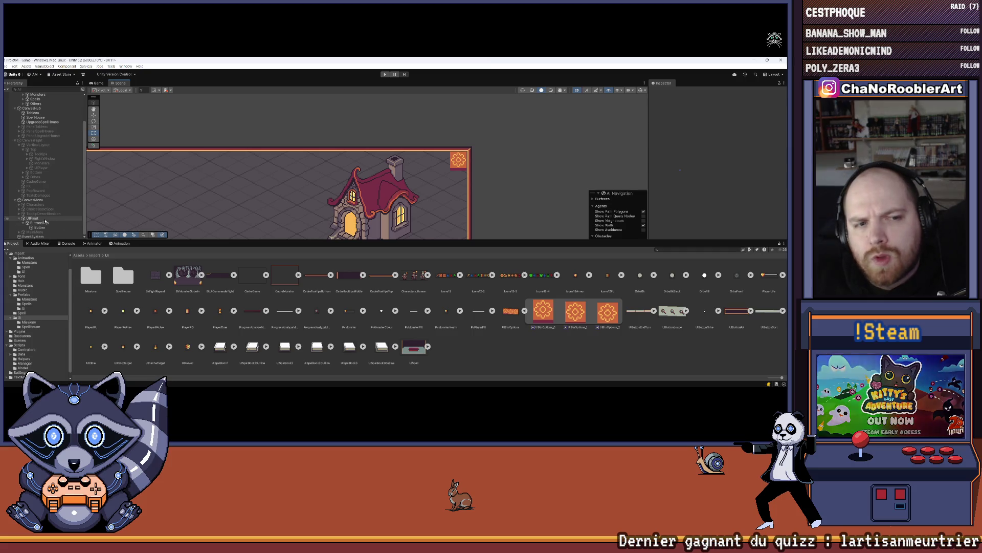
left_click(427, 185)
left_click(719, 199)
left_click(551, 173)
scroll(551, 172, "down", 10)
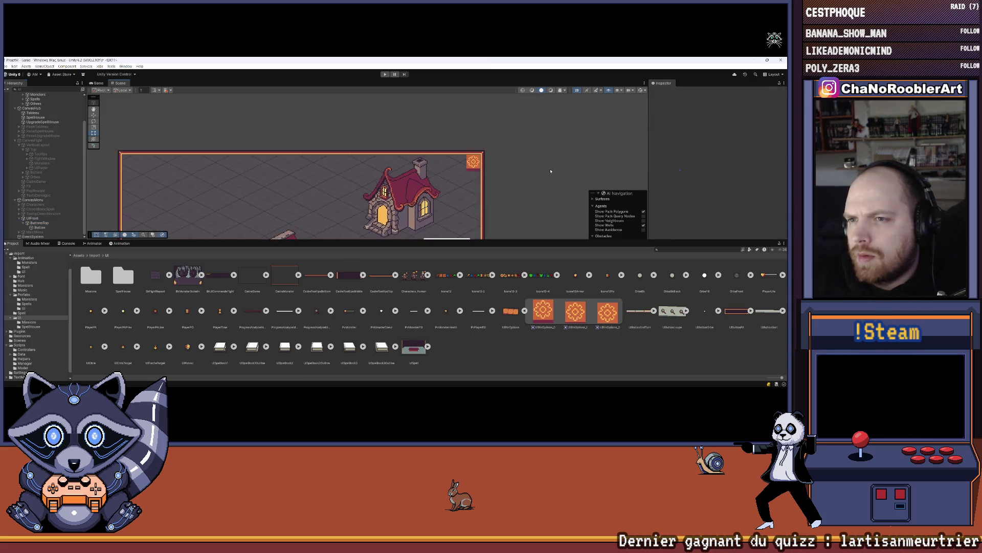
scroll(486, 127, "up", 3)
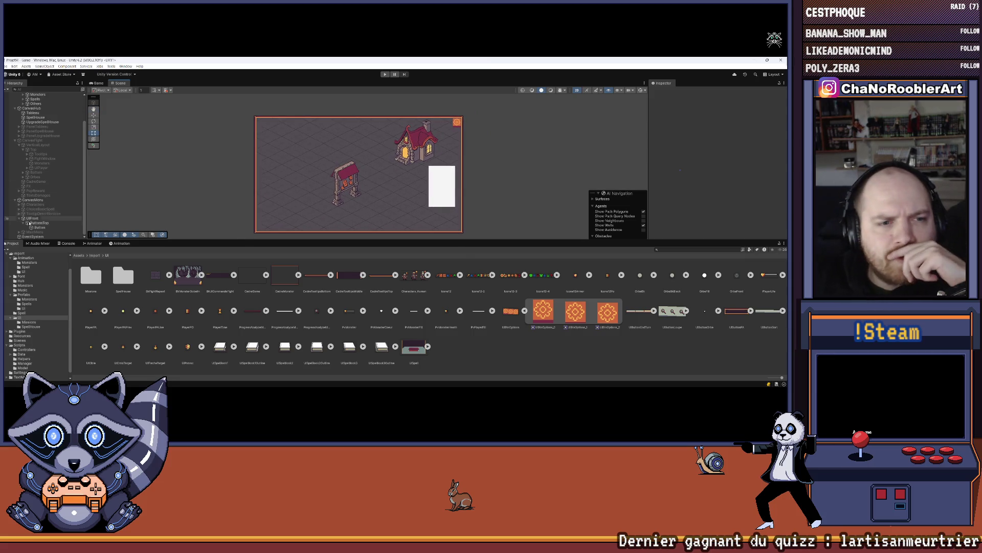
left_click(36, 223)
left_click(22, 223)
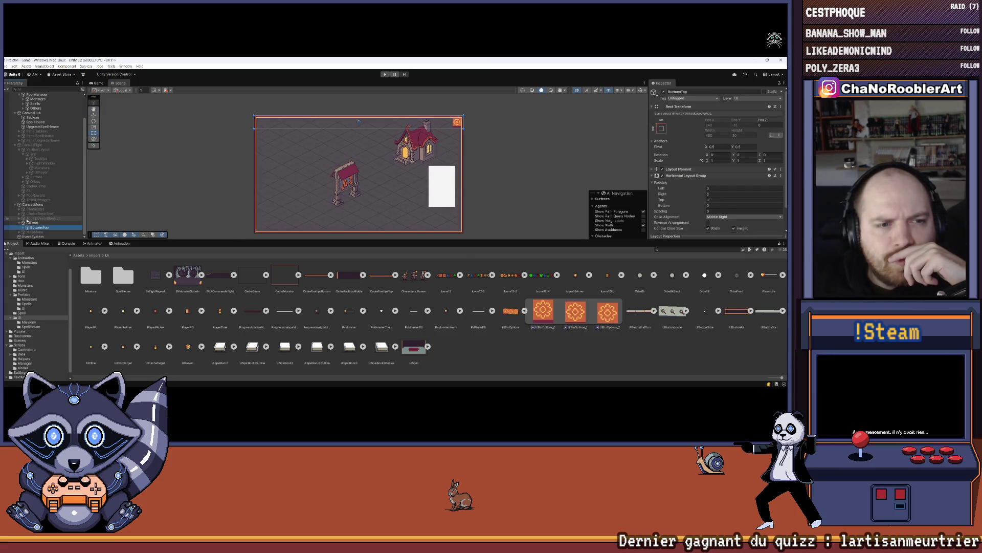
Step: Collapse UIFront, activate CanvasFight to show the combat screen, and select UIPlayer
left_click(20, 223)
left_click(244, 146)
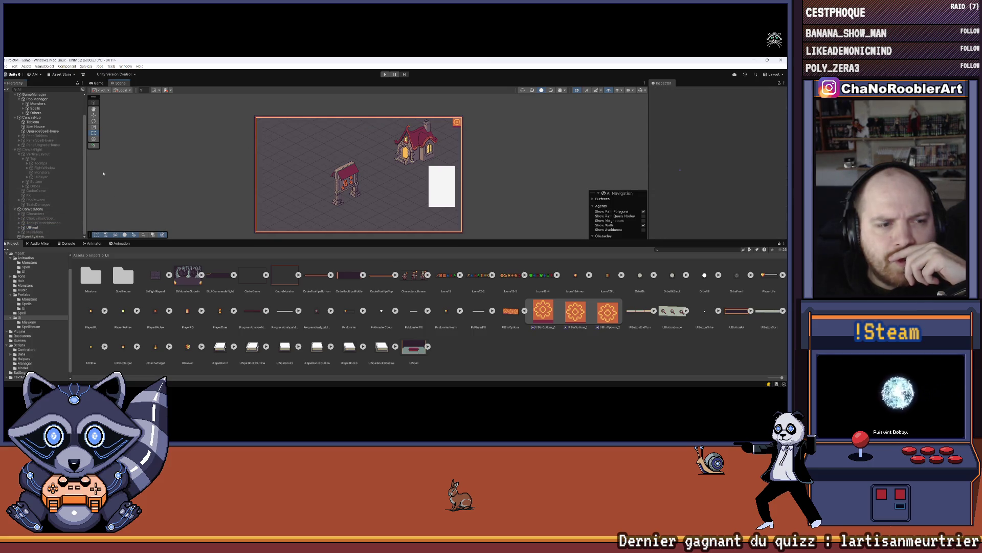
left_click(32, 149)
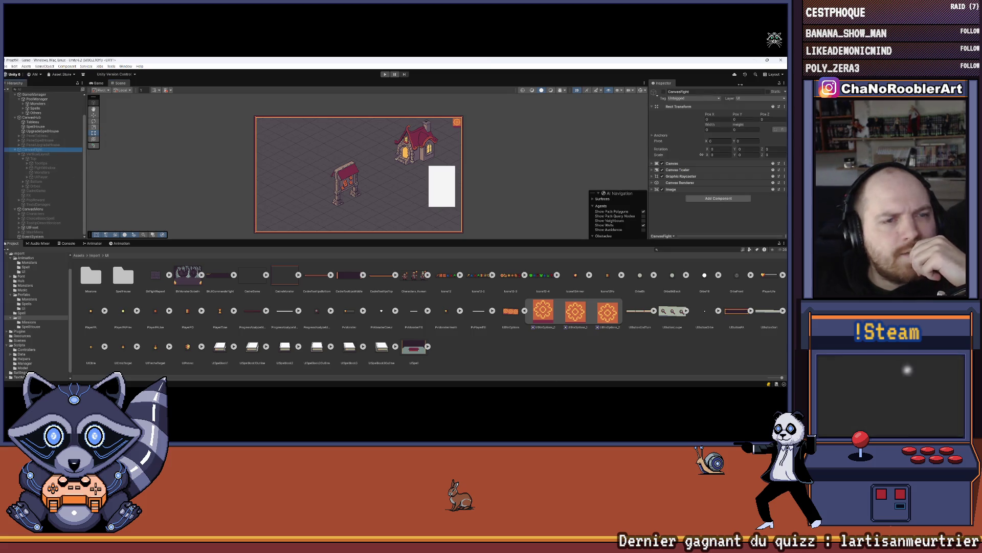
left_click(664, 92)
left_click(514, 120)
scroll(479, 143, "up", 5)
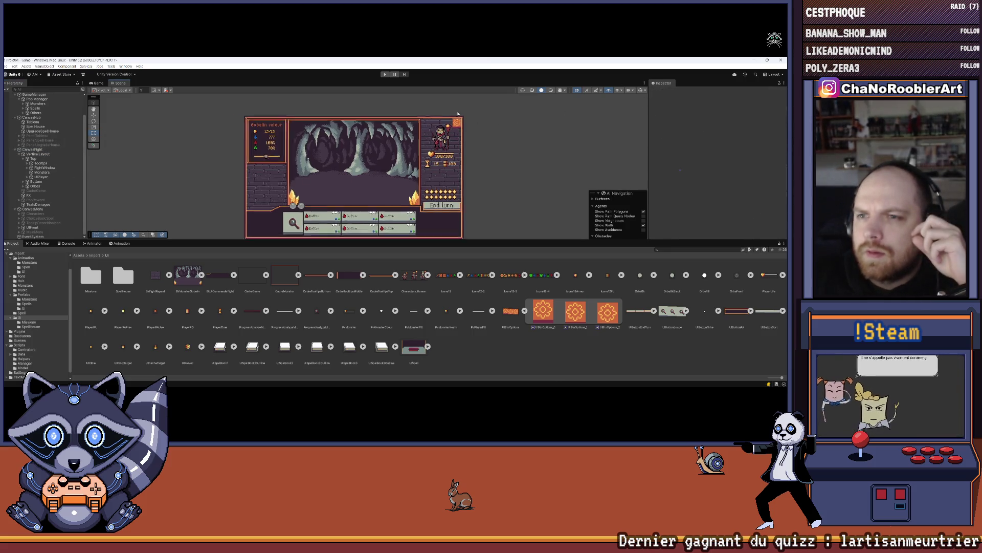
scroll(480, 144, "down", 4)
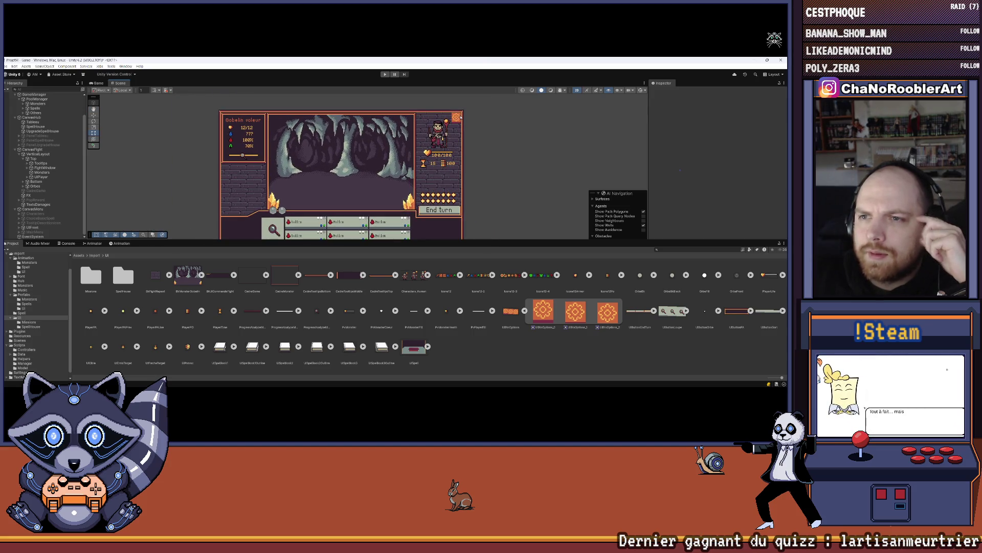
scroll(460, 117, "up", 3)
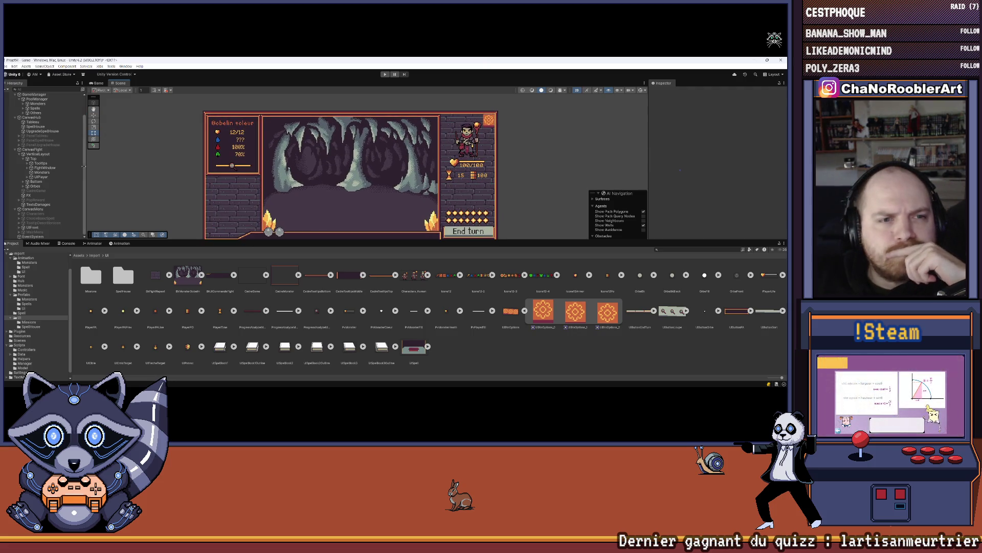
left_click(39, 177)
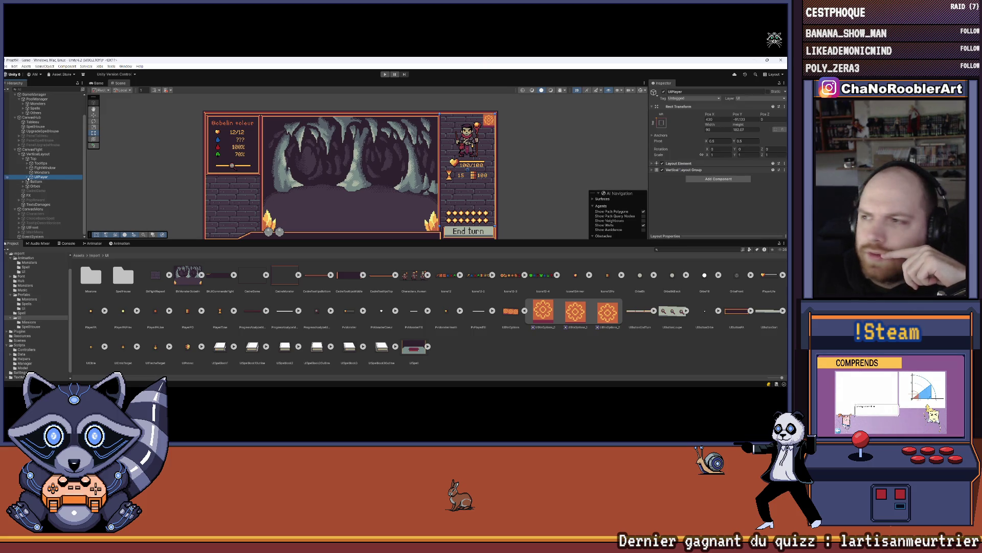
Step: Inspect UIPlayer's layout settings, trying a top padding change and undoing it
left_click(654, 163)
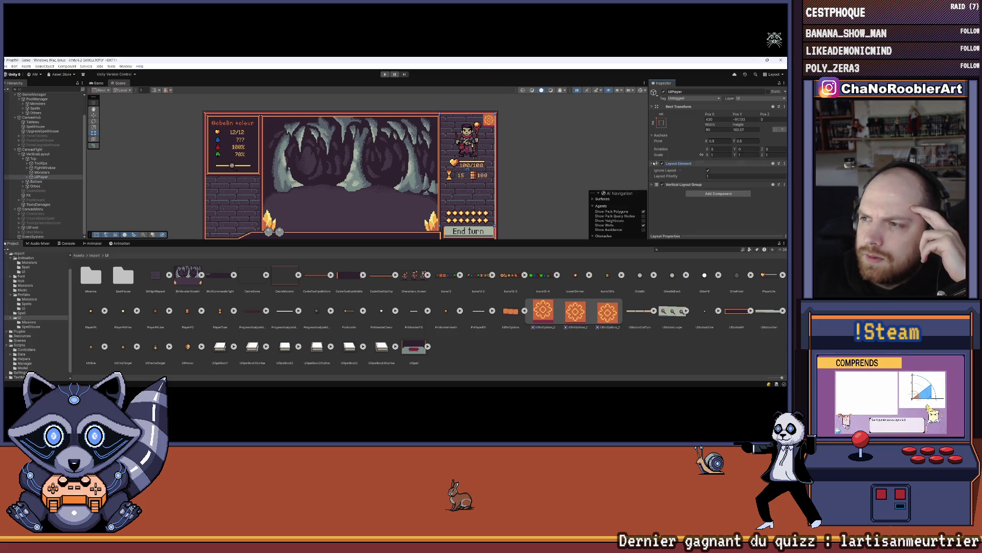
left_click(654, 163)
left_click(652, 170)
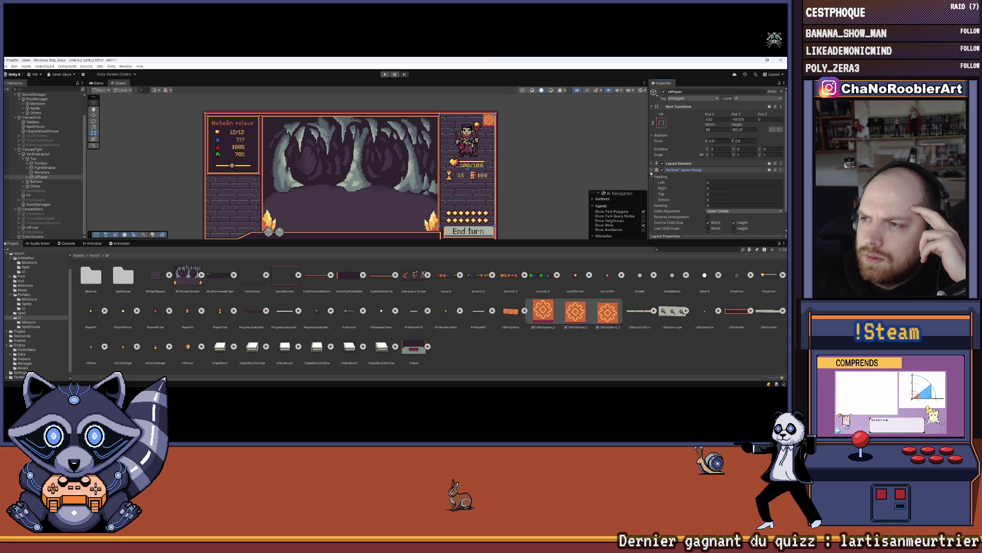
left_click(42, 159)
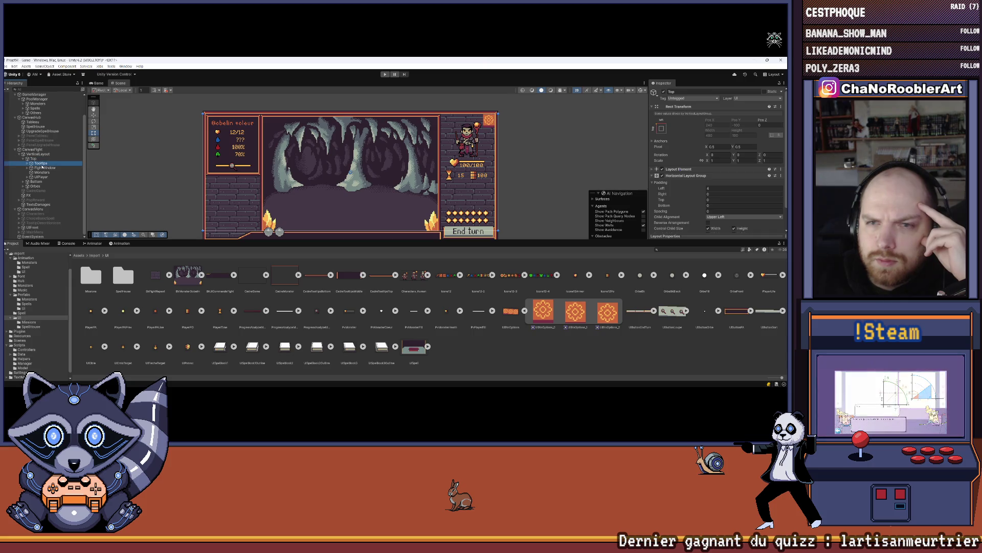
left_click(43, 168)
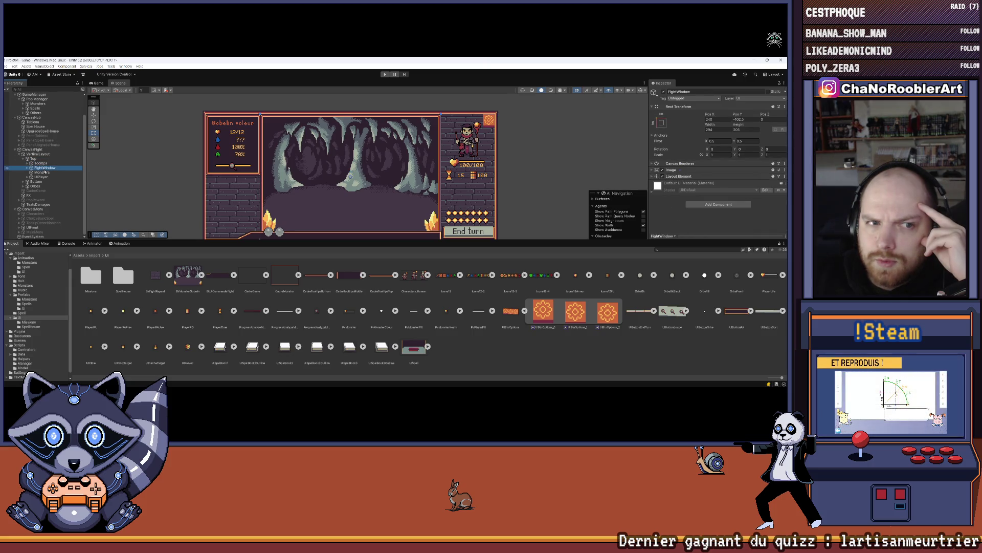
left_click(45, 177)
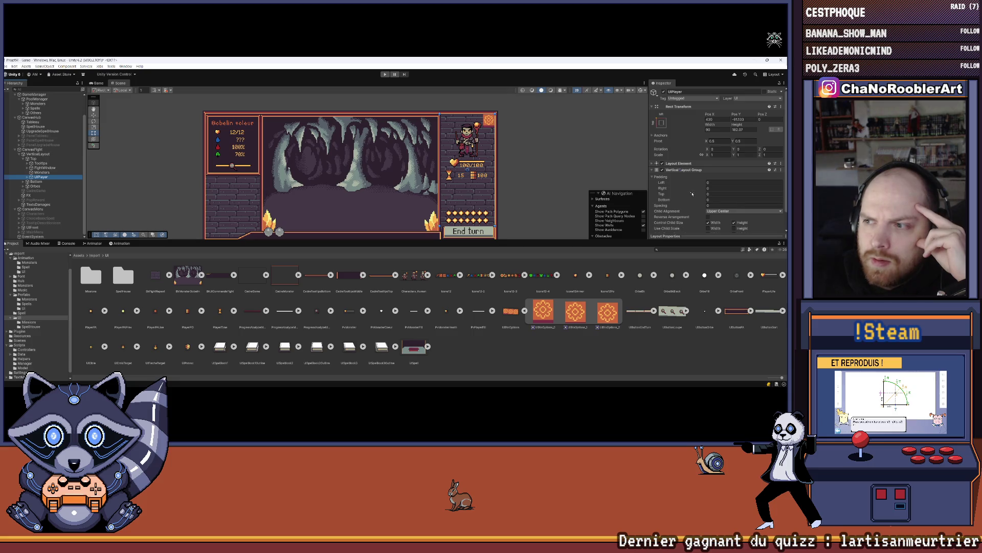
left_click_drag(695, 195, 691, 195)
key("ctrl+z")
Step: Browse UIPlayer's Bottom and Orbes children, then select its Relics row
left_click(47, 182)
left_click(41, 187)
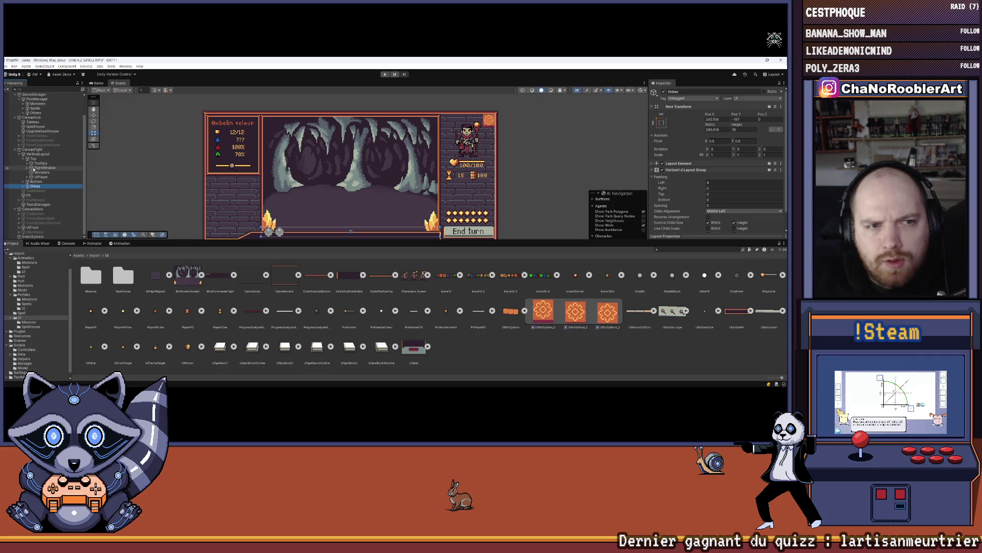
left_click(29, 177)
left_click(43, 195)
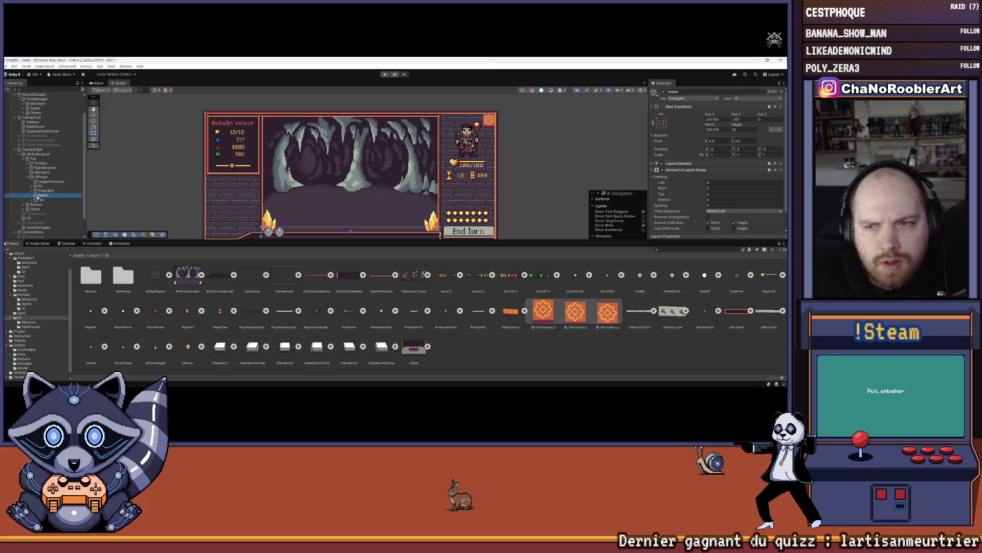
Step: Expand the Relics Layout Element and set its Preferred Height to 30
left_click(664, 169)
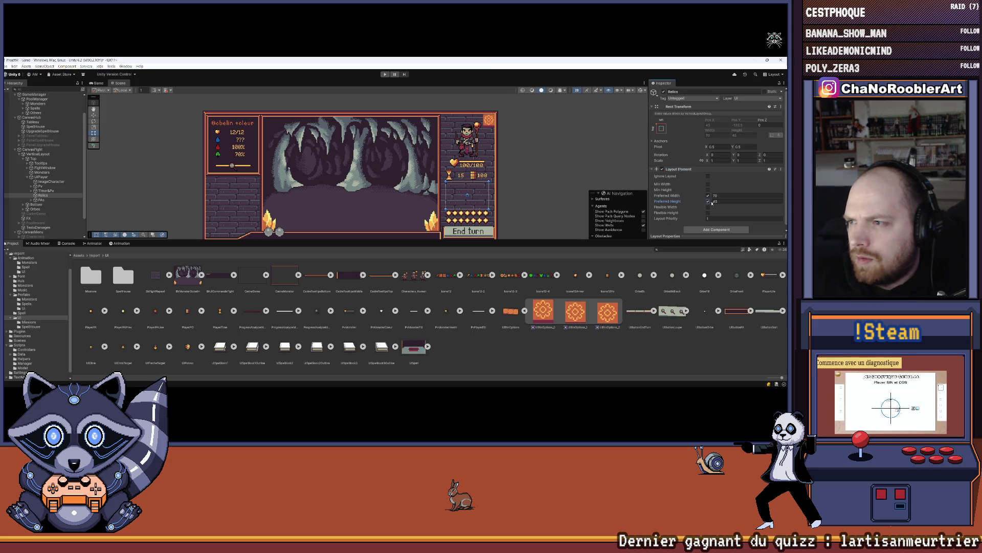
left_click_drag(711, 203, 601, 200)
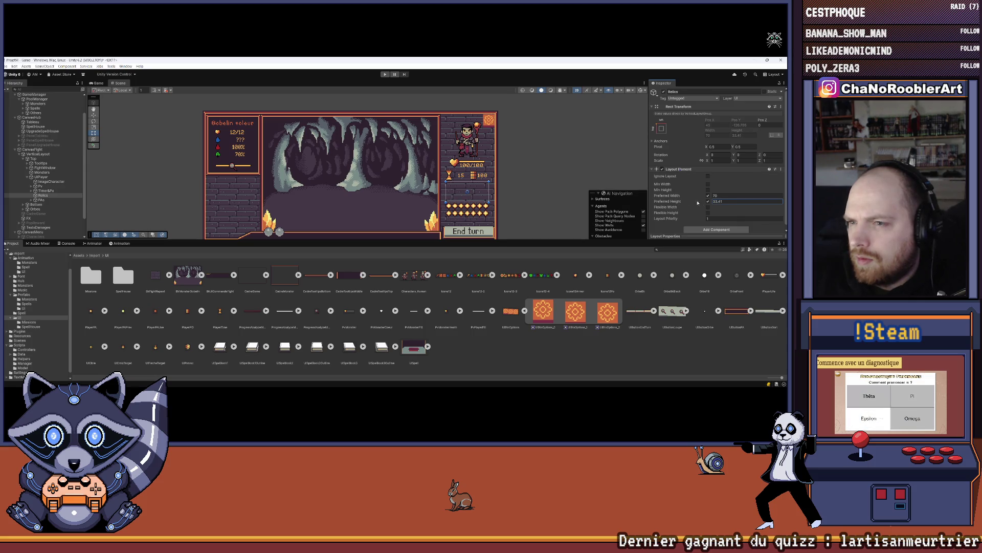
left_click(726, 200)
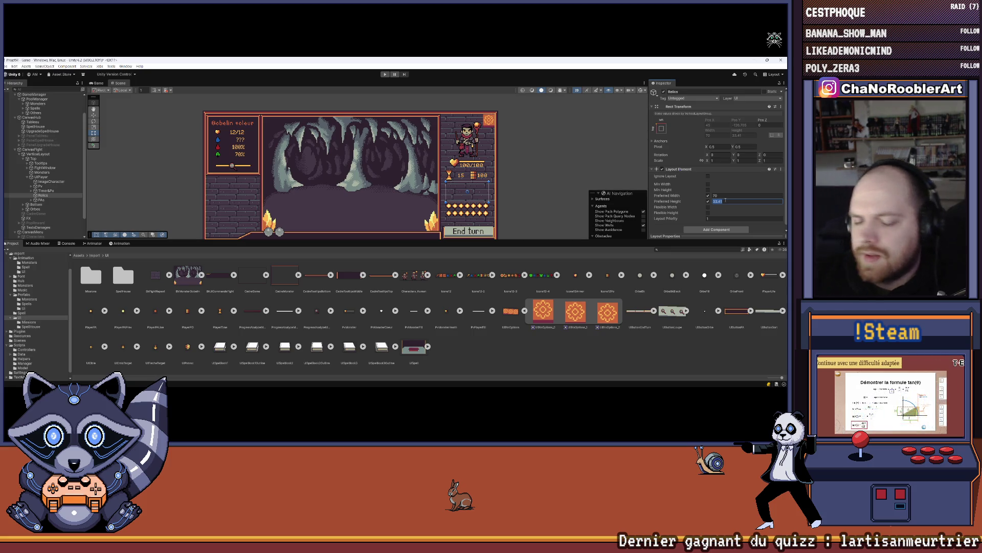
Step: Set UIPlayer's Vertical Layout Group top padding to 15 as a first try
type("30")
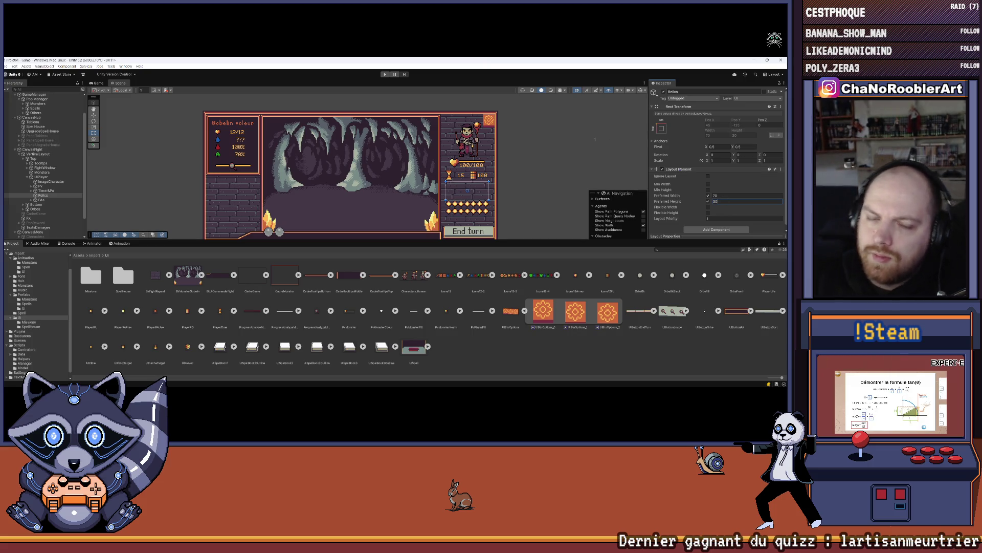
left_click(41, 176)
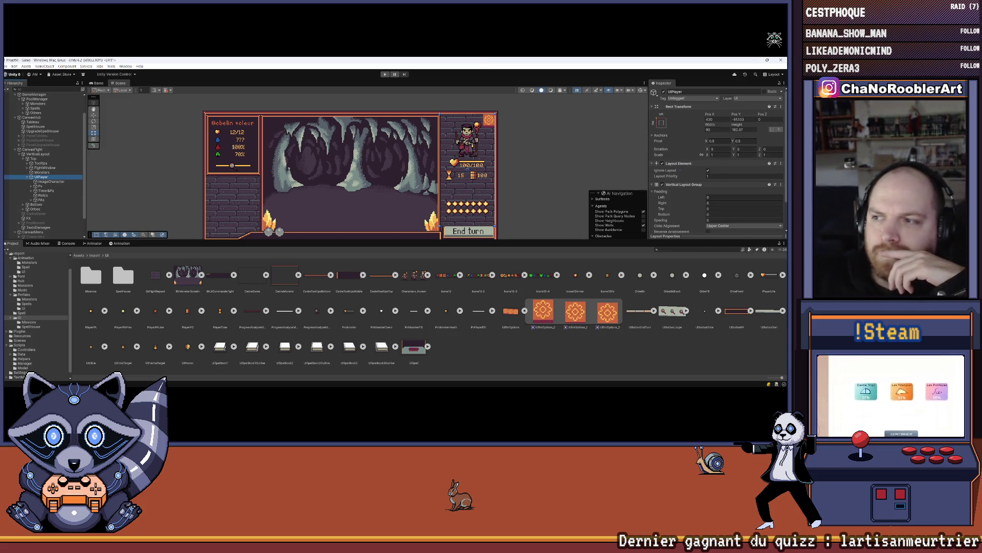
left_click_drag(665, 209, 683, 210)
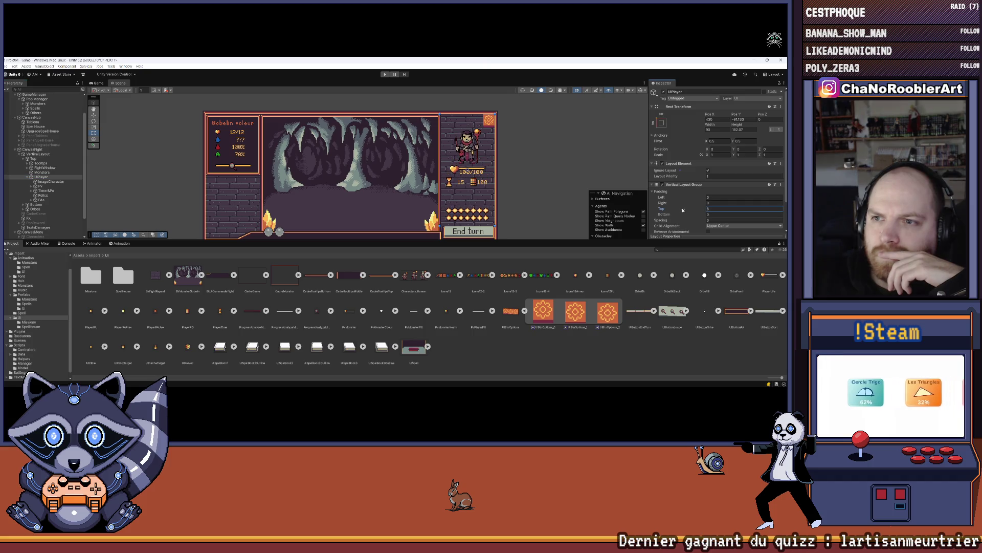
left_click(718, 209)
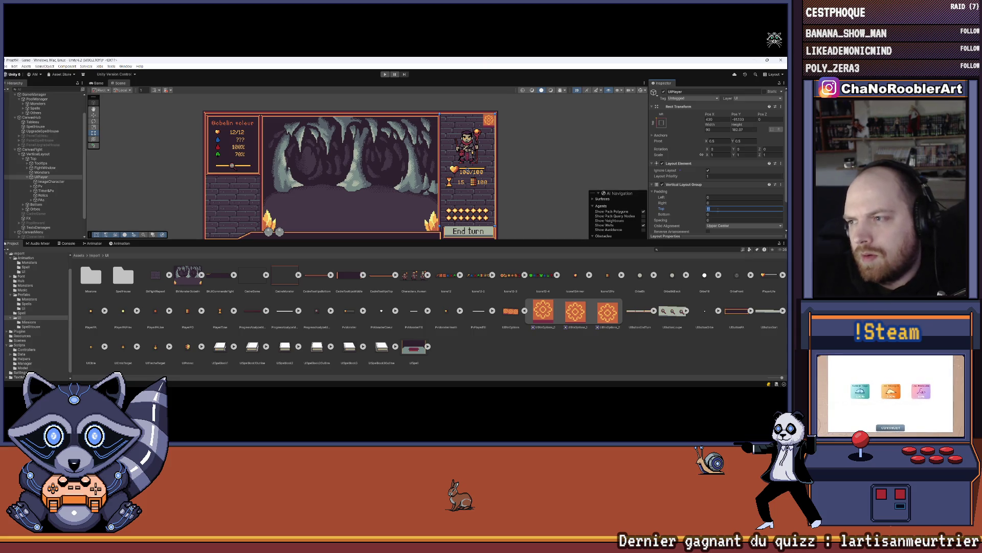
type("15")
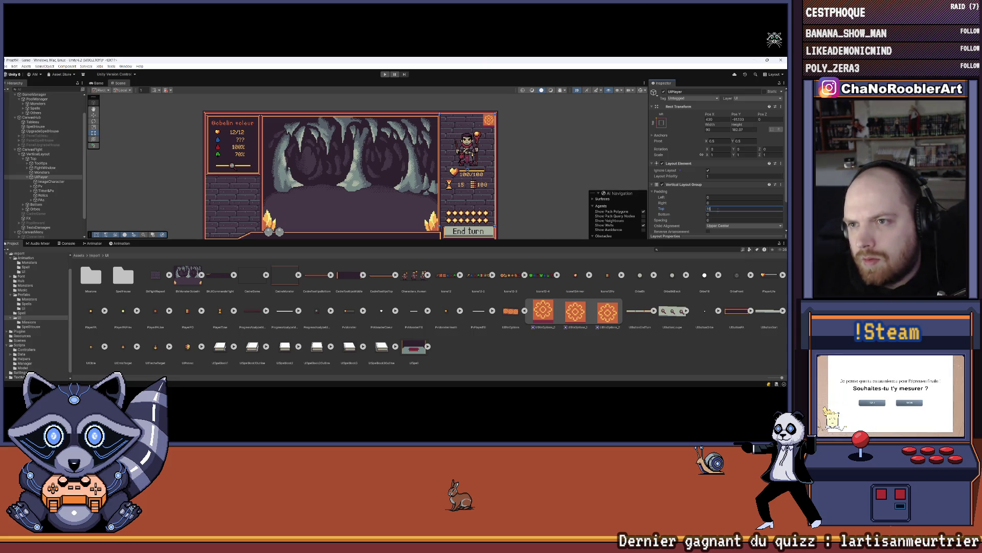
left_click(561, 150)
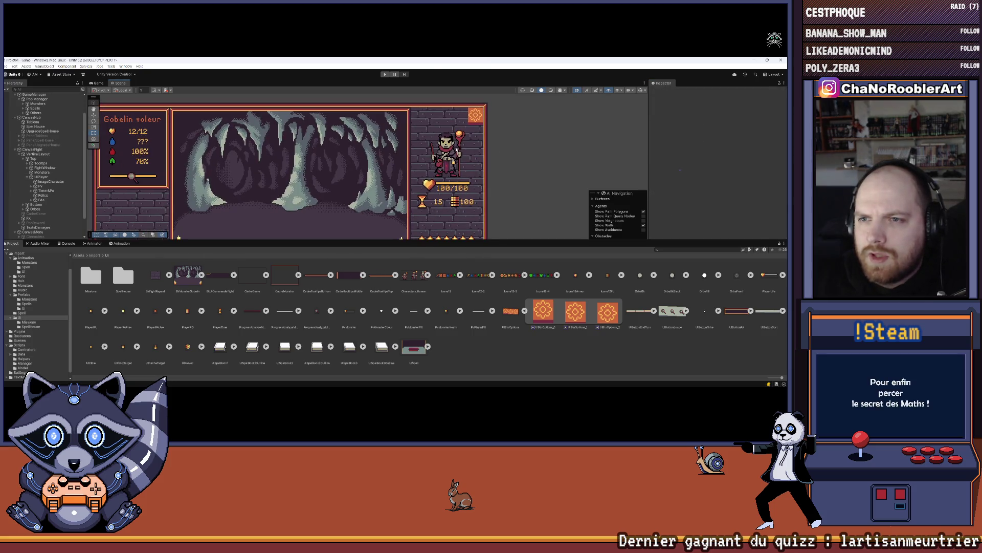
Step: Raise UIPlayer's top padding to 37 and review the whole fight UI
left_click(457, 151)
left_click(704, 209)
left_click_drag(704, 209, 704, 209)
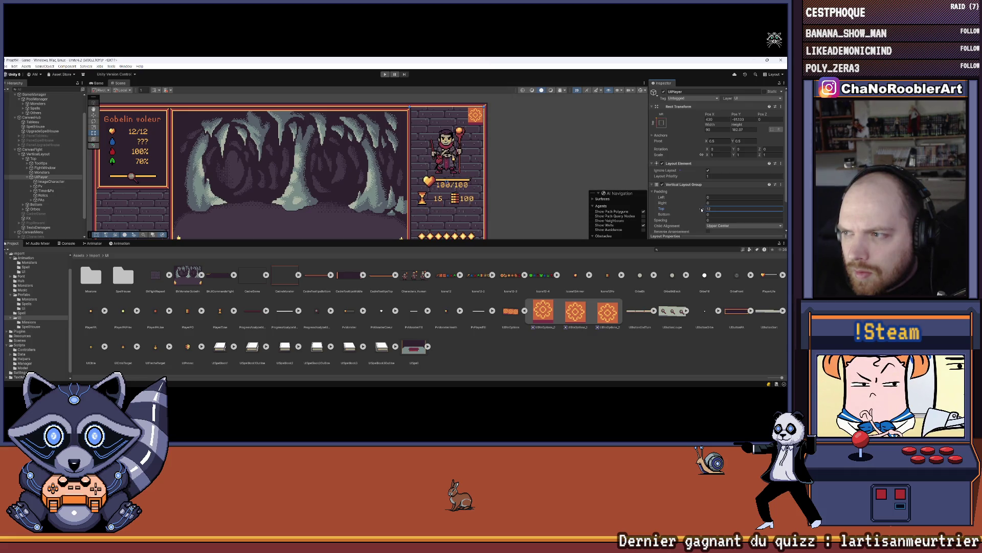
type("37")
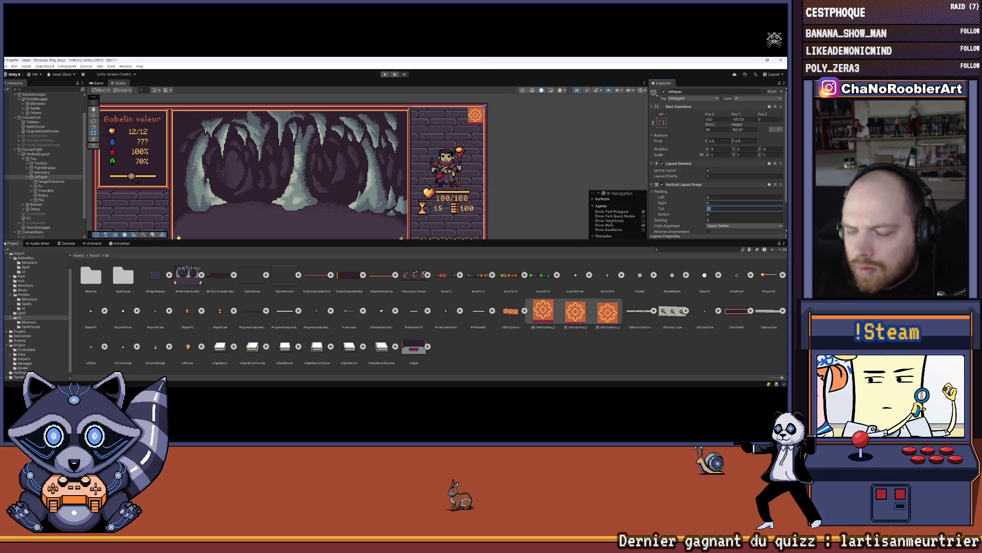
left_click(541, 158)
scroll(541, 158, "down", 2)
left_click_drag(520, 94, 521, 130)
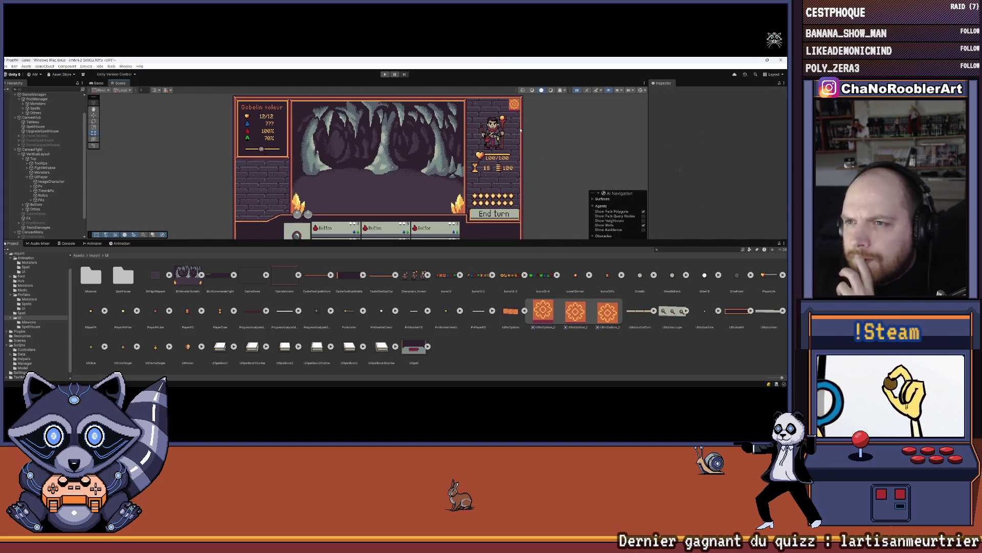
Step: Select the ImageCharacter portrait and expand the Characters_Human sprite sheet
scroll(535, 127, "up", 2)
scroll(538, 125, "up", 2)
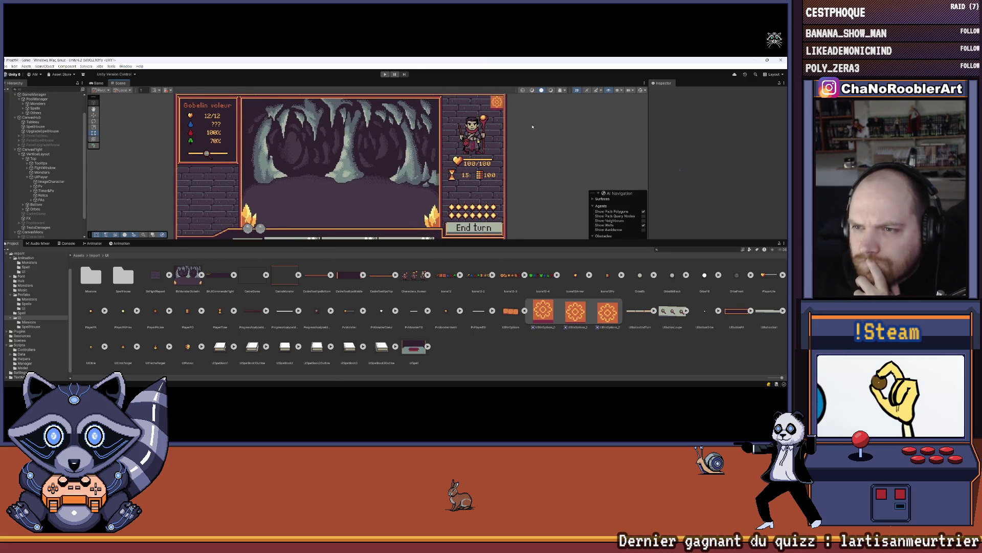
scroll(531, 126, "up", 3)
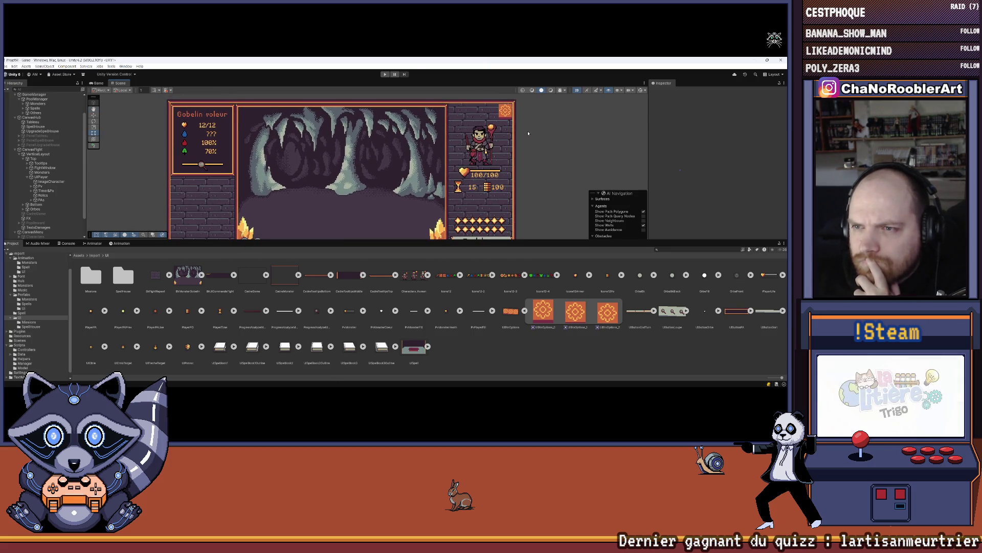
left_click(6, 66)
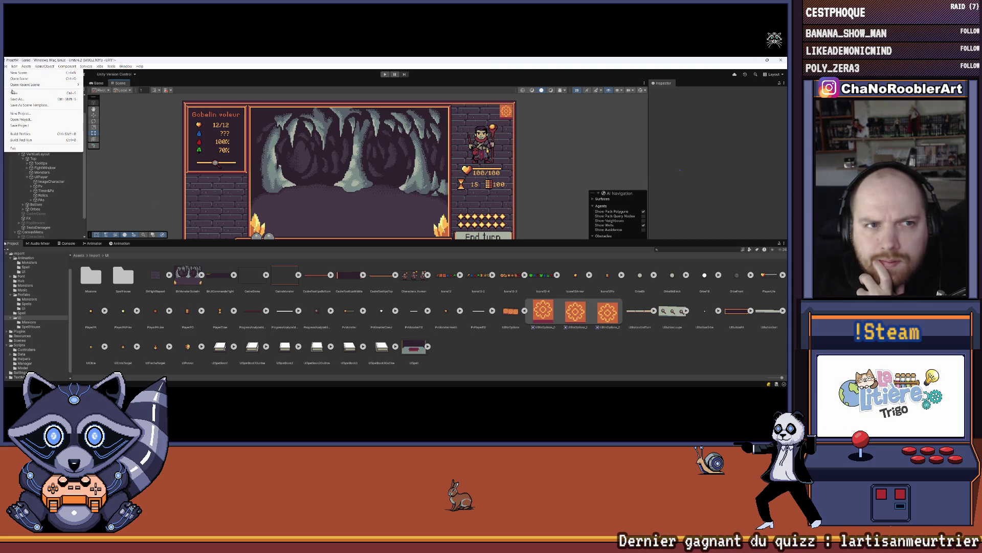
left_click(42, 181)
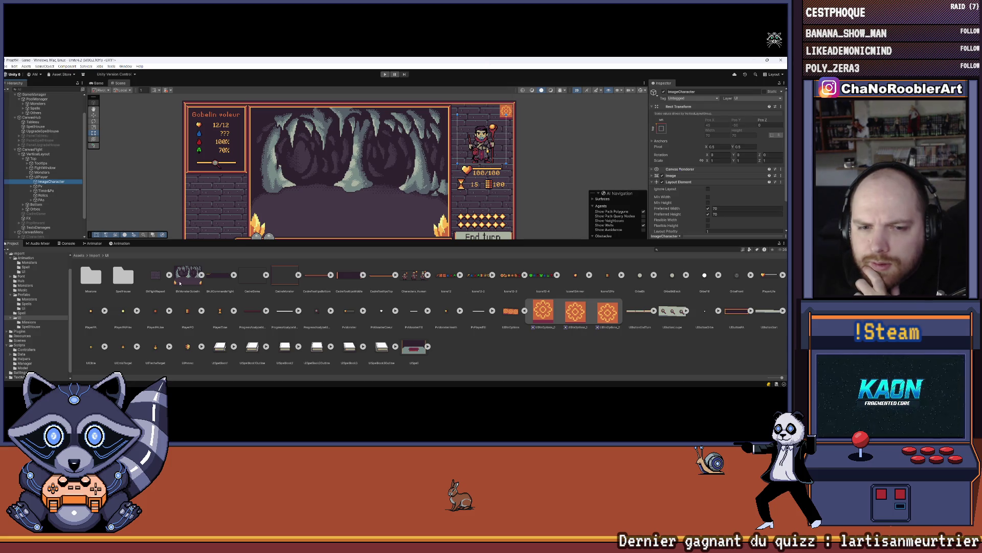
left_click(434, 279)
left_click(428, 275)
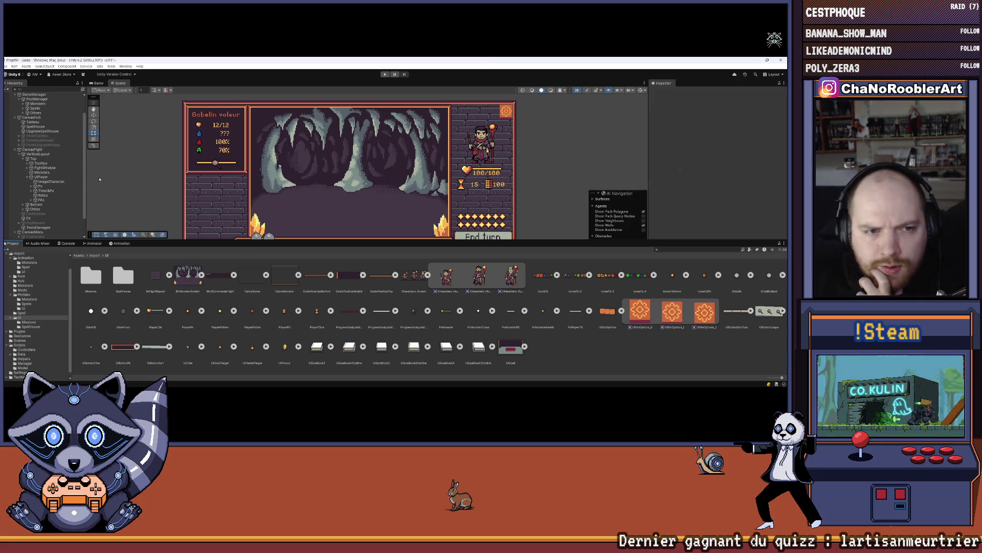
Step: Assign Characters_Human_1 as the portrait's Source Image and check the result
left_click(42, 183)
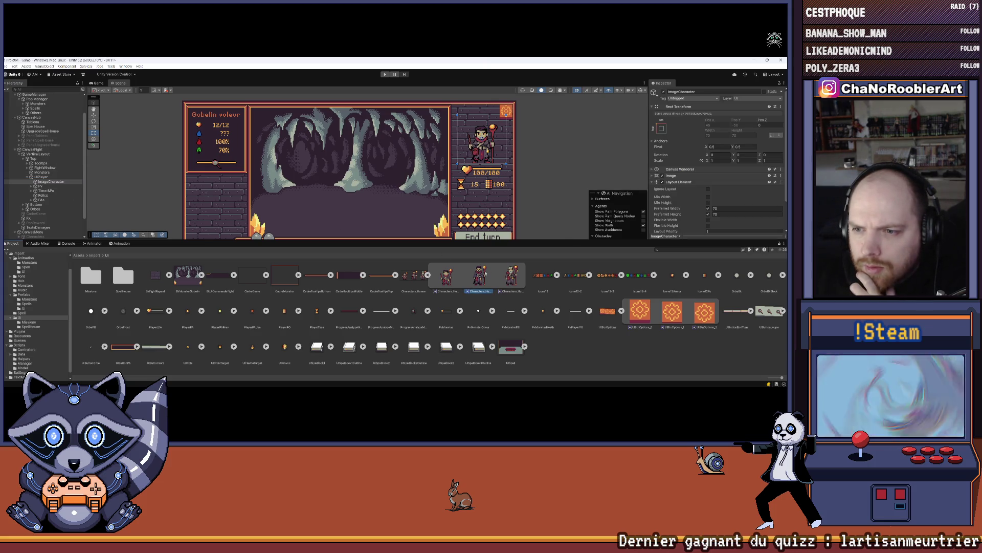
left_click(655, 176)
left_click_drag(697, 189, 715, 182)
left_click(689, 341)
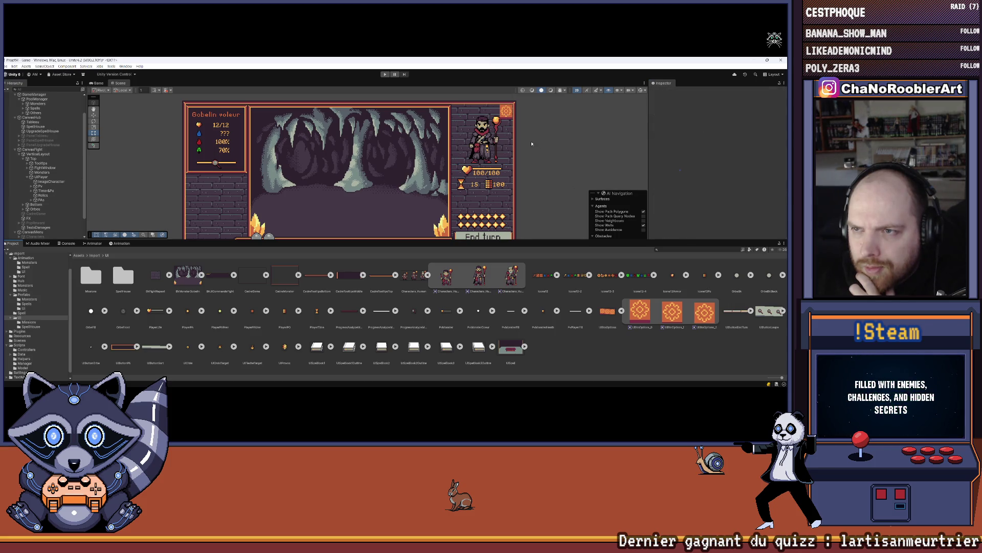
scroll(531, 144, "down", 3)
scroll(503, 136, "up", 5)
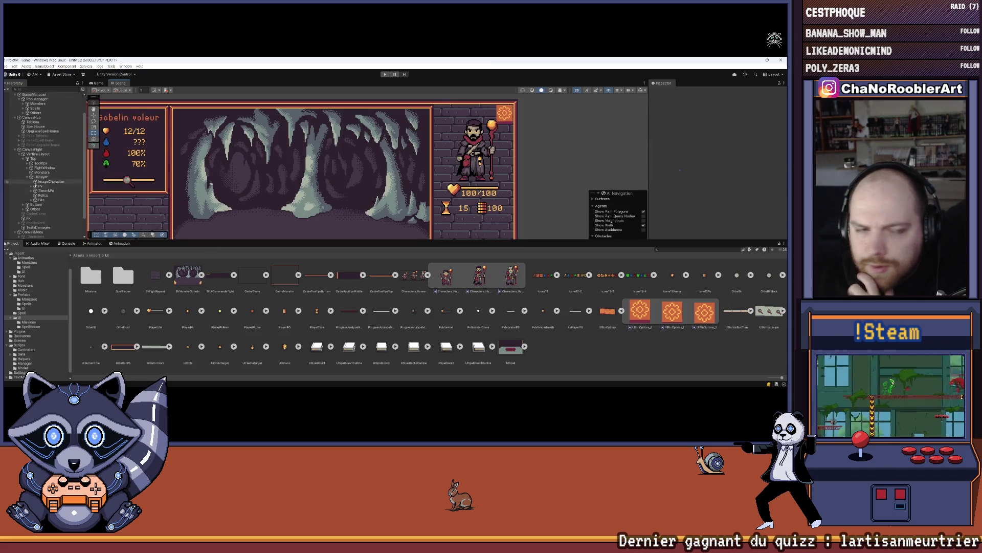
left_click(35, 208)
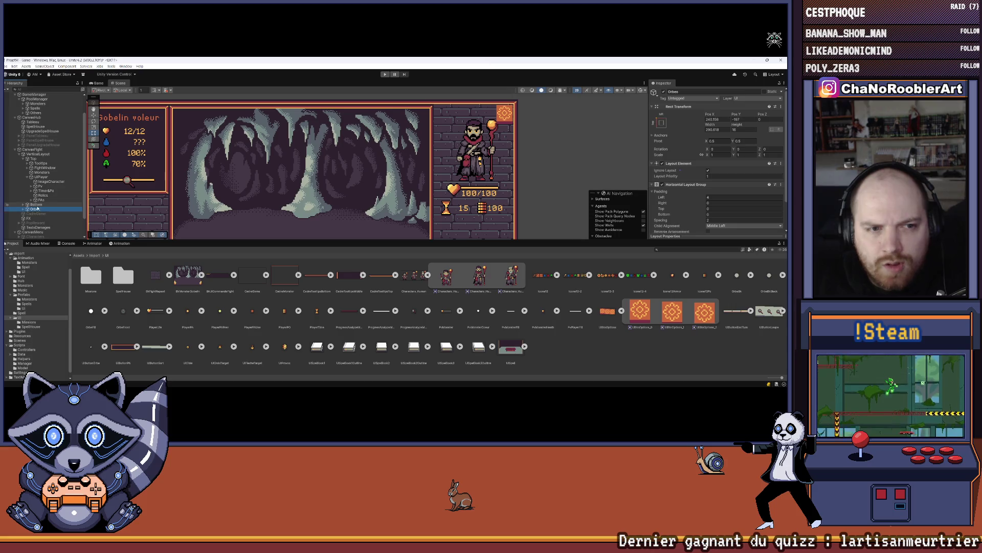
scroll(37, 205, "down", 3)
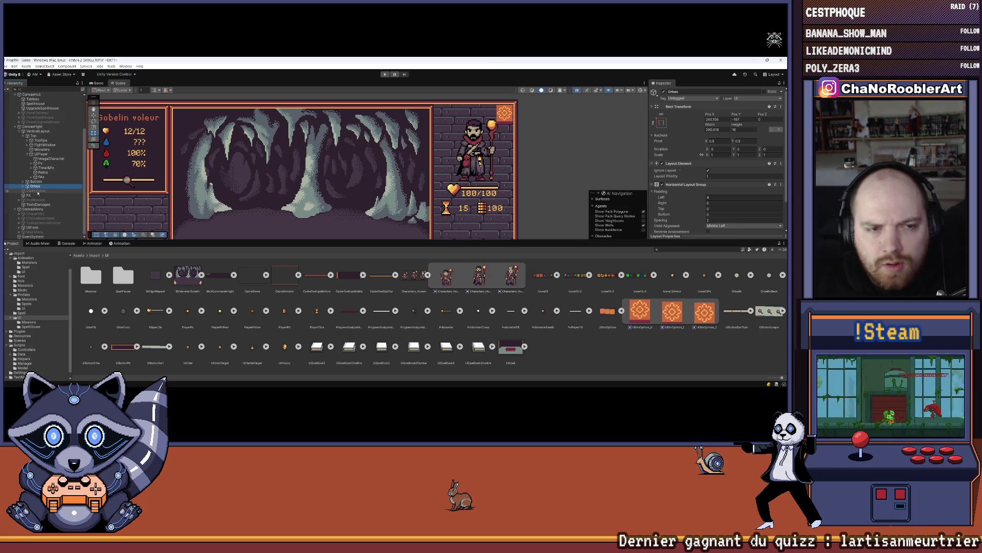
left_click(41, 131)
key("Left")
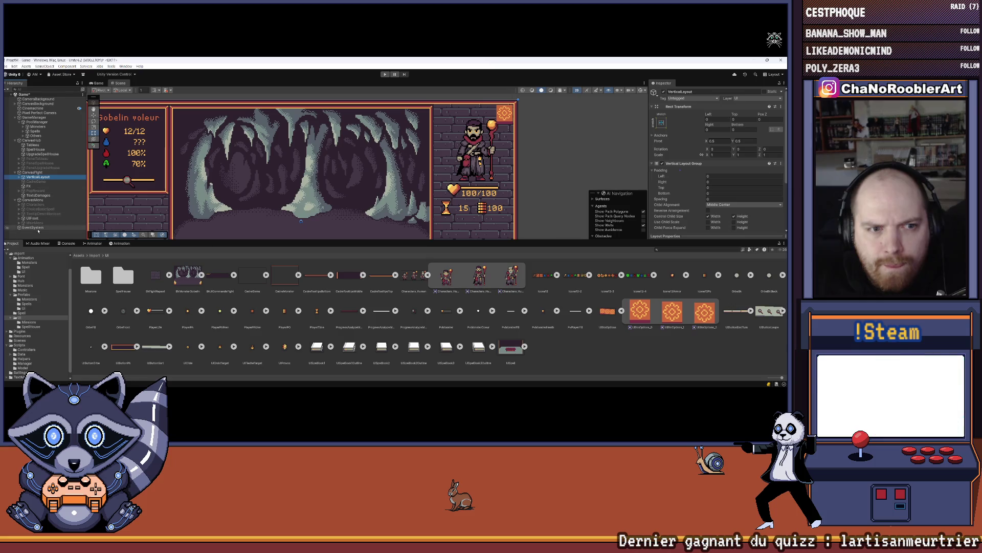
left_click(23, 222)
left_click(39, 228)
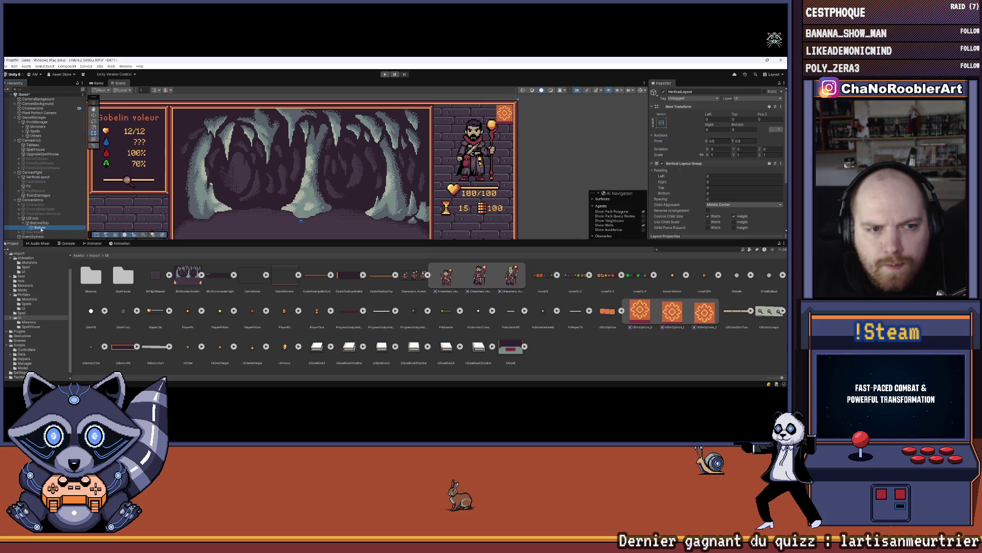
key("ctrl+d")
key("ctrl+d")
left_click(39, 223)
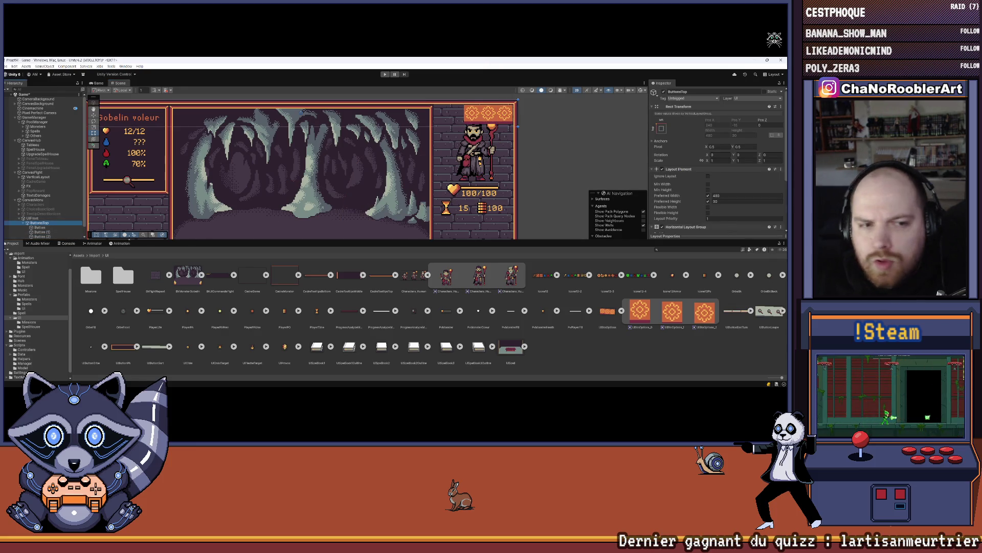
scroll(721, 197, "down", 3)
scroll(731, 186, "down", 2)
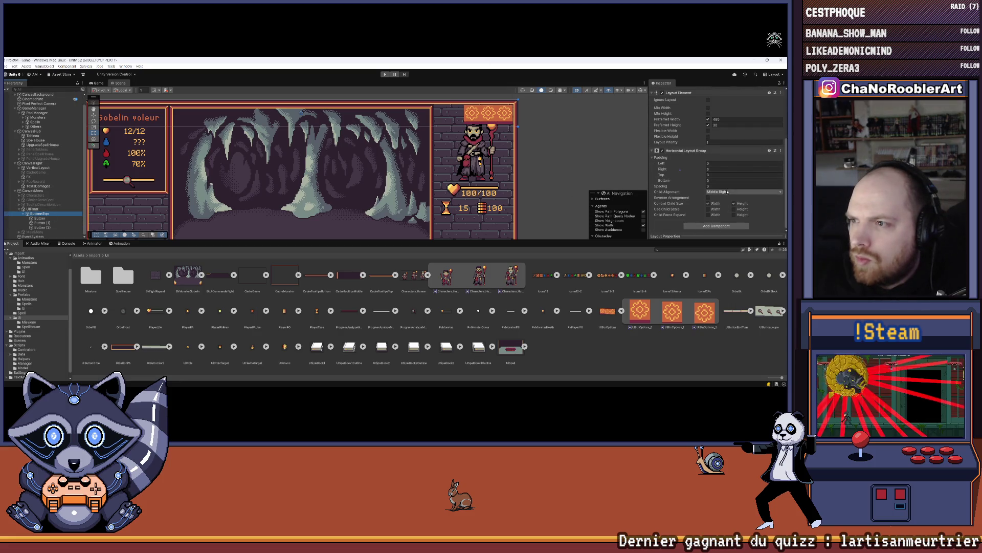
type("1")
left_click(584, 140)
scroll(584, 140, "down", 5)
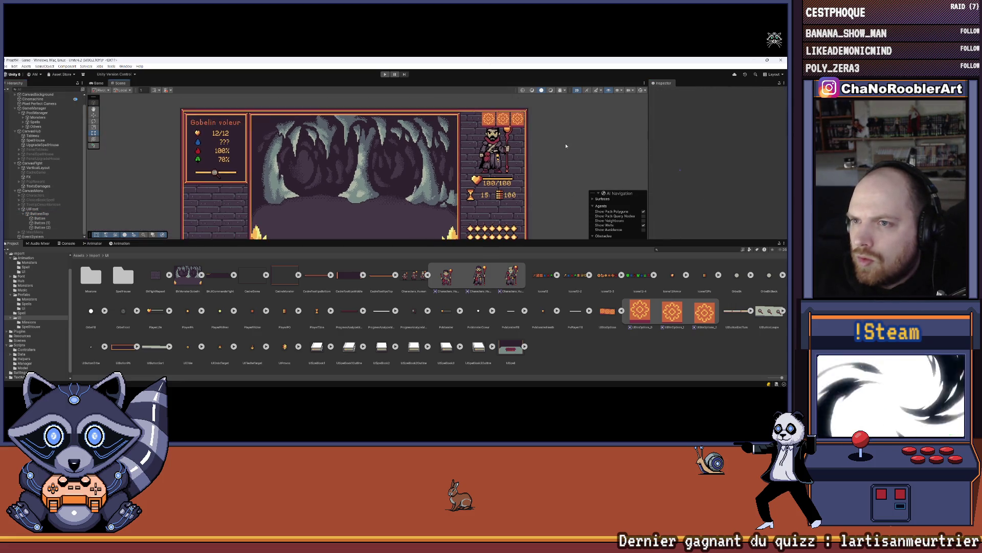
mouse_move(521, 122)
left_mouse_down()
mouse_move(526, 140)
mouse_move(459, 140)
left_mouse_up()
scroll(460, 140, "up", 3)
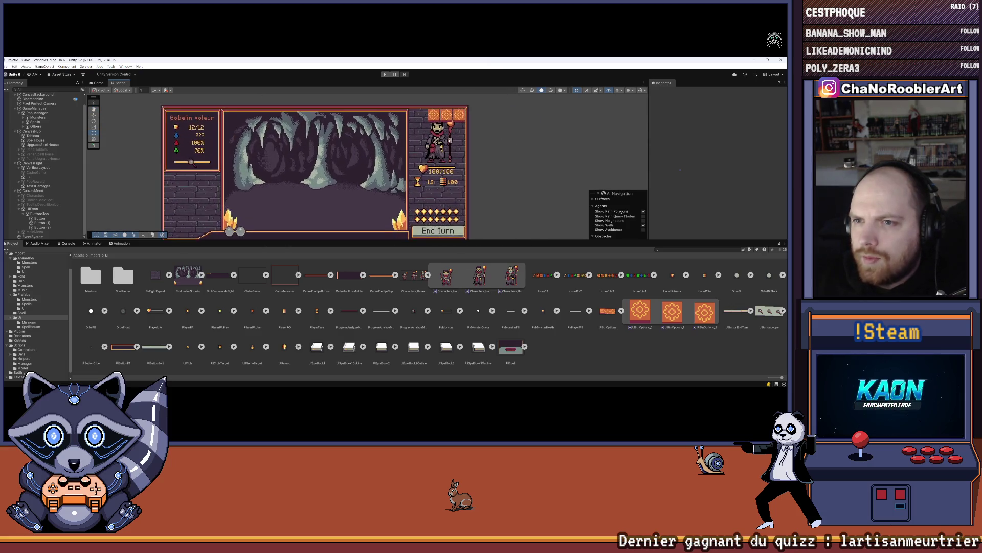
left_click(43, 227)
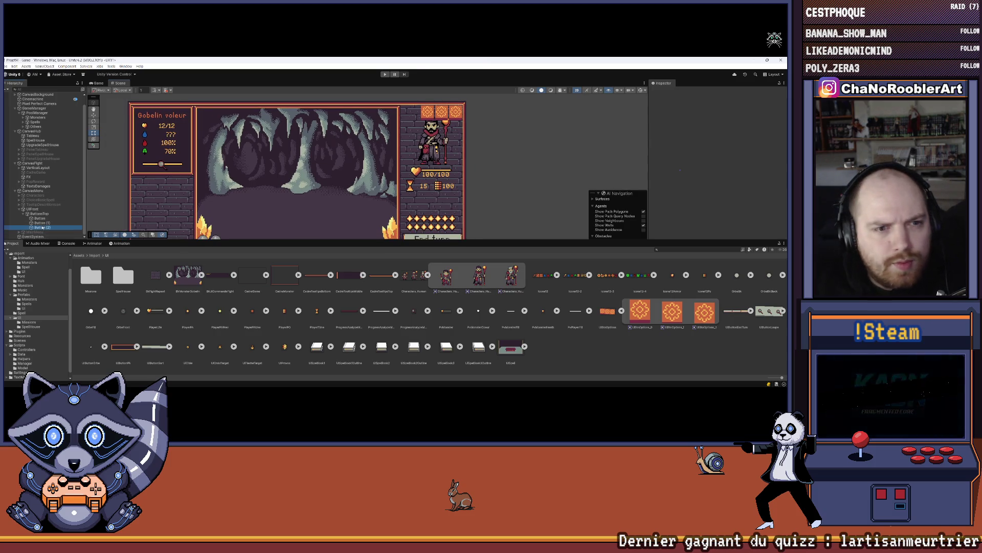
left_click(23, 214)
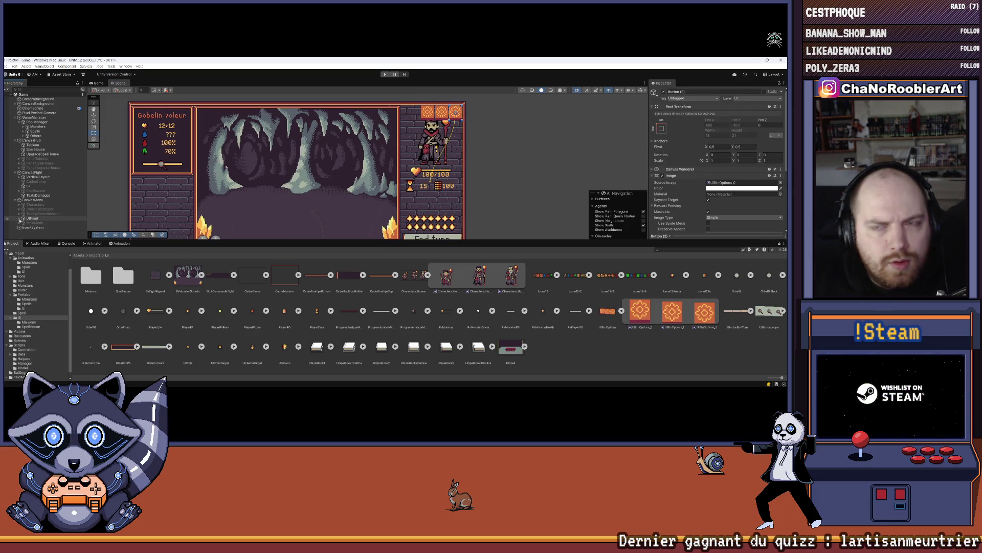
left_click(41, 195)
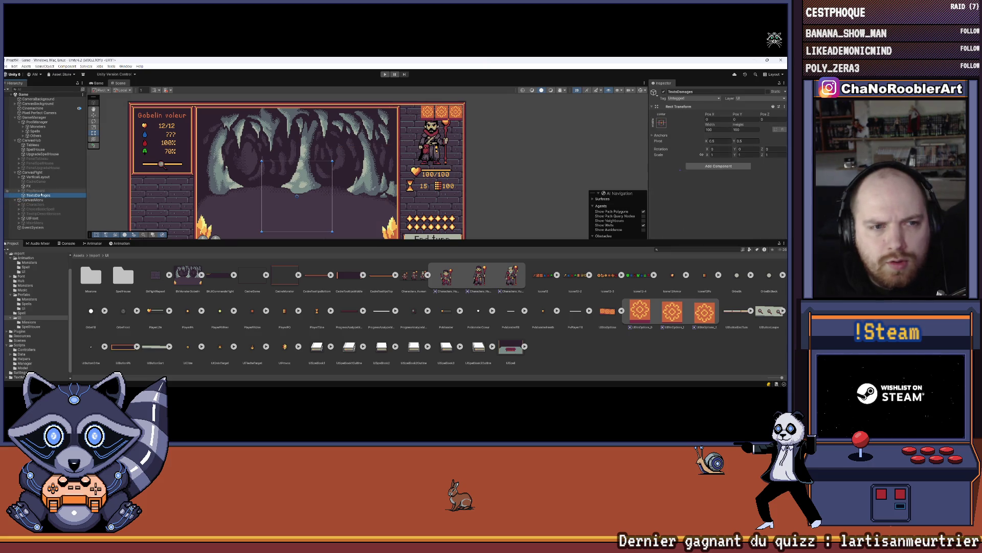
left_click(30, 186)
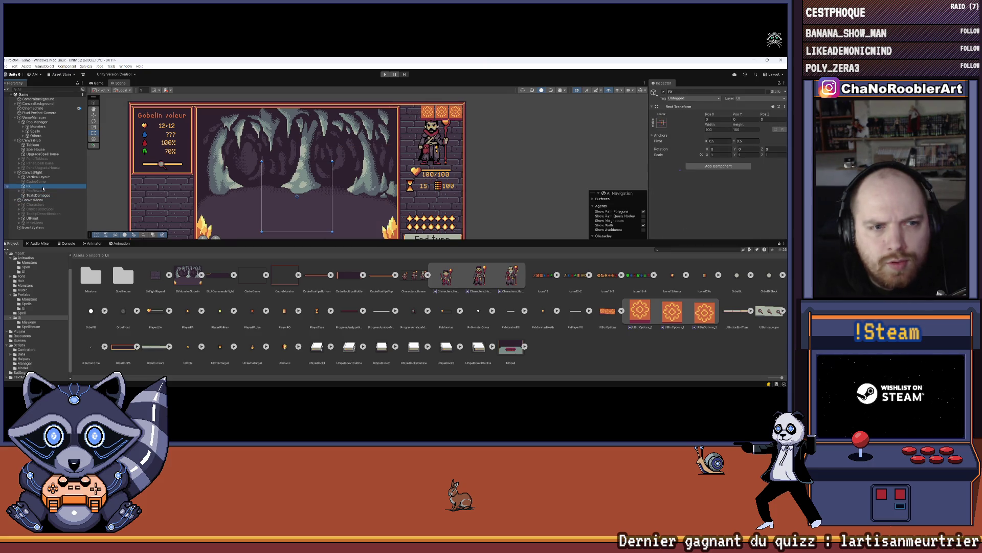
left_click(51, 154)
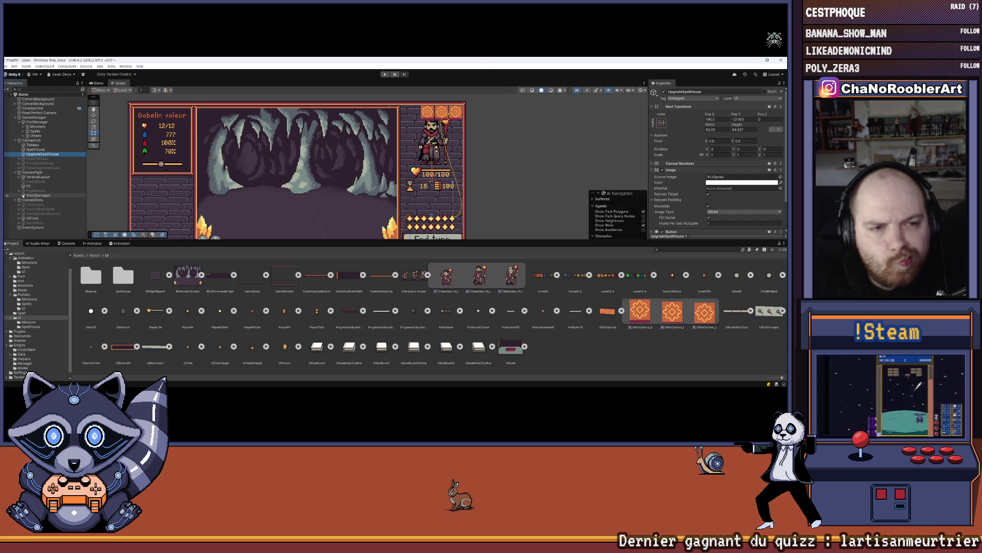
left_click(20, 178)
Step: Set the Relics Layout Element preferred height to 20
scroll(31, 182, "down", 2)
left_click(43, 184)
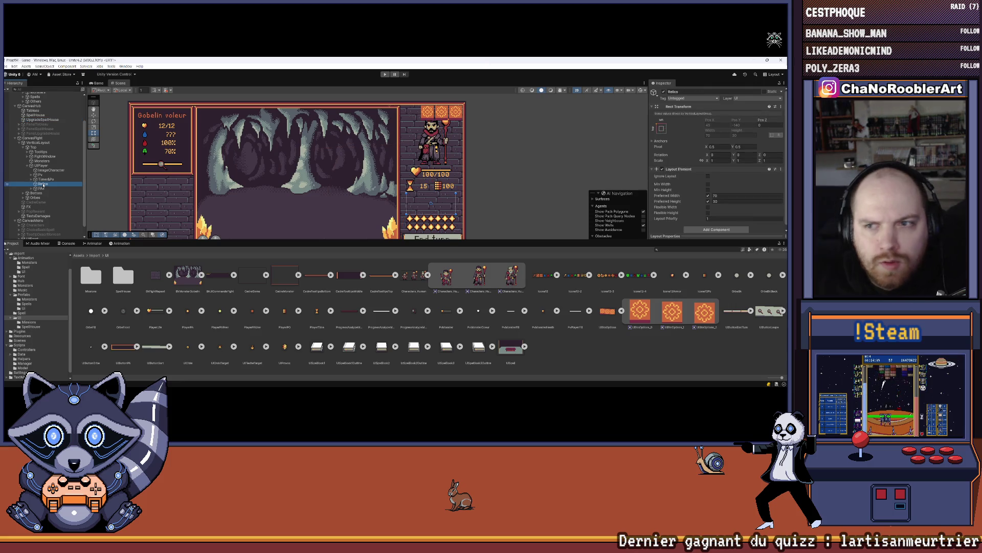
left_click(721, 201)
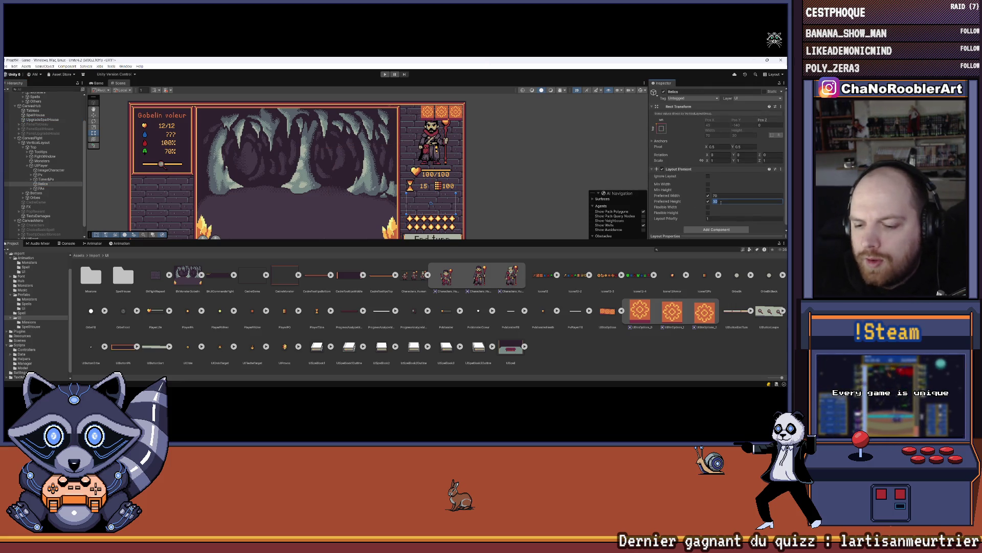
type("20")
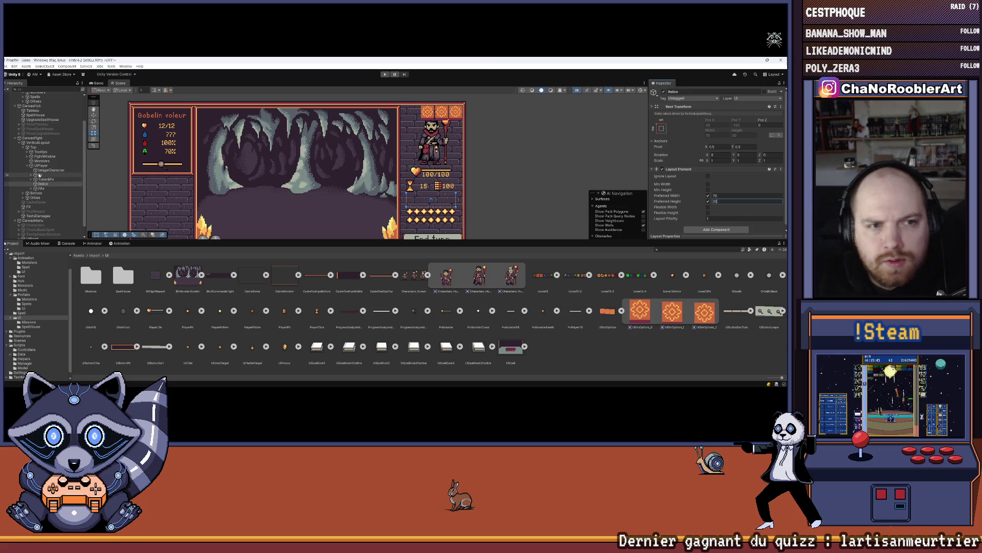
Step: Set UIPlayer's Vertical Layout Group top padding to 25 and review the layout
left_click(44, 166)
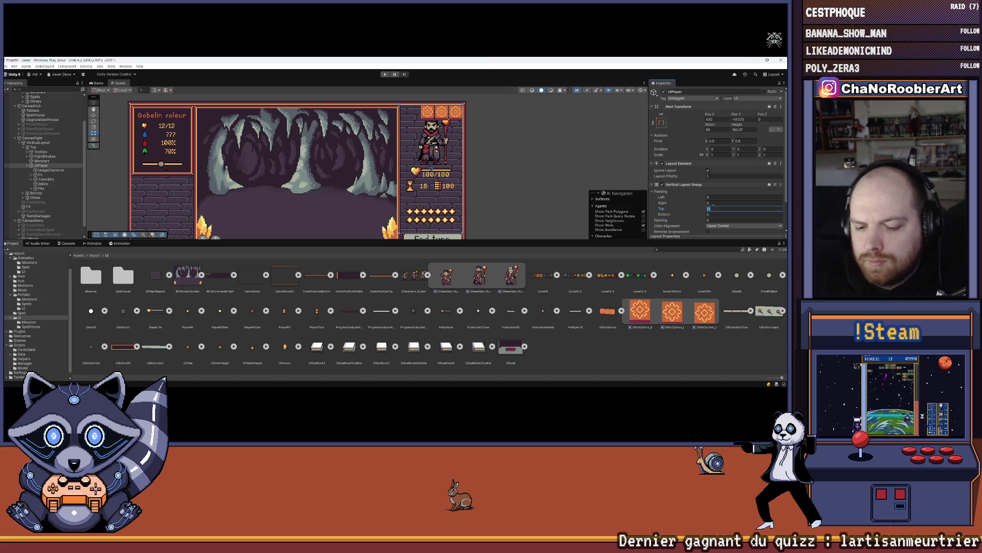
type("25")
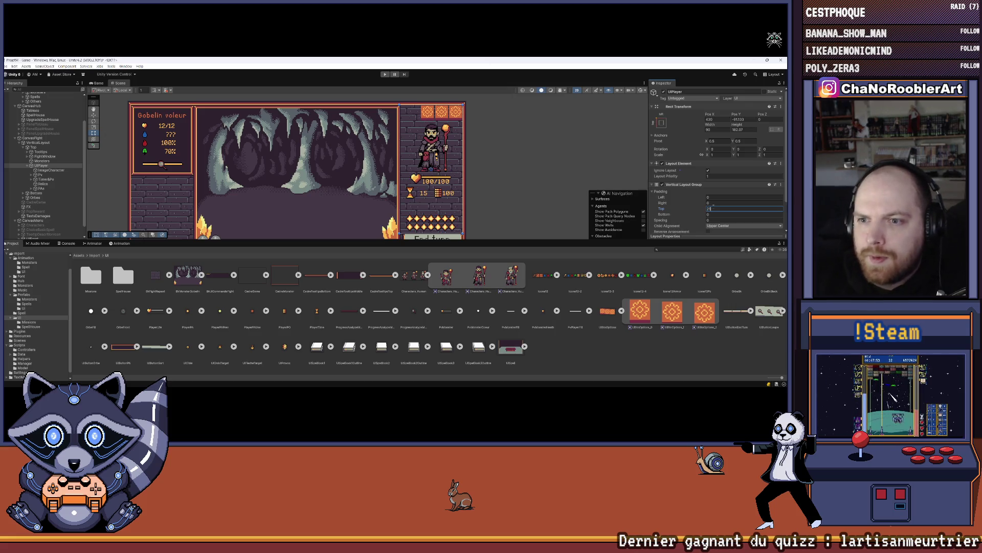
scroll(489, 192, "down", 2)
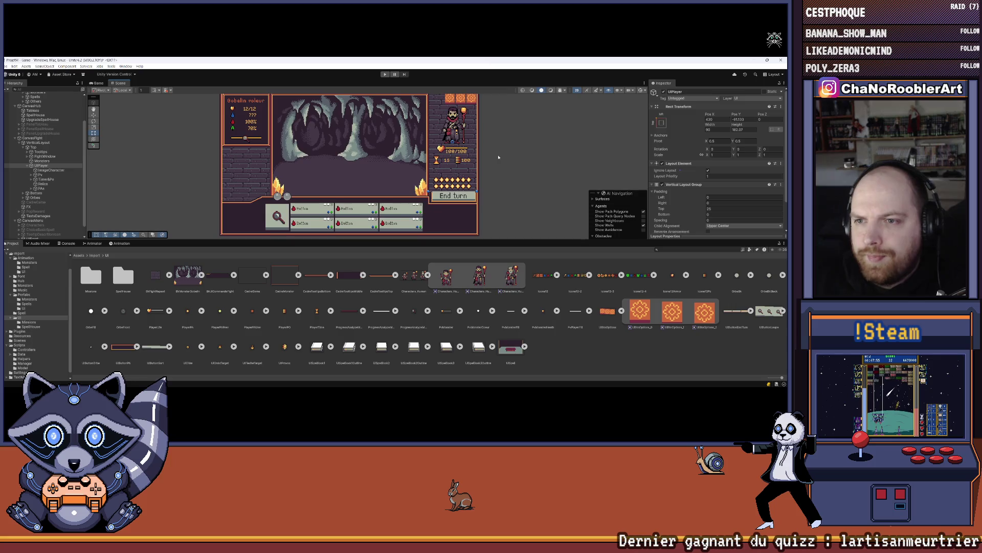
left_click(427, 148)
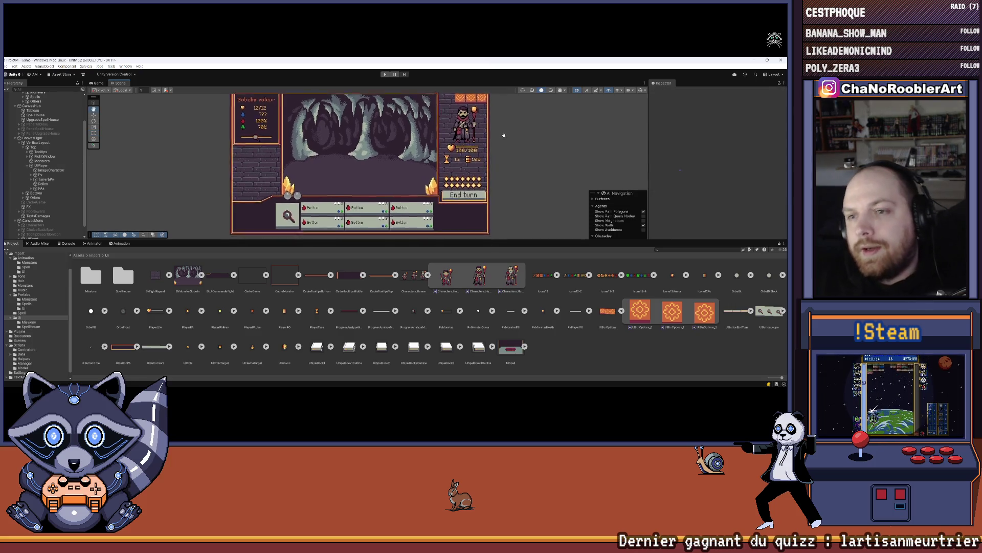
scroll(453, 166, "up", 2)
left_click_drag(452, 167, 422, 157)
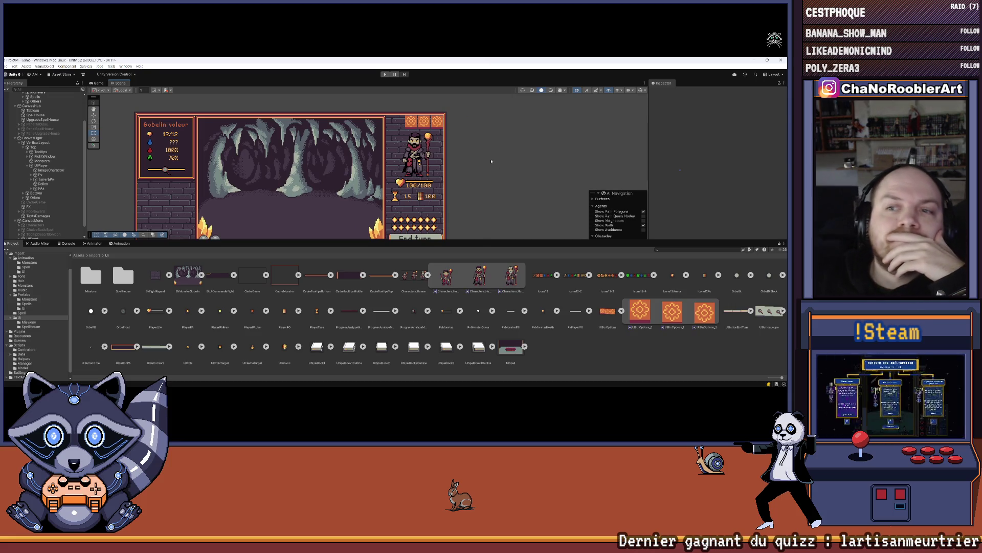
left_click(51, 138)
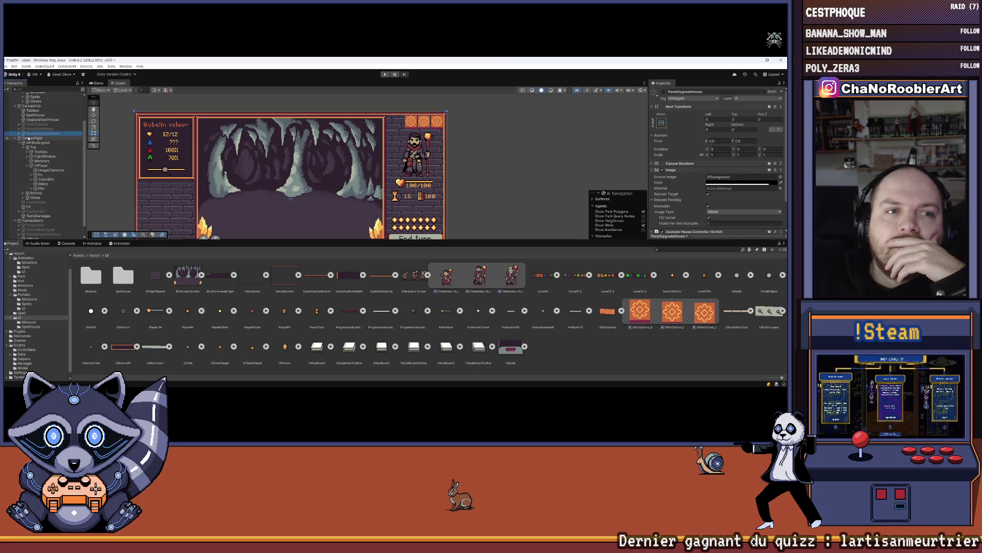
Step: Hide CanvasFight and activate PanelTableau to show the Choosing a mission panel
left_click(663, 92)
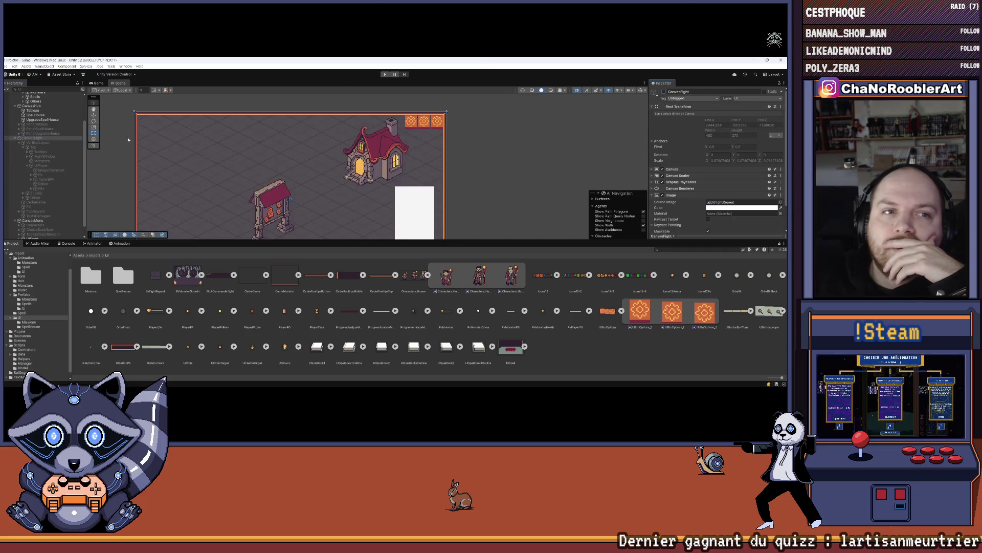
left_click(37, 115)
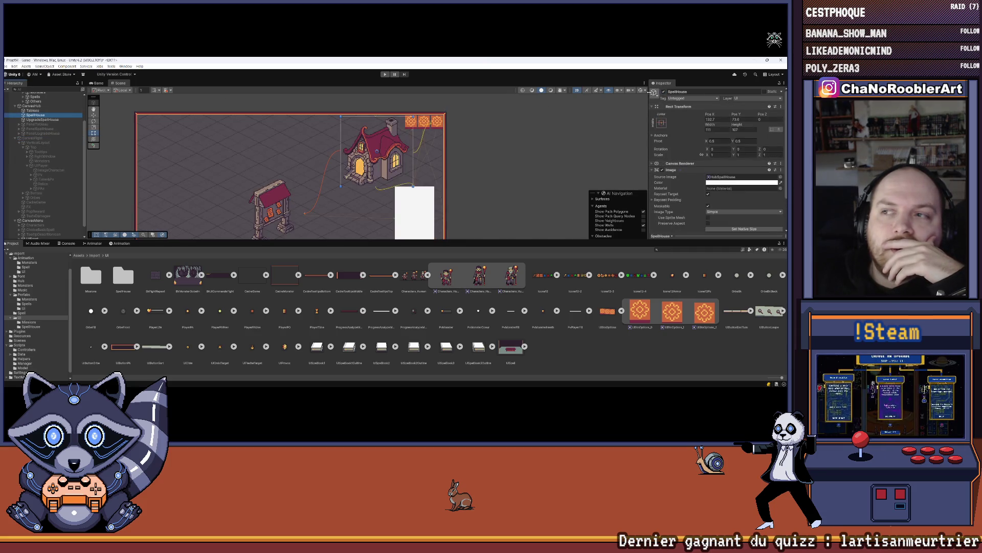
left_click(37, 124)
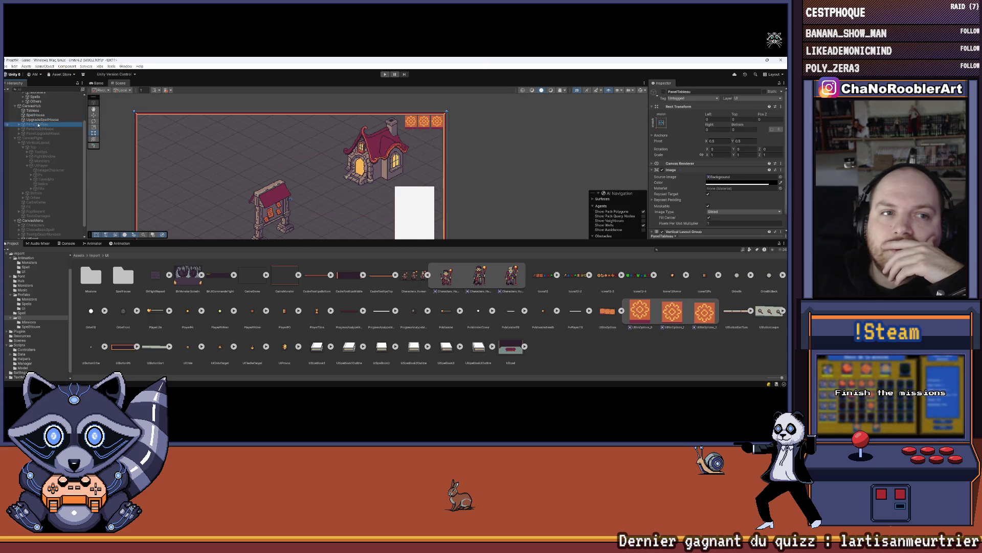
left_click(665, 92)
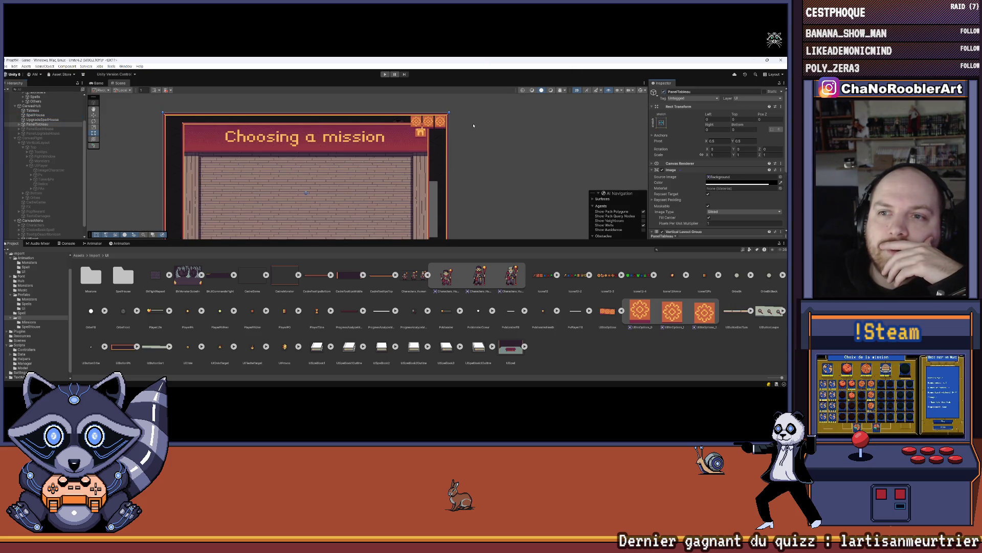
scroll(444, 108, "up", 10)
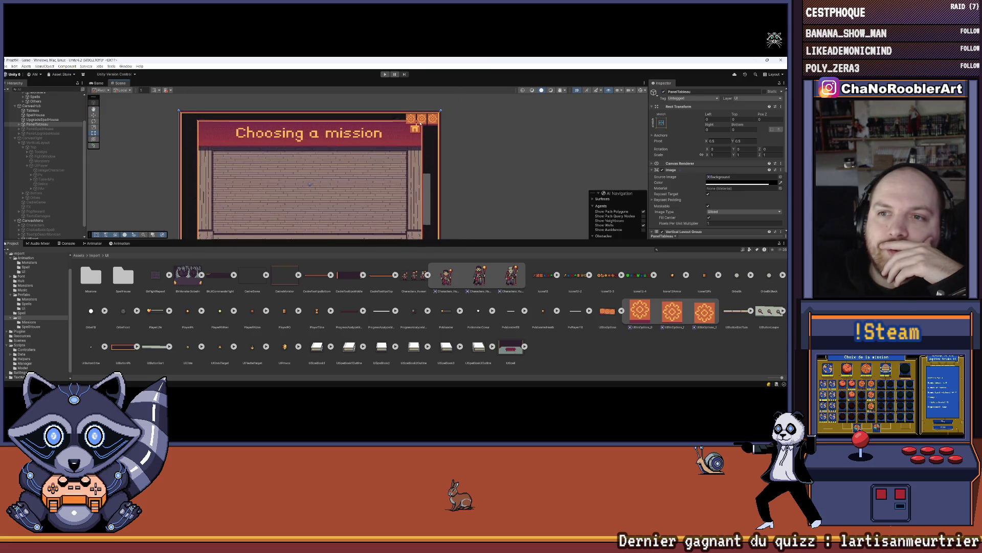
scroll(431, 124, "down", 6)
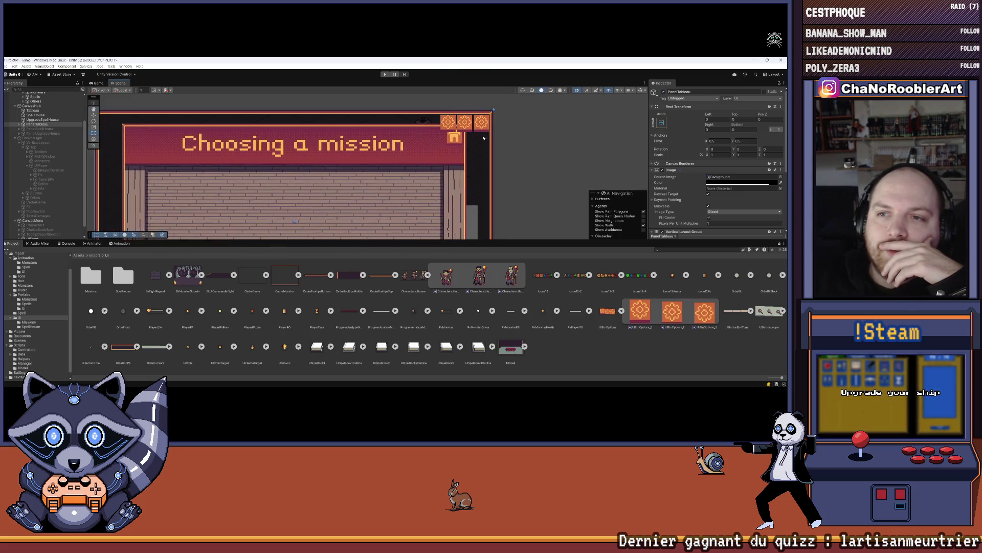
key("t")
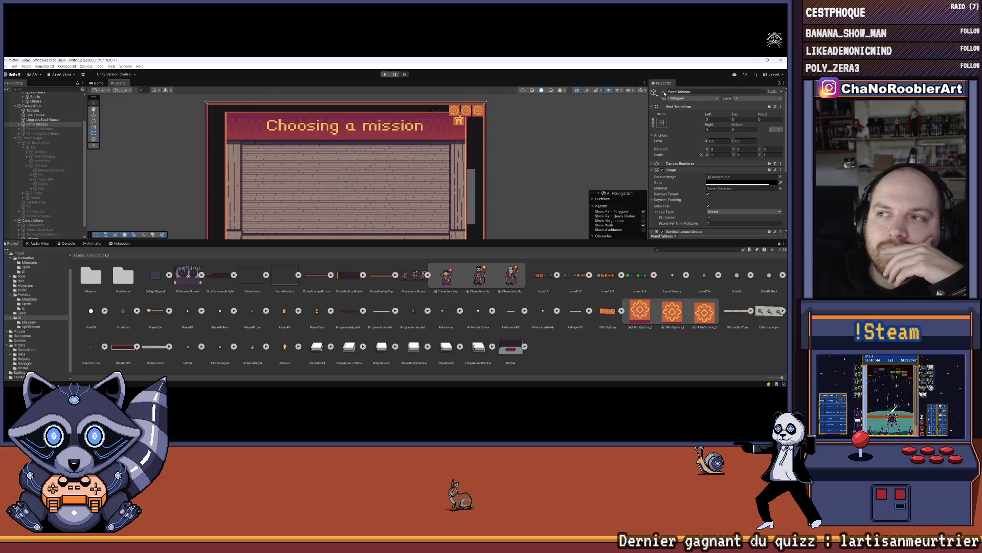
Step: Preview the PanelSpellHouse room panel, then re-show the Choosing a mission panel
left_click(664, 92)
key("Down")
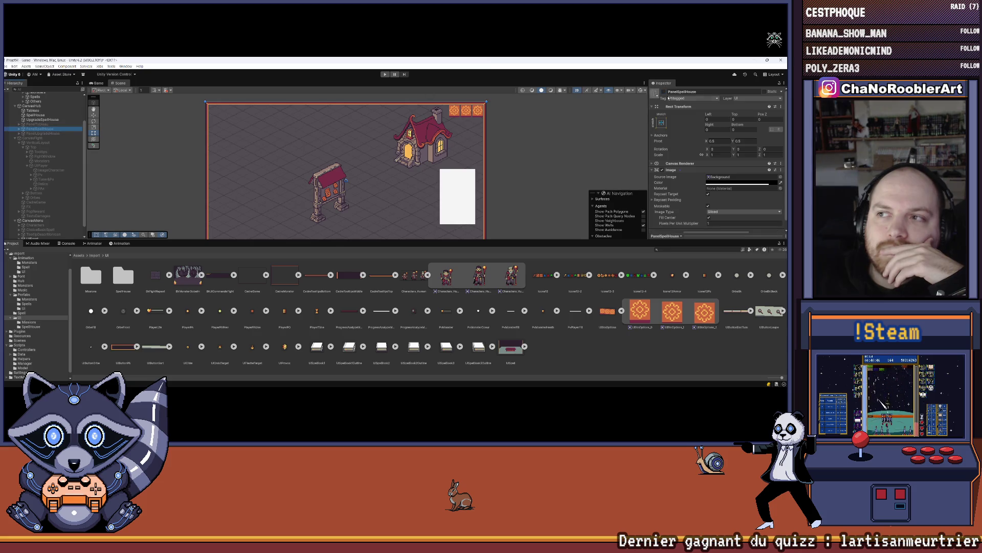
left_click(665, 93)
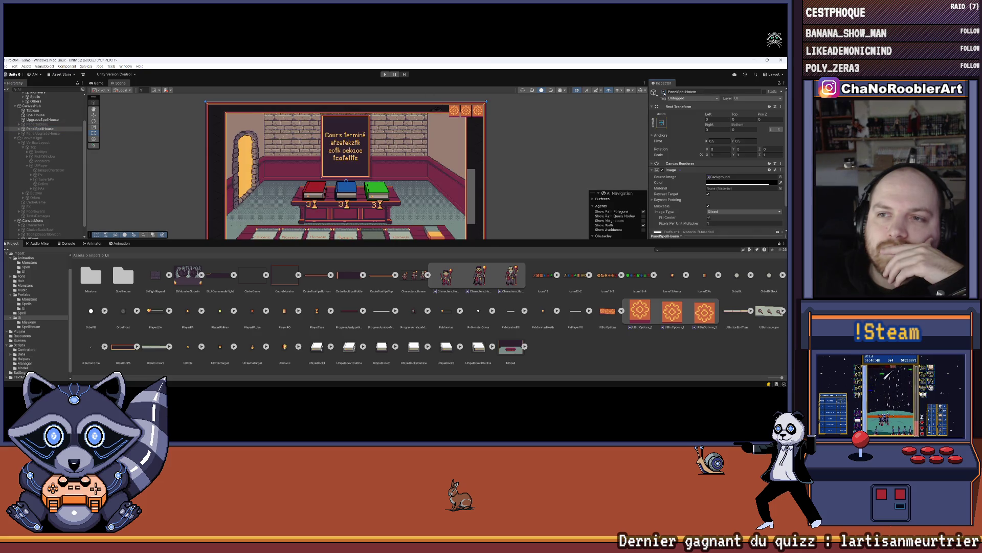
left_click(664, 92)
left_click(36, 124)
left_click(664, 93)
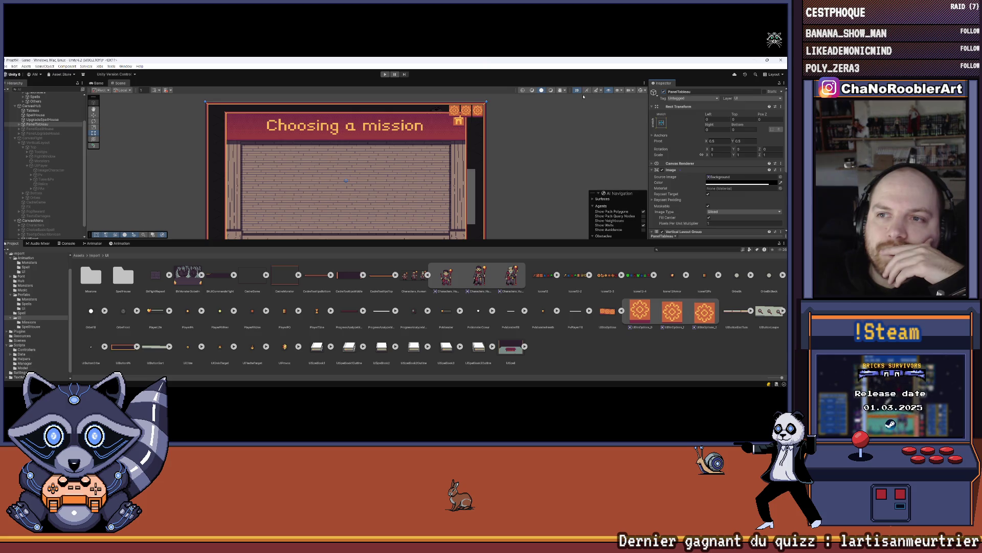
Step: Inspect the mission panel's Button position, then collapse and select PanelTableau
left_click(19, 124)
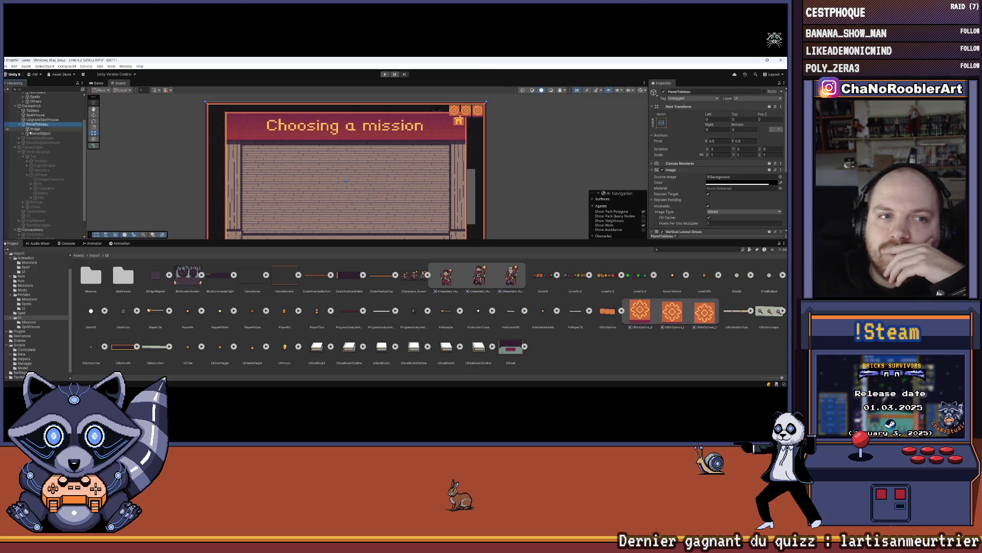
left_click(32, 133)
left_click(24, 133)
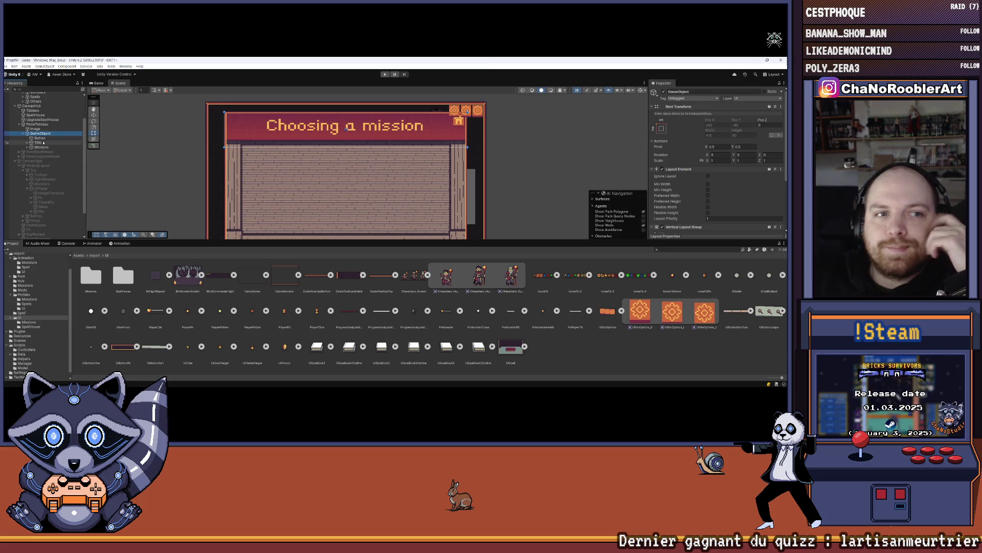
left_click(39, 138)
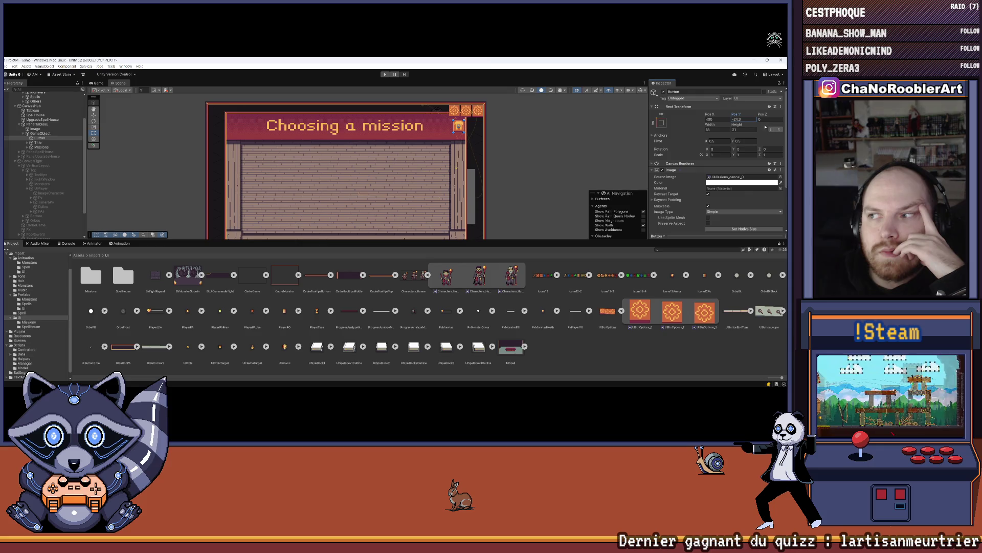
left_click(739, 119)
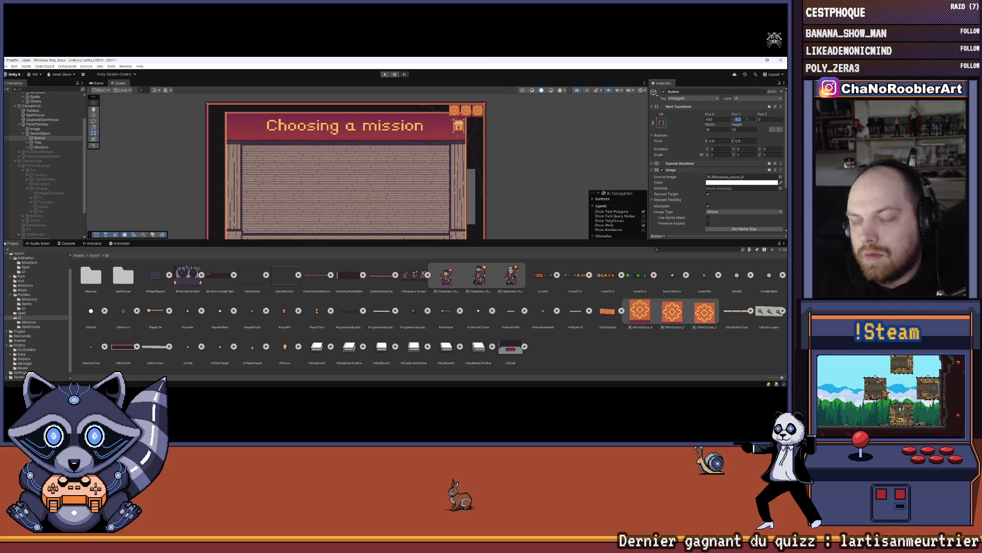
left_click(618, 144)
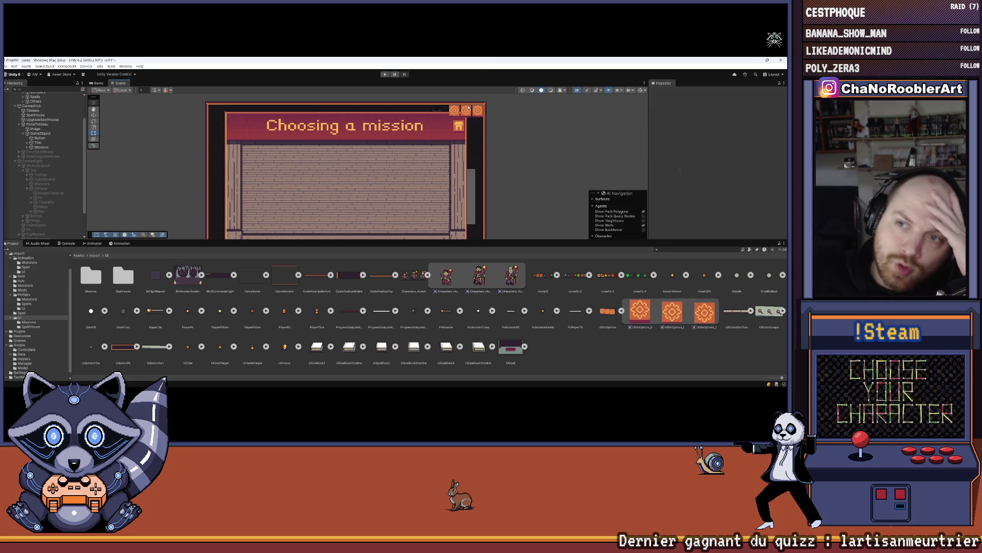
left_click(19, 124)
left_click(37, 124)
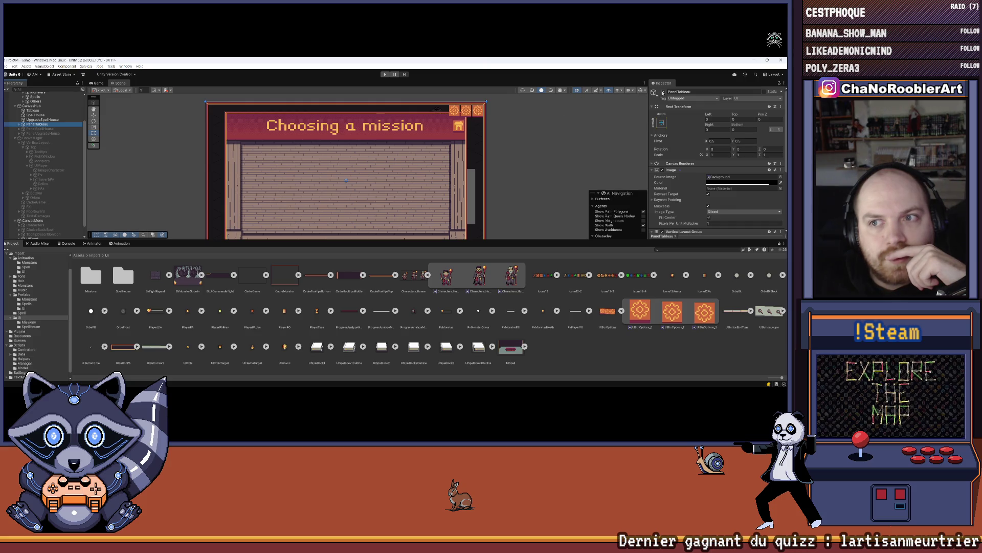
Step: Deactivate PanelTableau and preview PanelSpellHouse framed in the scene
left_click(663, 92)
left_click(20, 68)
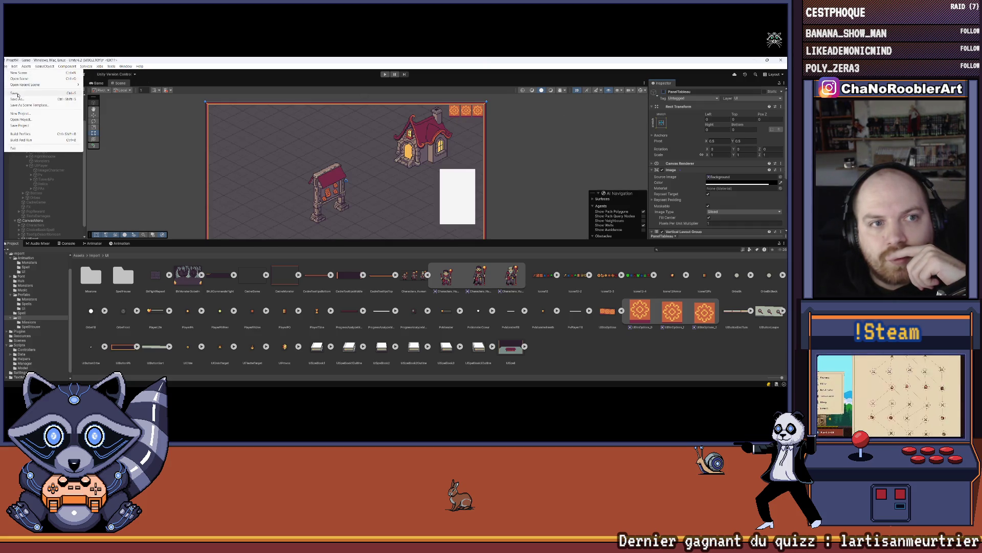
left_click(45, 129)
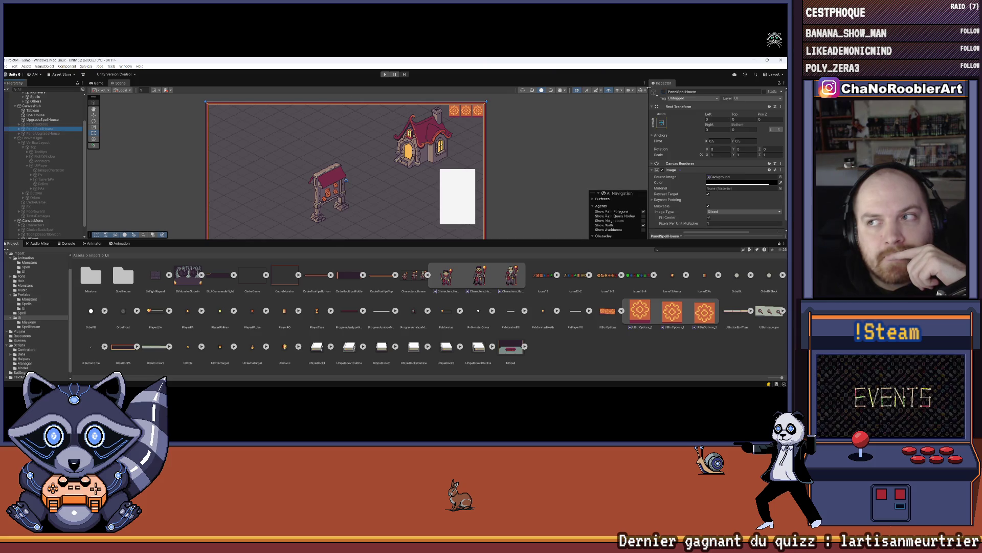
left_click(664, 92)
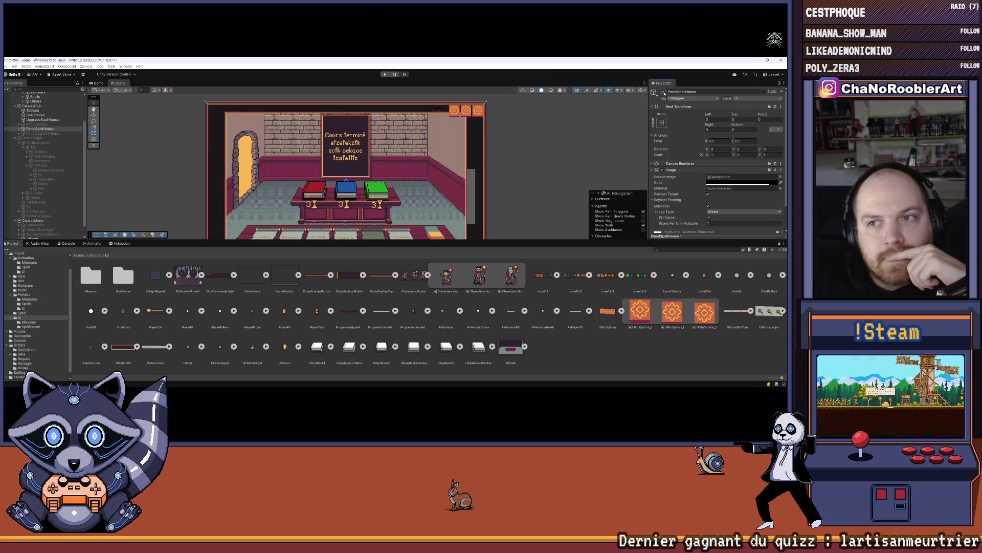
key("f")
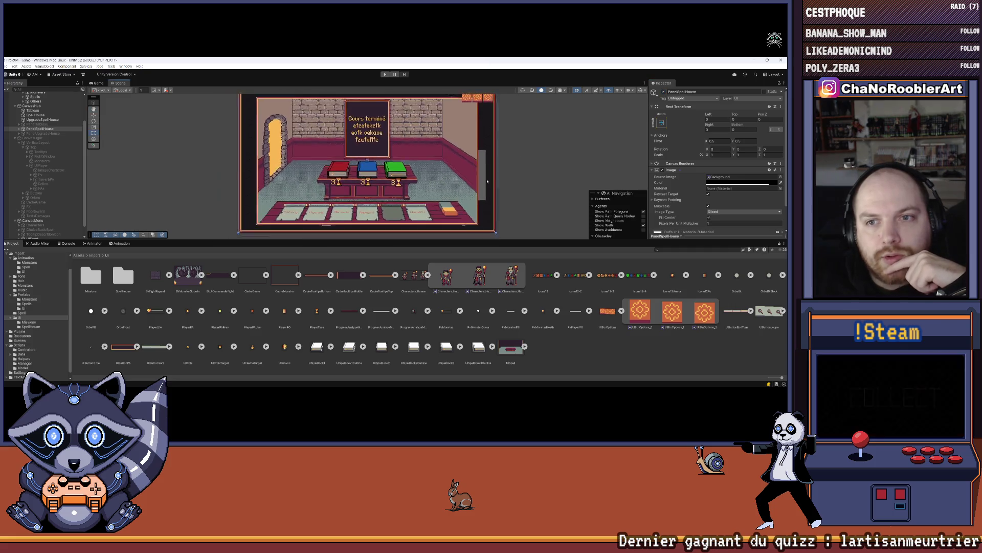
left_click_drag(511, 239, 511, 268)
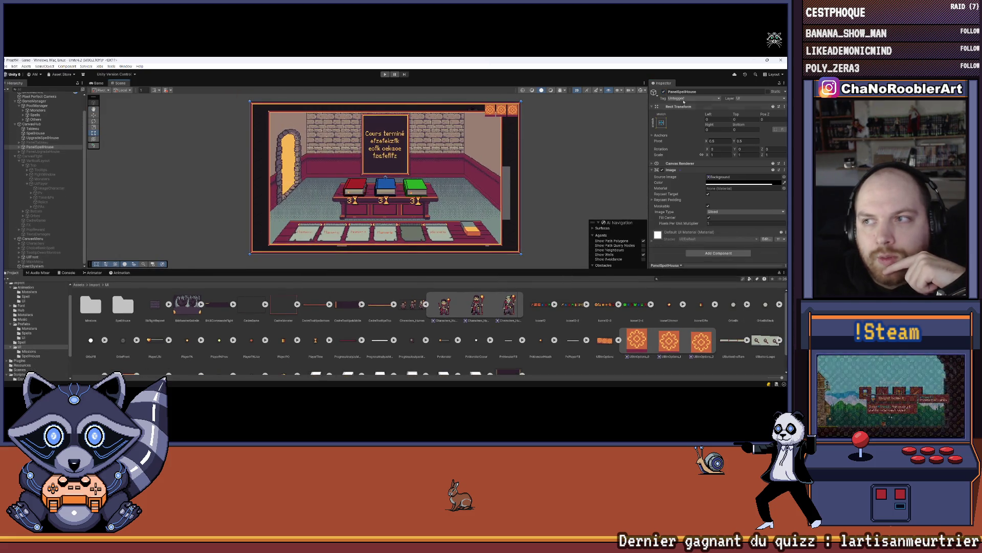
Step: Deactivate PanelSpellHouse, select CanvasFight and save the Game scene
left_click(664, 93)
scroll(430, 118, "up", 4)
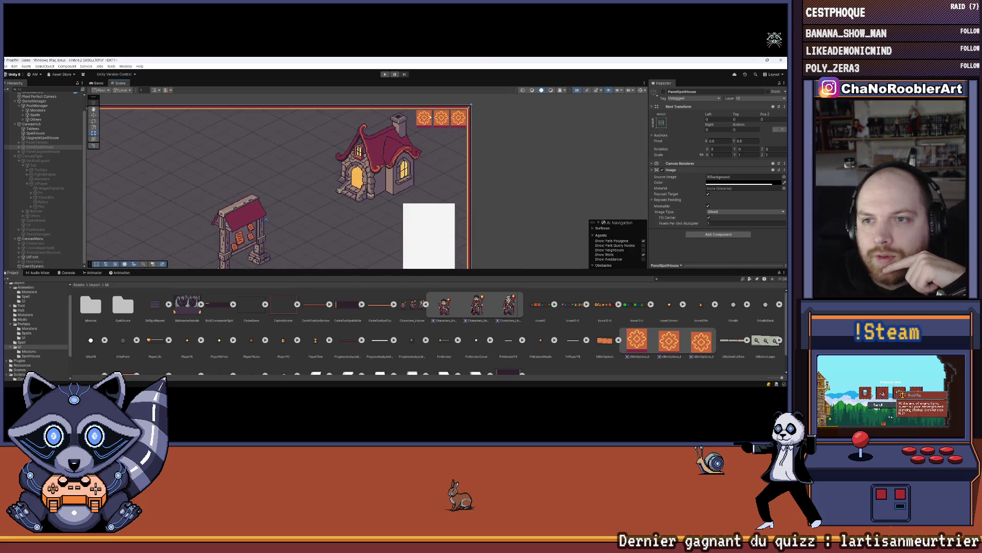
key("f")
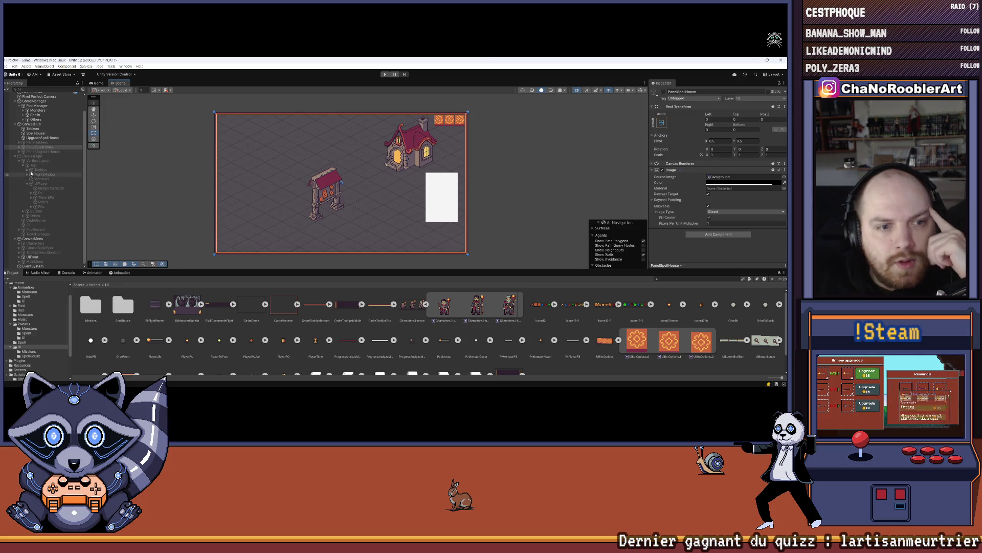
left_click(15, 124)
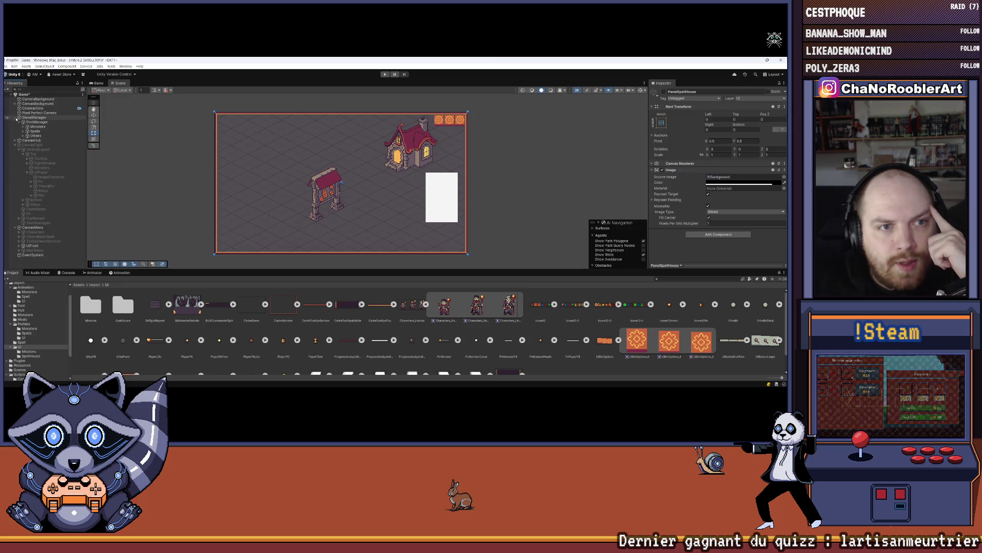
left_click(19, 121)
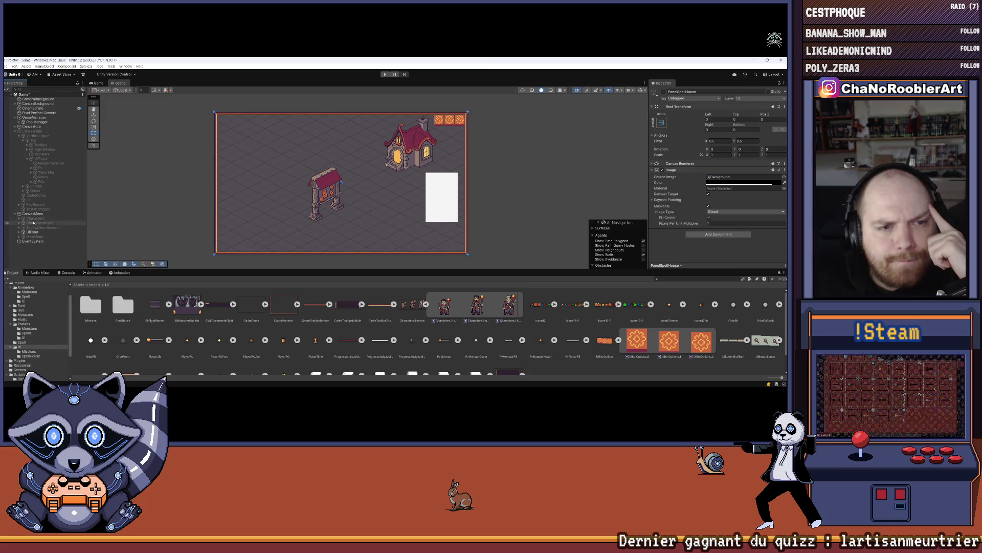
left_click(42, 132)
key("ctrl+s")
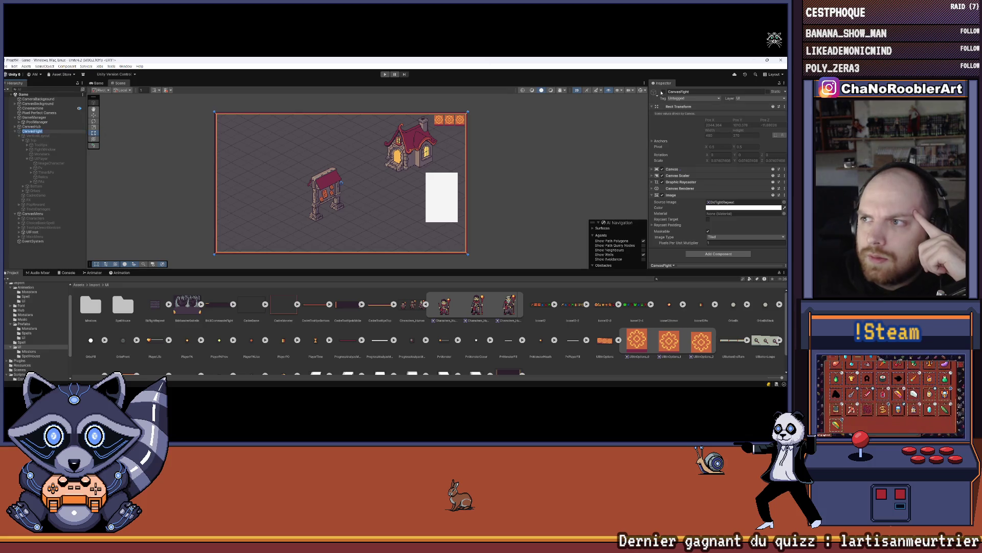
key("alt+shift+a")
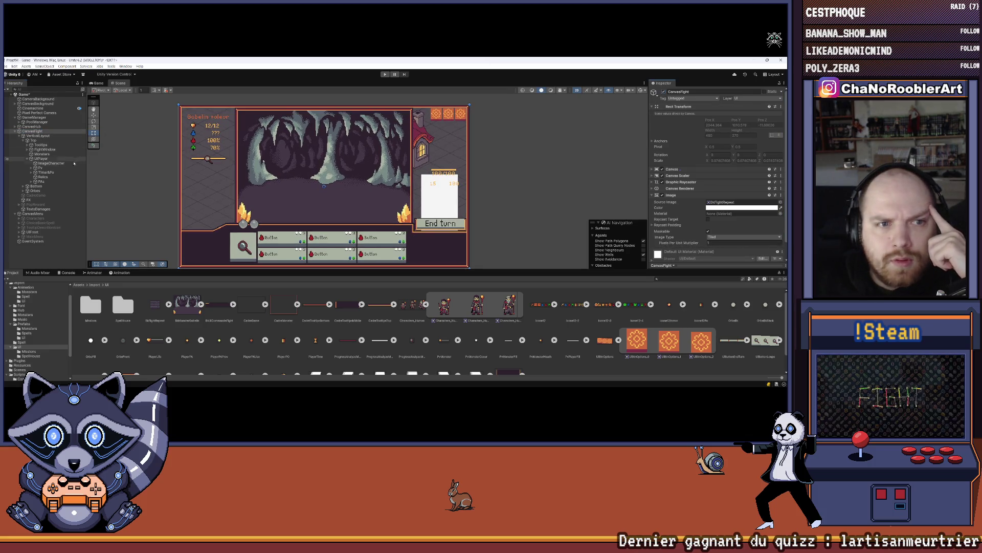
left_click(413, 180)
scroll(412, 179, "up", 2)
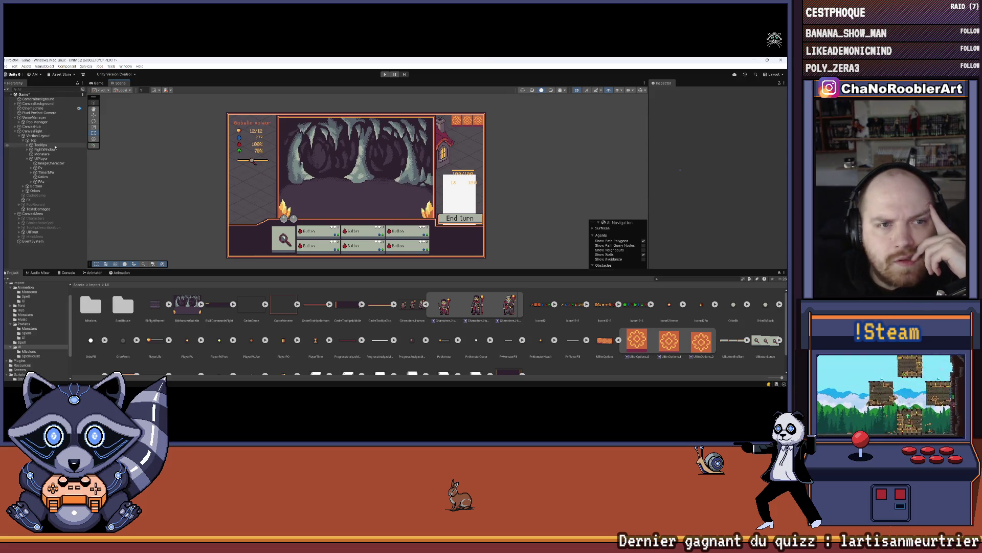
left_click(34, 136)
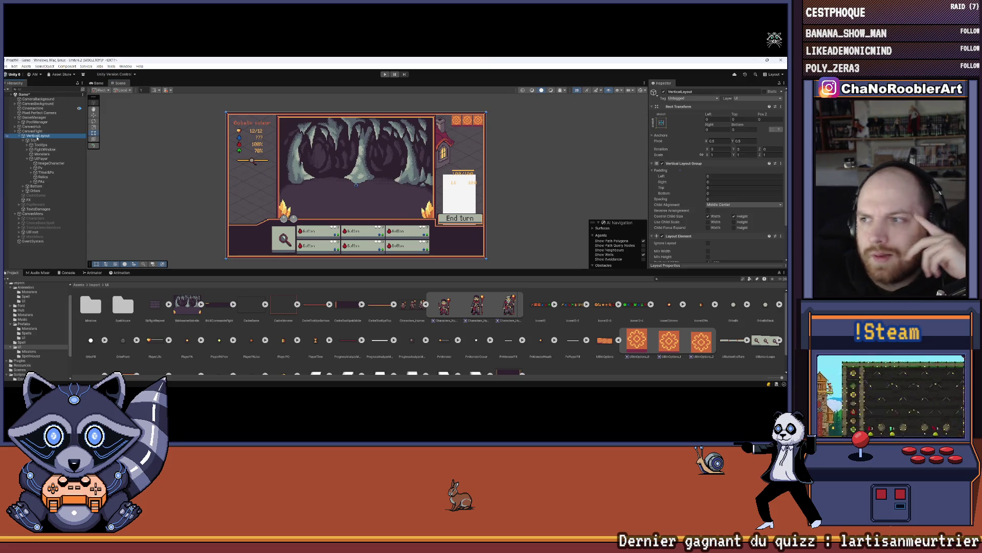
left_click(28, 150)
left_click(37, 145)
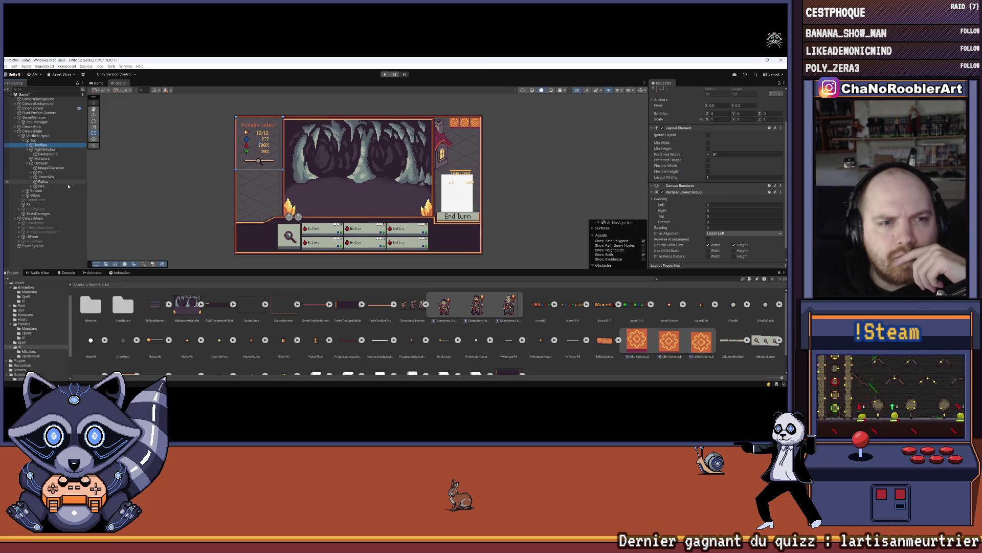
left_click(47, 176)
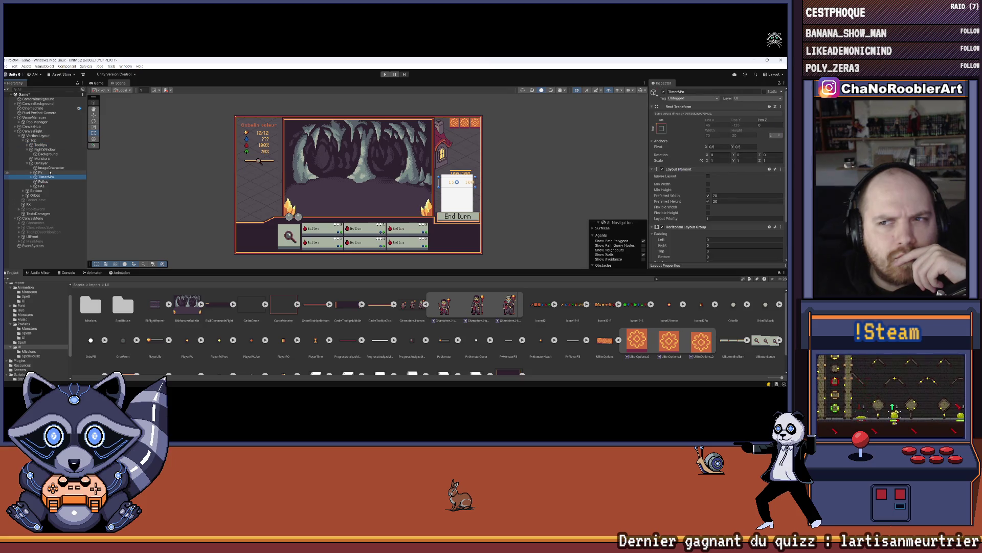
left_click(42, 158)
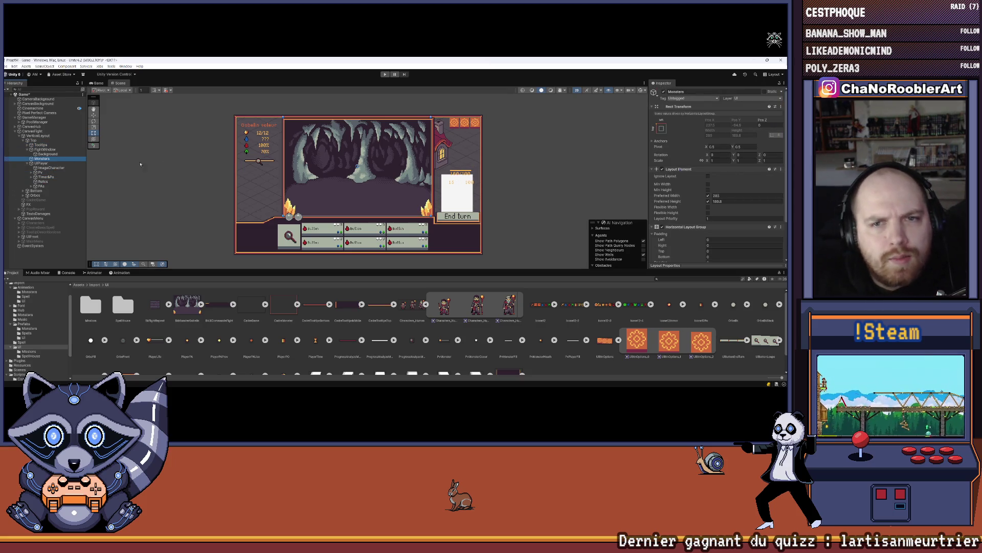
left_click(36, 135)
key("ctrl+z")
key("ctrl+z")
key("ctrl+z")
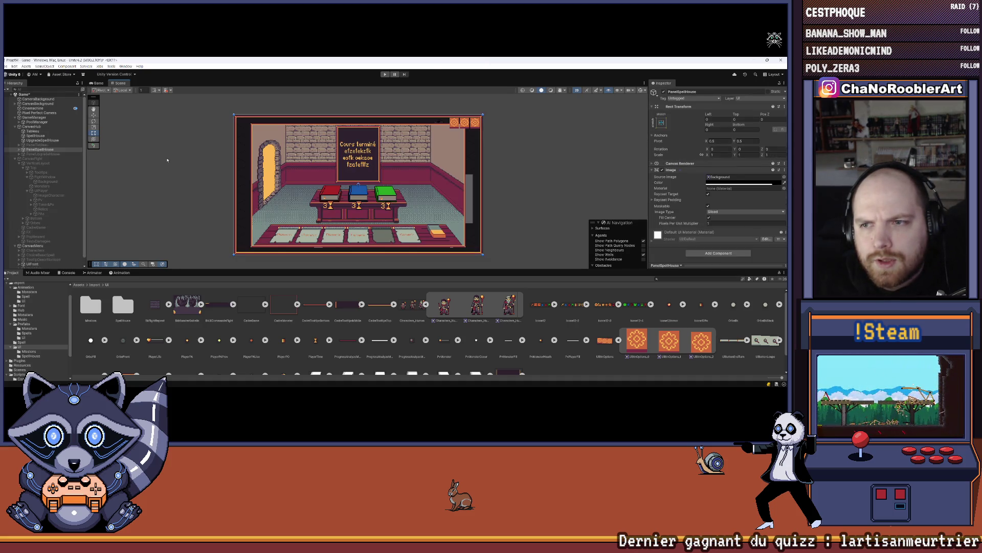
key("ctrl+z")
key("ctrl+z")
key("ctrl+z")
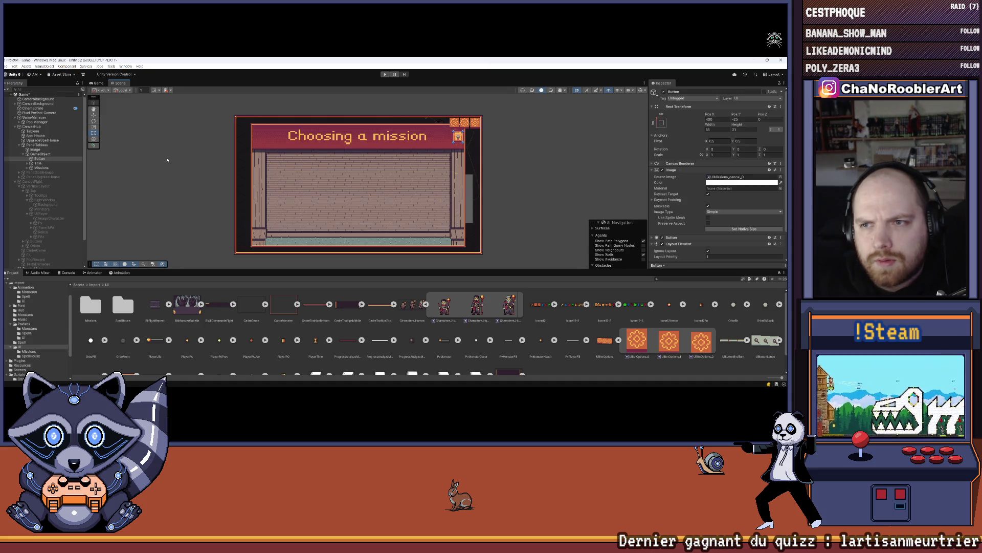
key("ctrl+z")
key("ctrl+z")
key("ctrl+z")
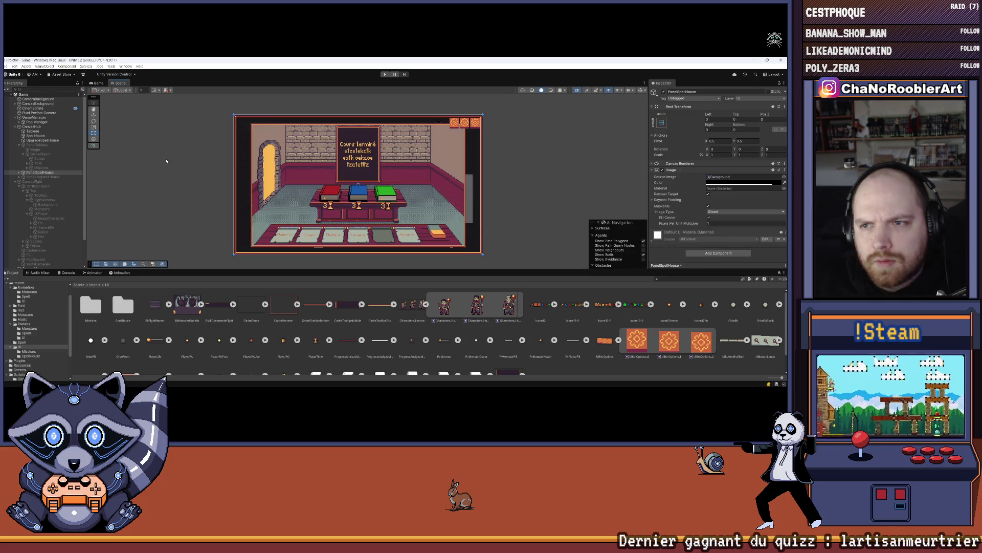
key("ctrl+z")
key("ctrl+z")
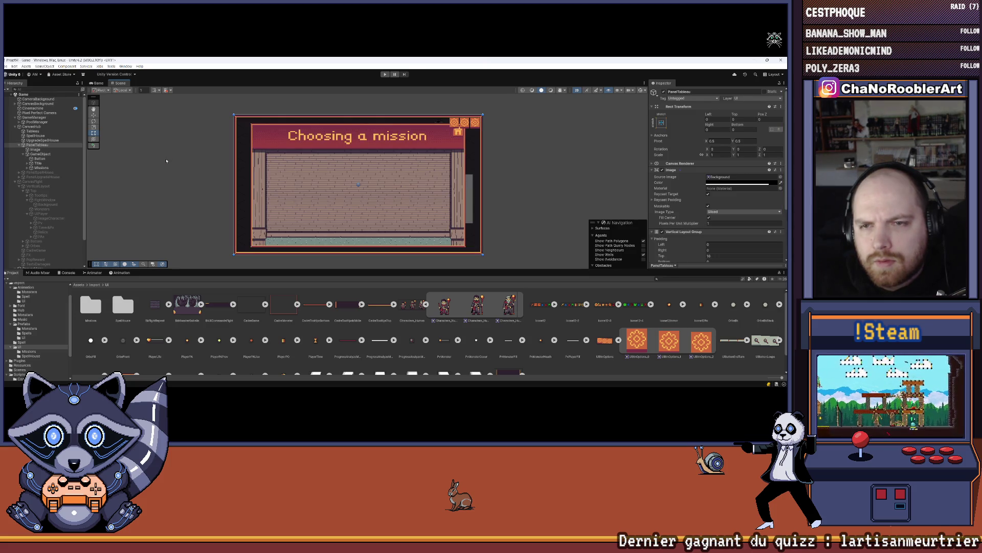
key("ctrl+z")
key("ctrl+z")
key("ctrl+z")
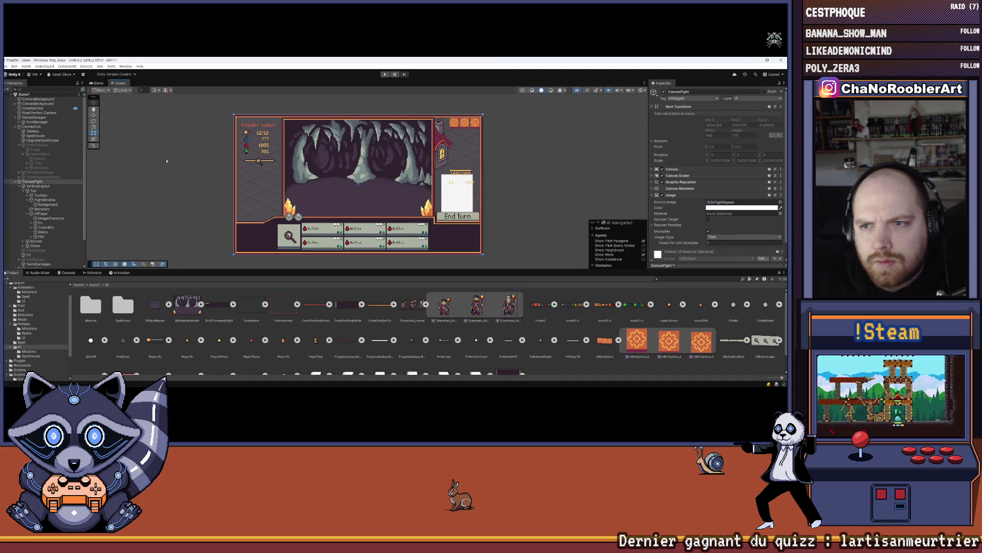
key("ctrl+z")
scroll(359, 174, "down", 2)
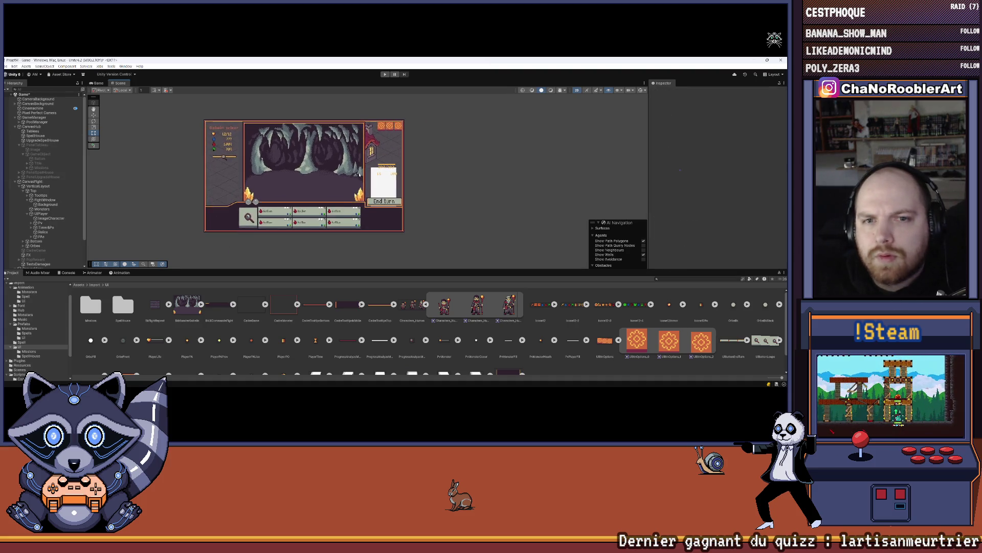
scroll(359, 175, "up", 2)
left_click_drag(322, 174, 326, 166)
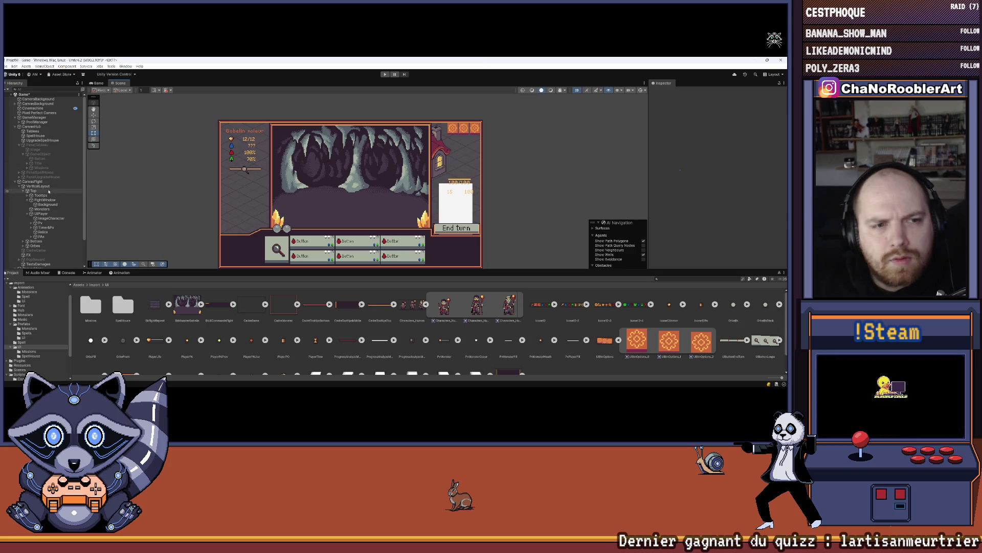
left_click(43, 232)
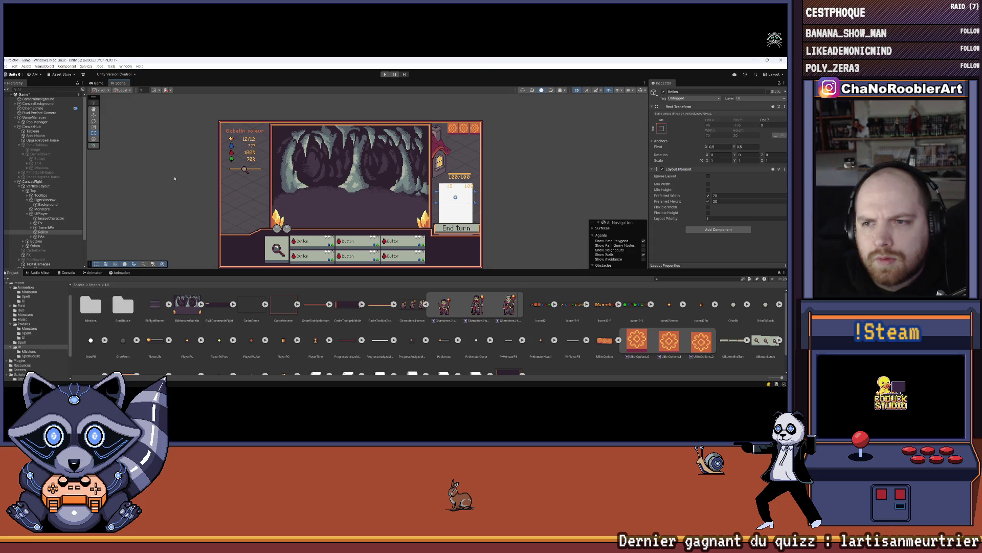
left_click(43, 140)
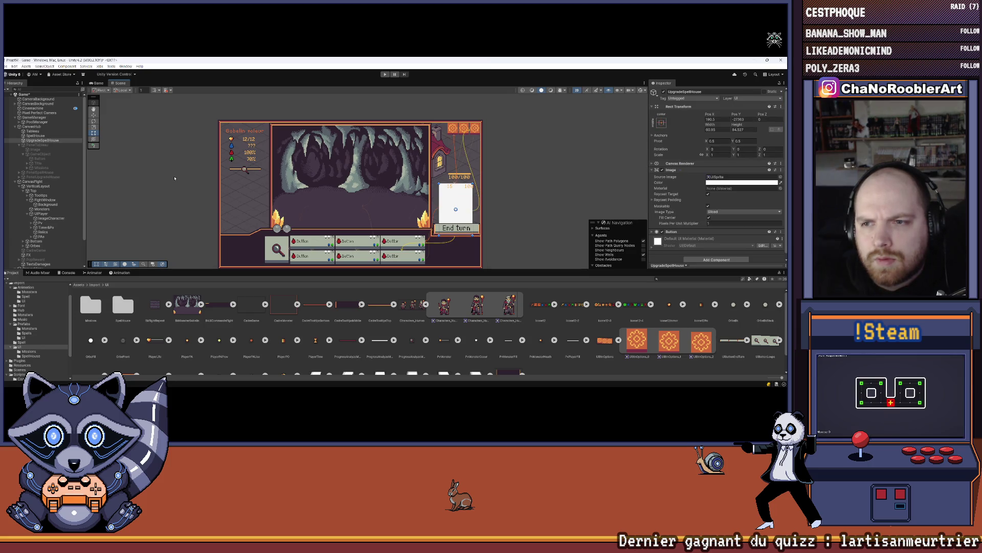
scroll(548, 146, "down", 1)
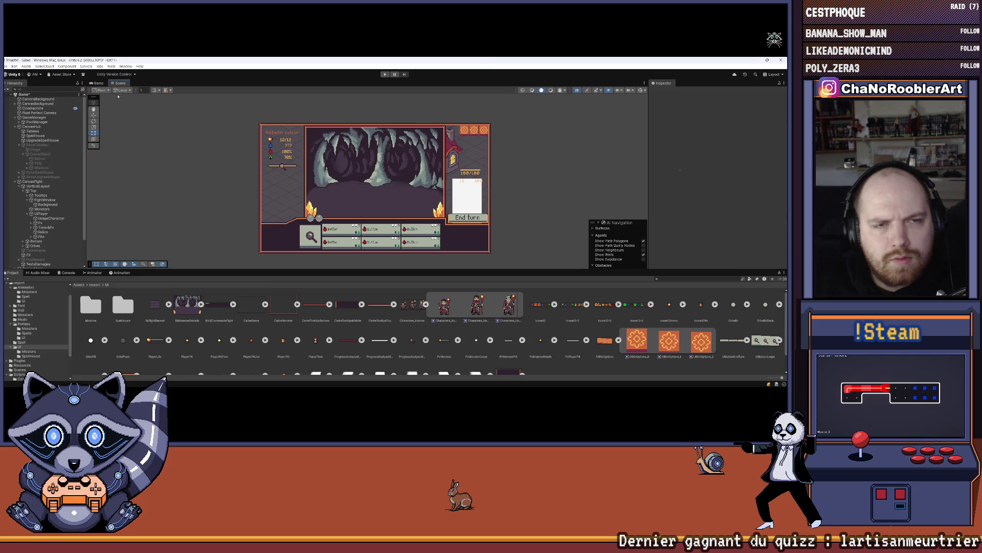
left_click(101, 83)
left_click(119, 83)
left_click(31, 181)
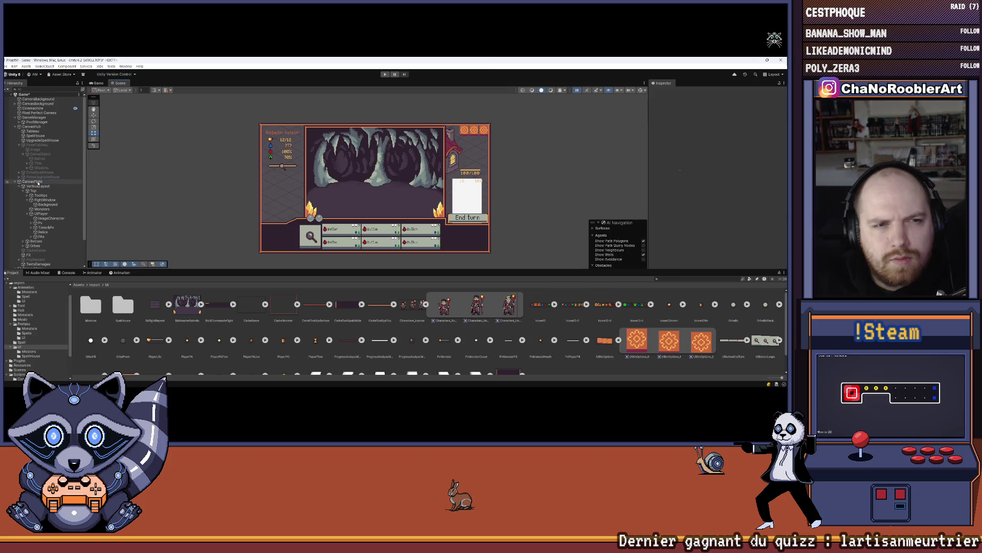
left_click(663, 91)
left_click(514, 127)
left_click(384, 74)
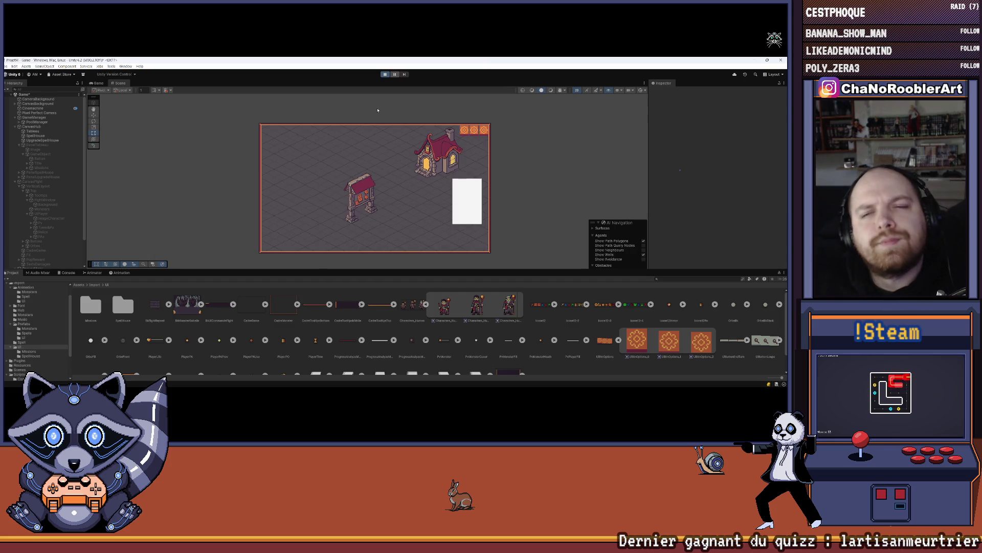
left_click(381, 158)
left_click(374, 177)
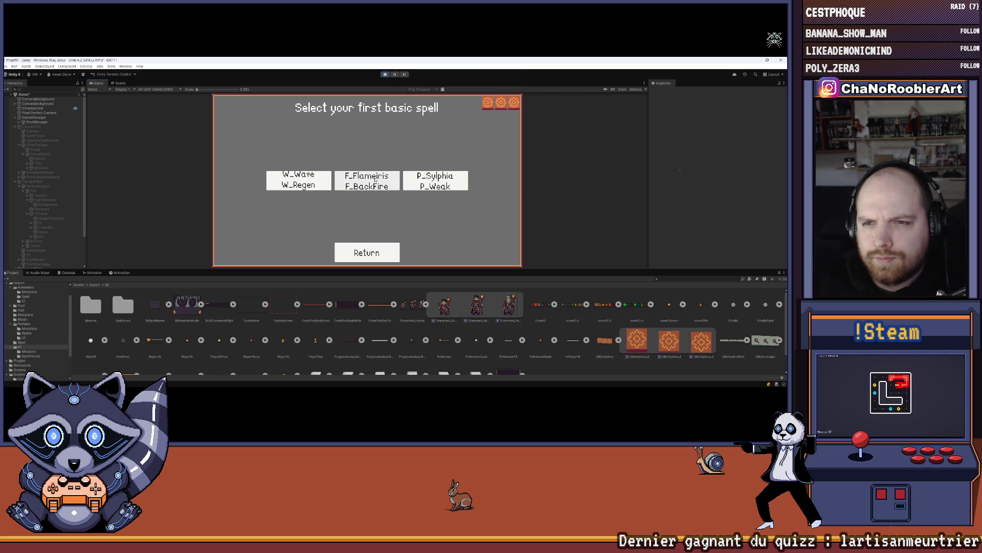
left_click(435, 180)
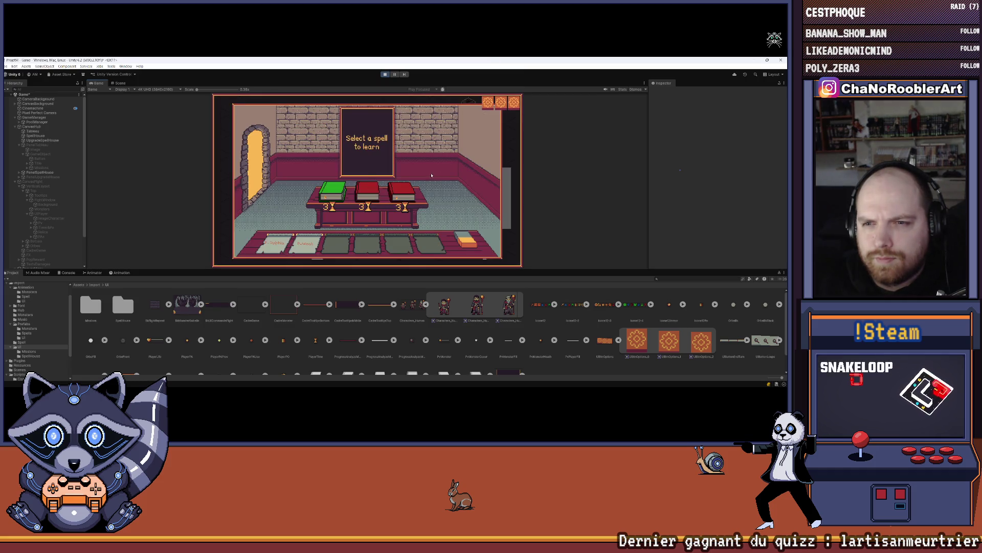
left_click(364, 196)
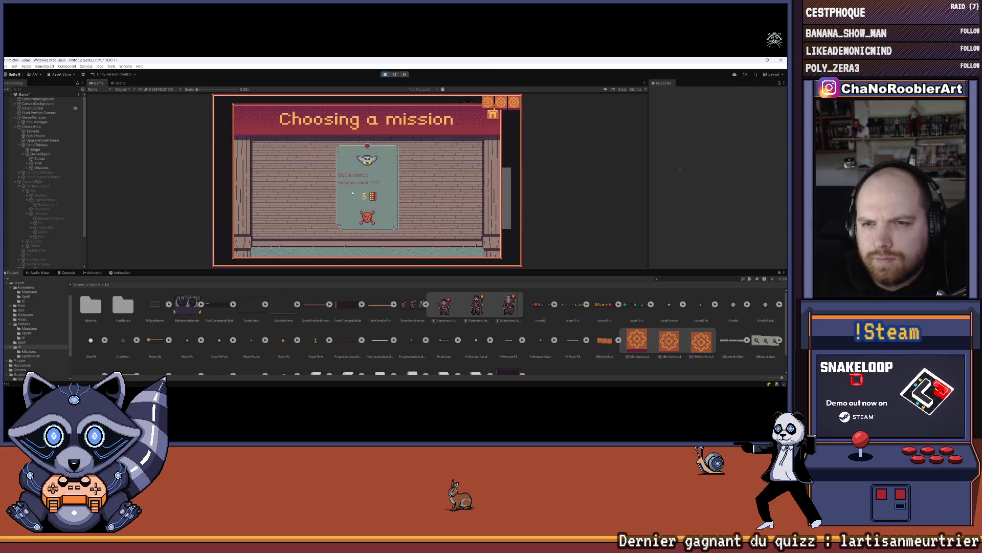
left_click(395, 190)
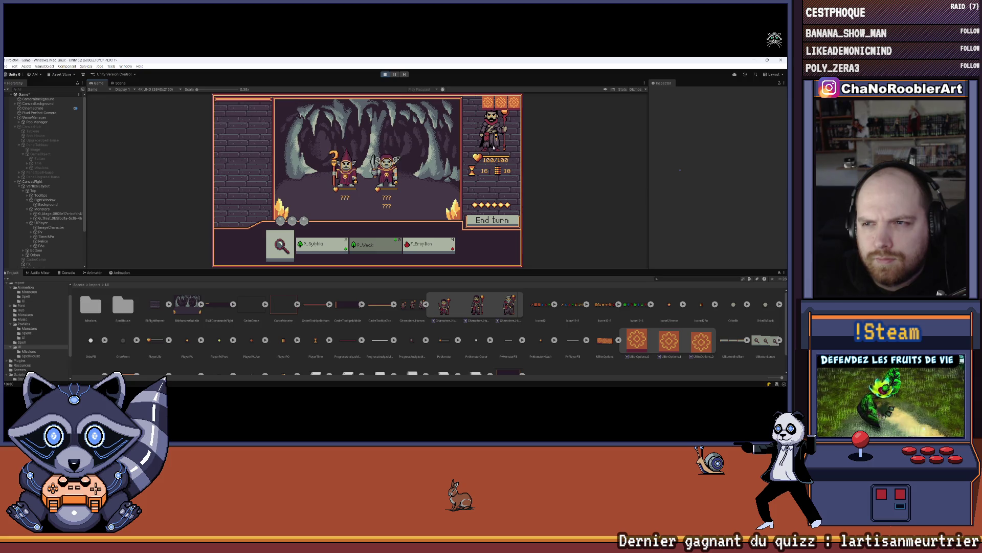
left_click(384, 74)
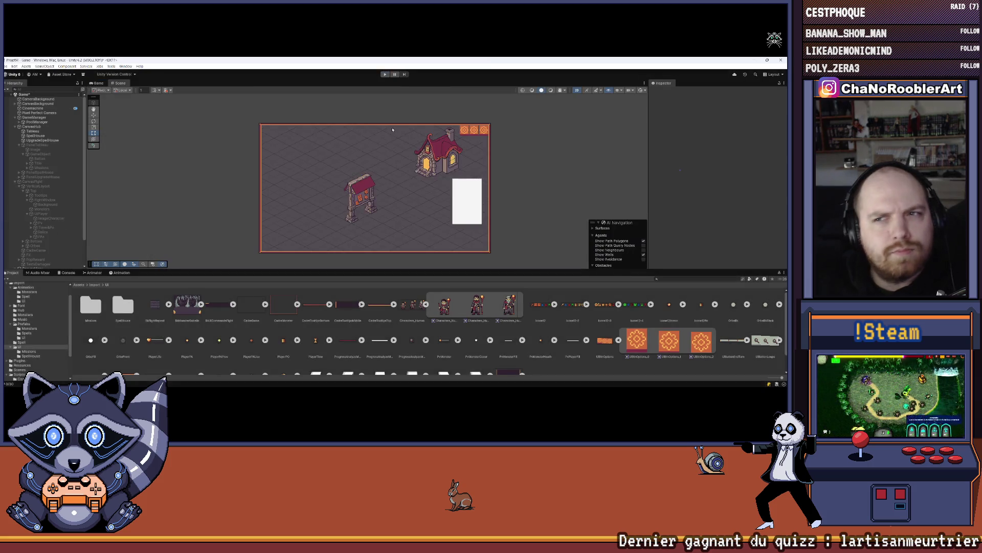
Step: Enable CanvasFight and frame it in the Scene view
left_click(32, 181)
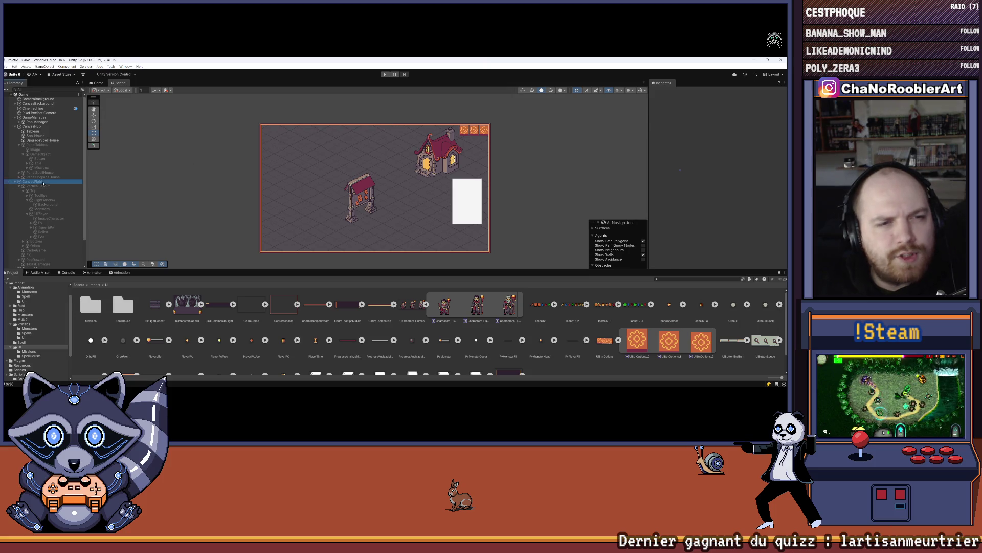
left_click(663, 91)
scroll(484, 151, "up", 3)
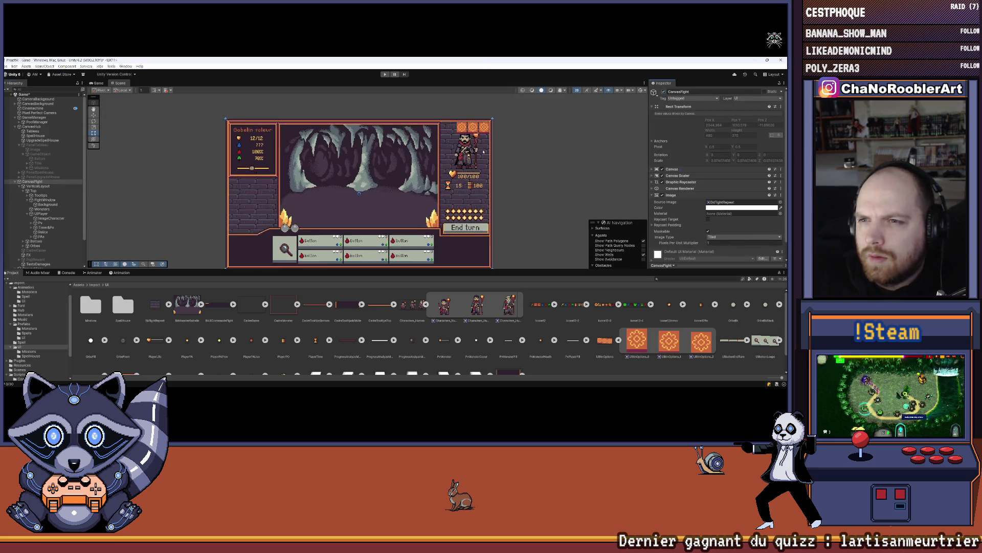
key("f")
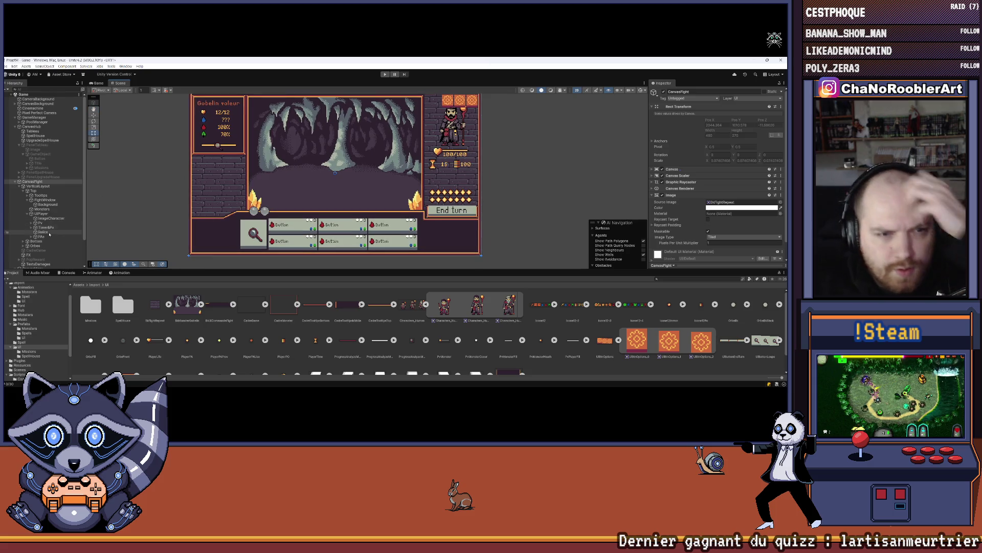
Step: Set Relics preferred height to 20 and adjust UIPlayer's top padding
left_click(48, 231)
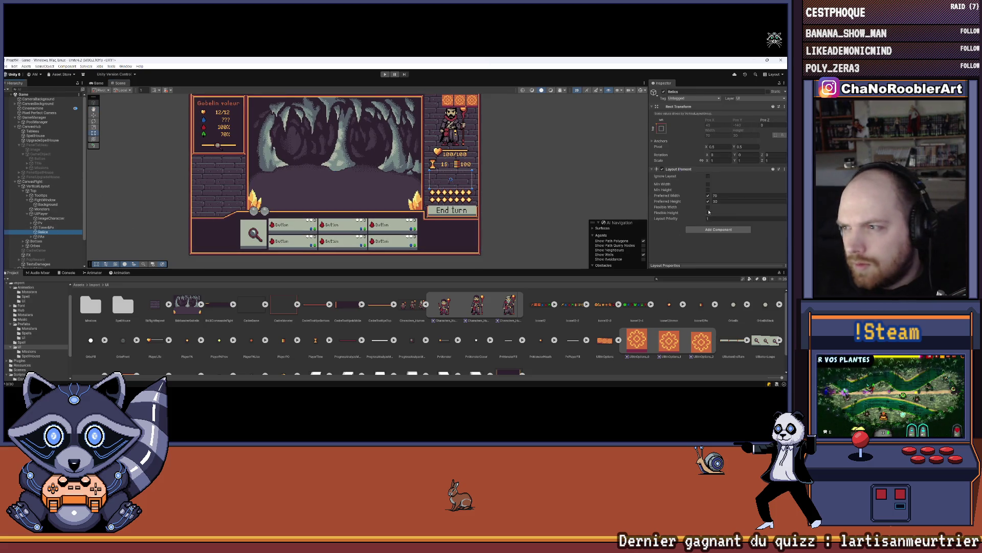
left_click(724, 200)
type("20")
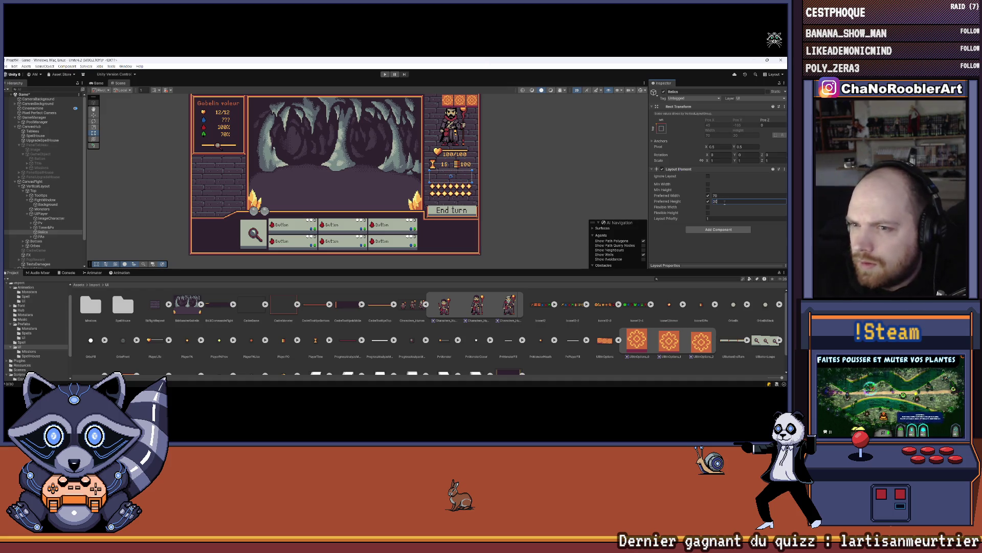
left_click(42, 210)
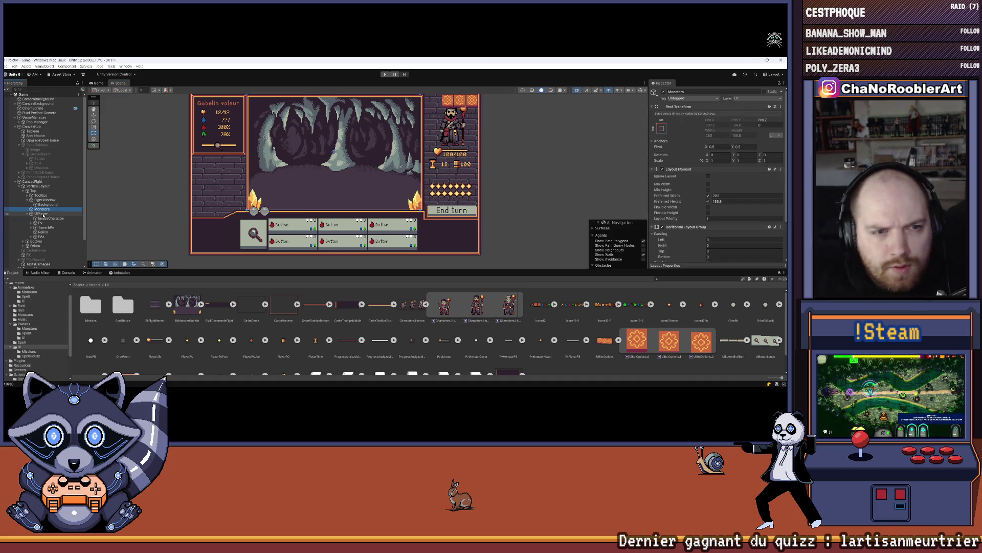
left_click(43, 214)
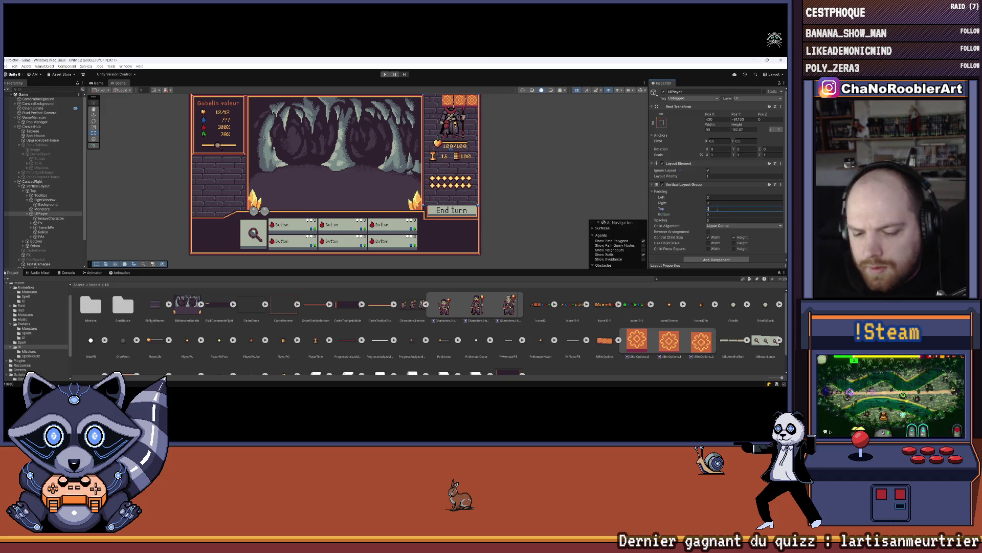
left_click(540, 178)
mouse_move(501, 135)
left_mouse_down()
mouse_move(495, 247)
mouse_move(468, 328)
left_mouse_up()
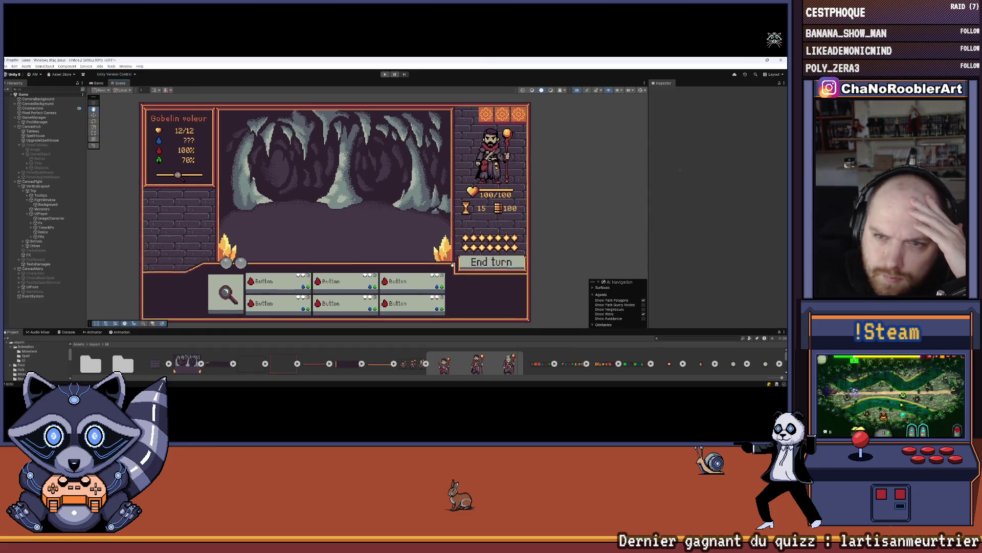
left_click_drag(648, 178, 669, 178)
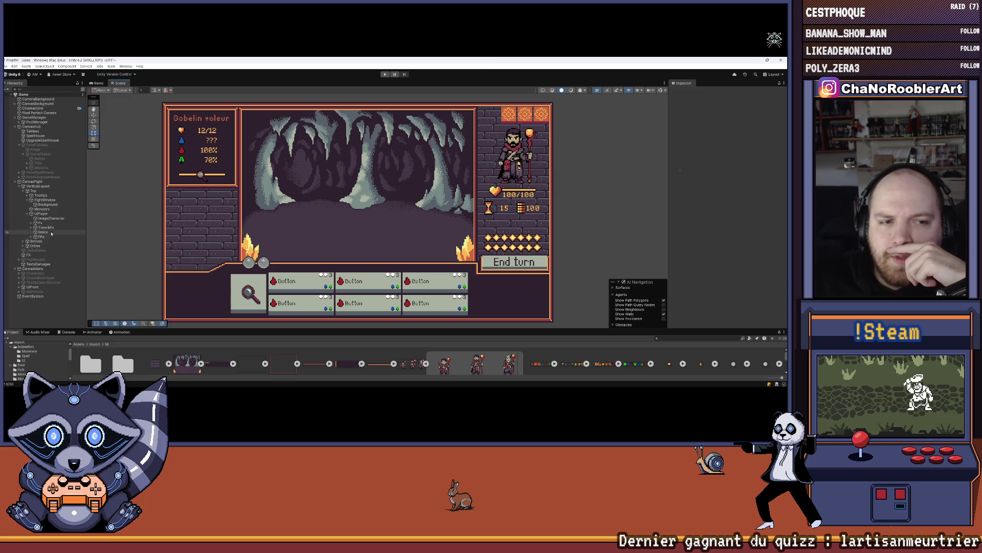
Step: Delete the Relics row from the Hierarchy
left_click(40, 214)
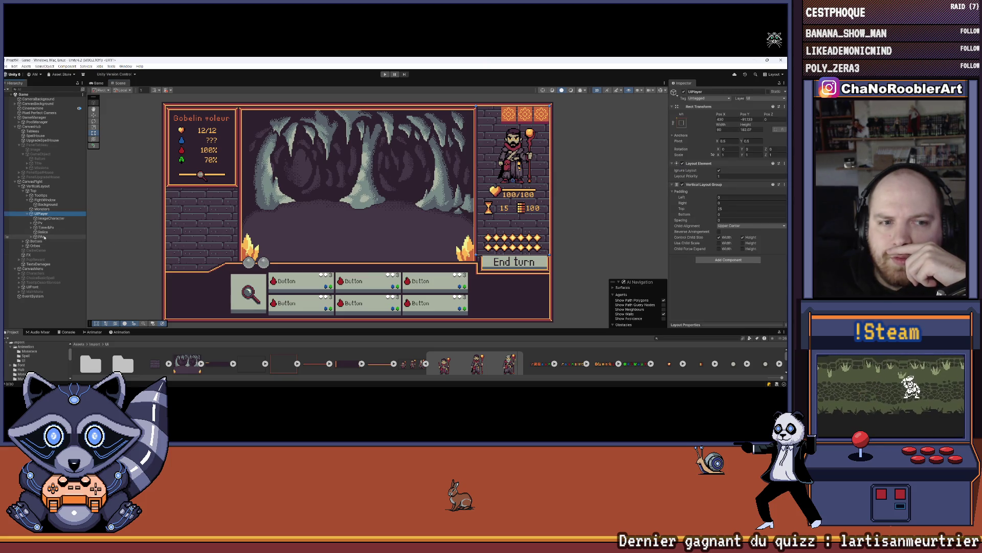
left_click(43, 232)
key("Delete")
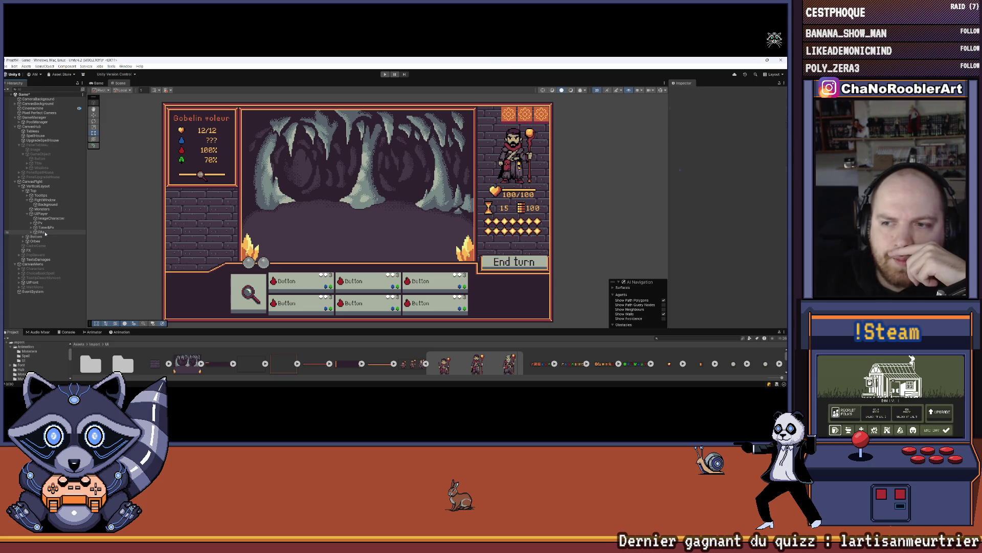
Step: Set UIPlayer's top padding to 0 and Child Alignment to Lower Center
left_click(41, 214)
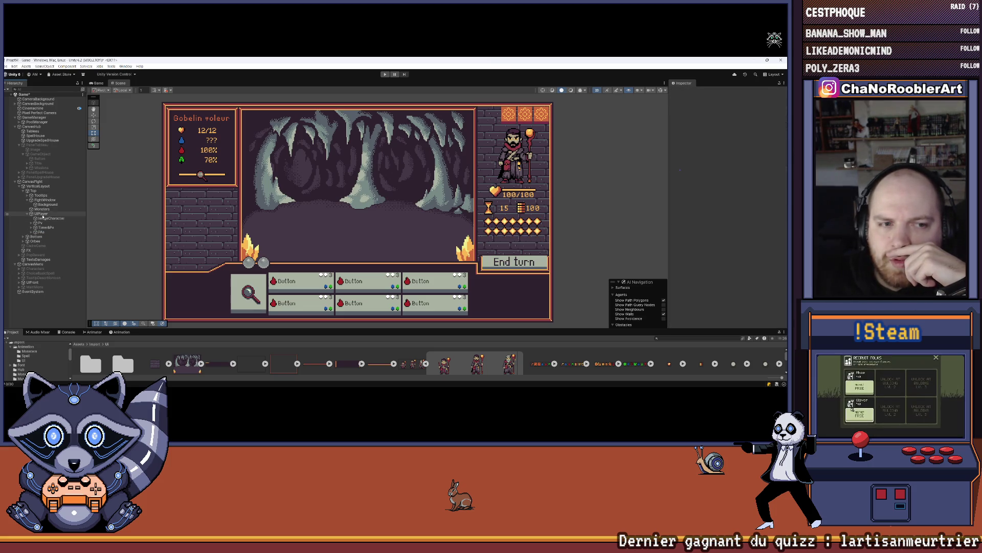
left_click_drag(711, 210, 715, 210)
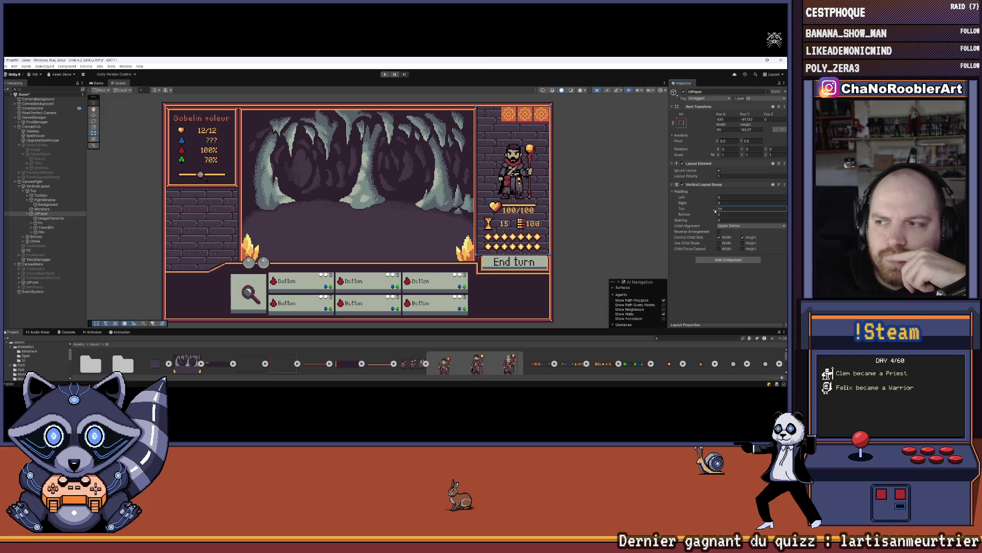
left_click_drag(715, 211, 716, 210)
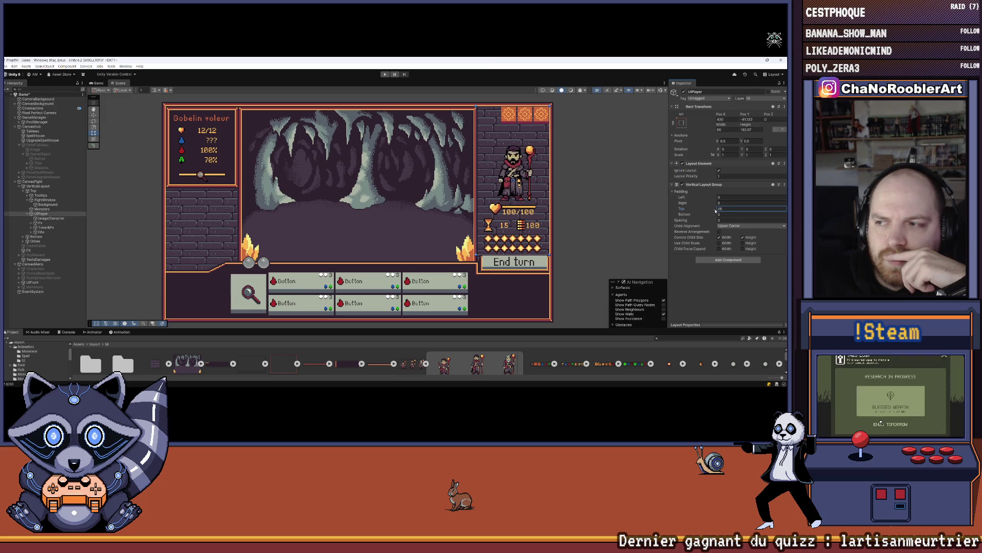
type("0")
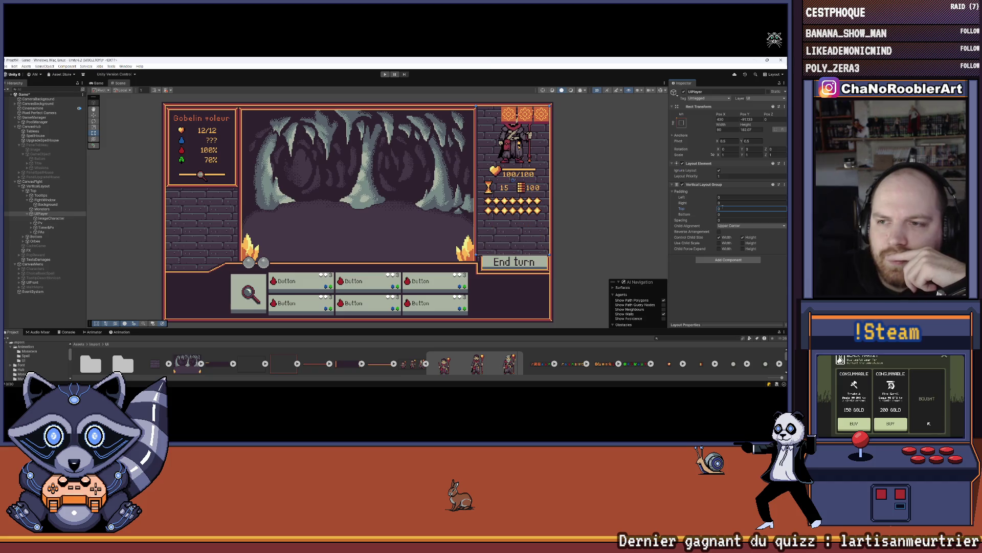
left_click(736, 226)
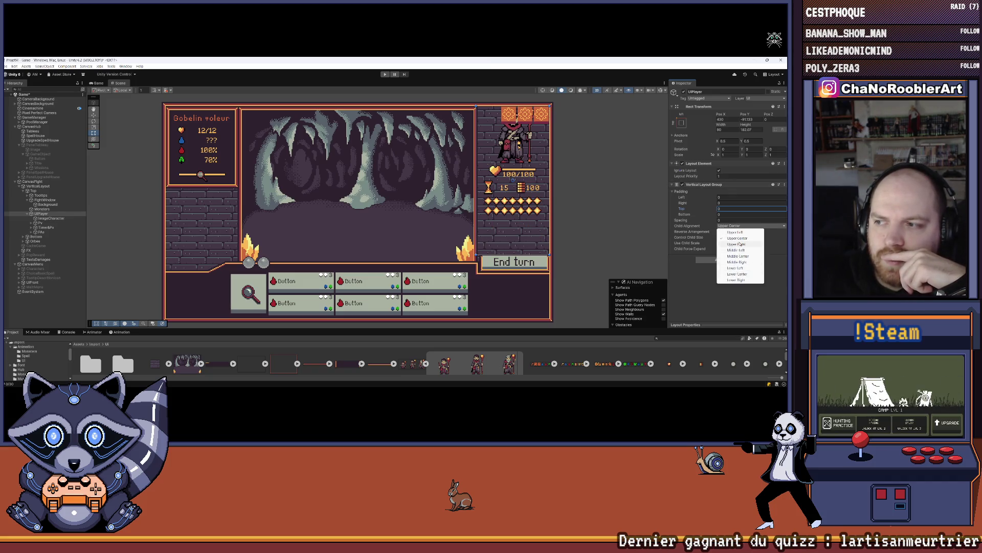
left_click(741, 274)
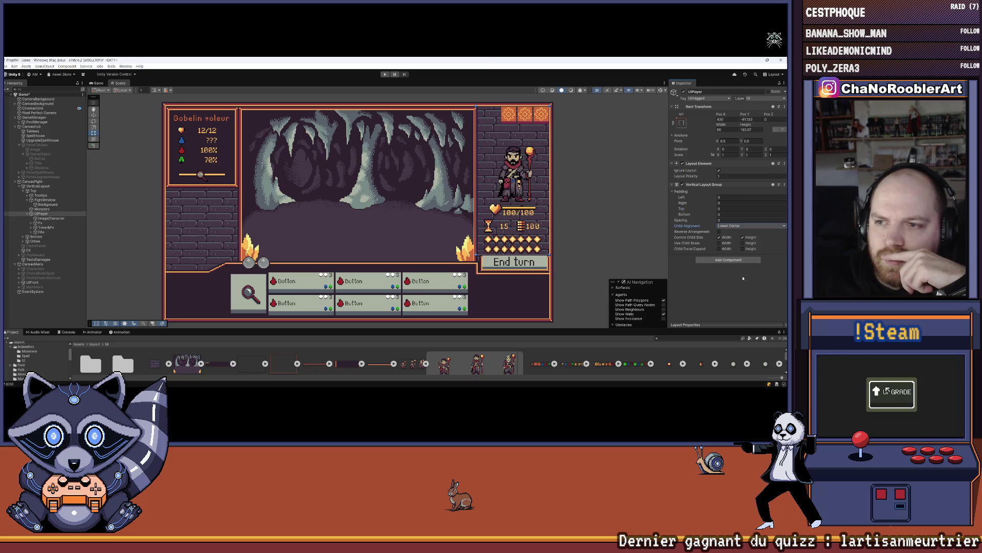
left_click(604, 159)
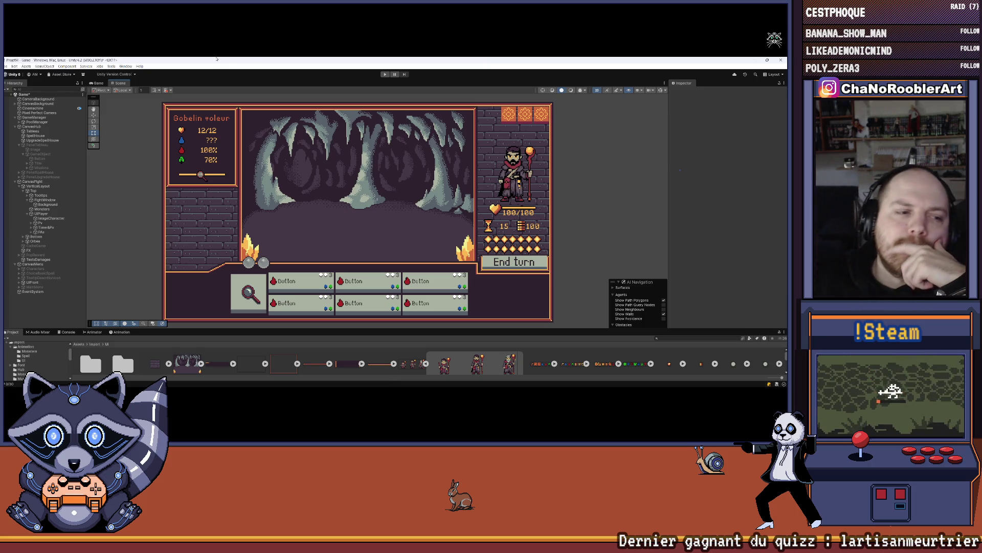
Step: Drag the Scene/Project splitter upward to enlarge the Project panel
left_click(7, 66)
left_click(41, 94)
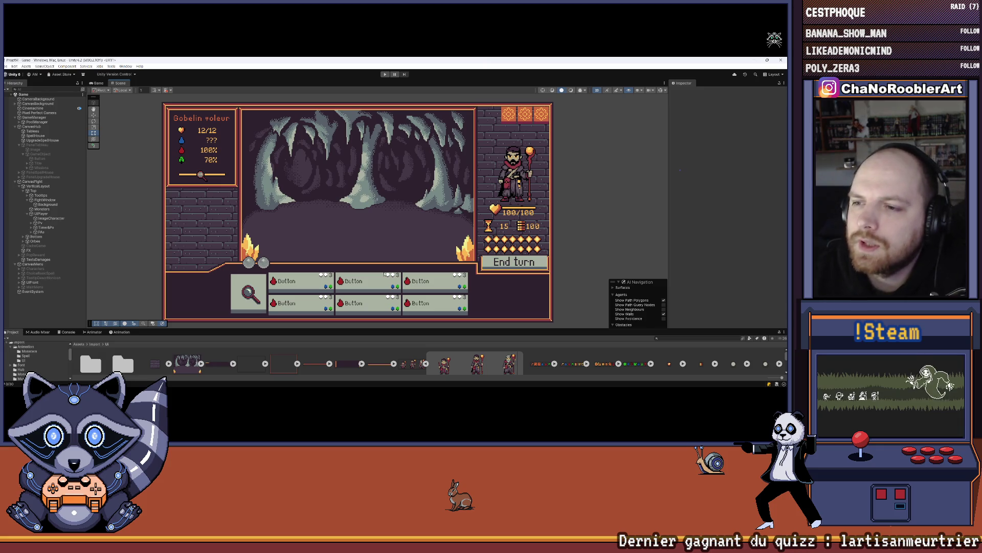
left_click_drag(400, 329, 407, 298)
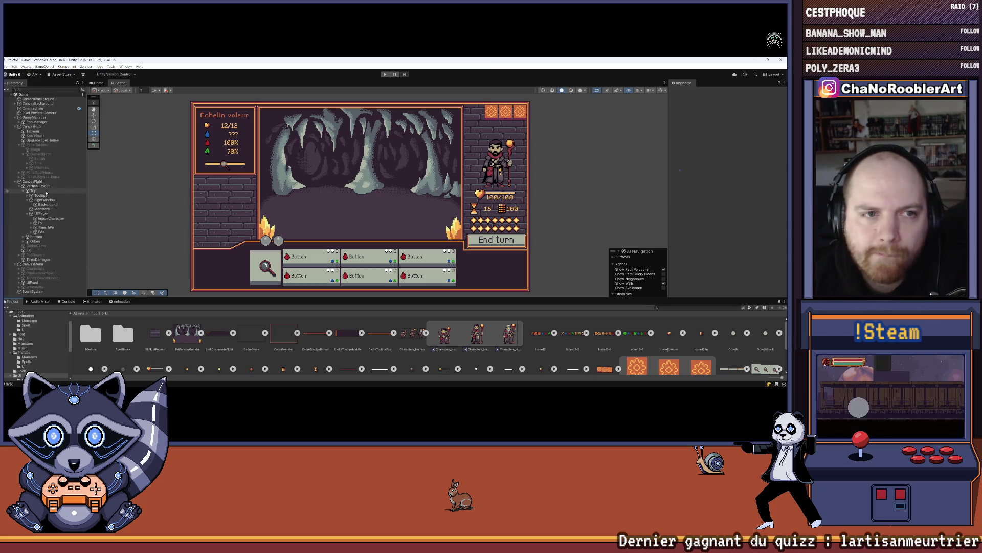
Step: Collapse PanelTableau and CanvasHub, enlarge the Project panel, and open the Monsters folder
left_click(20, 145)
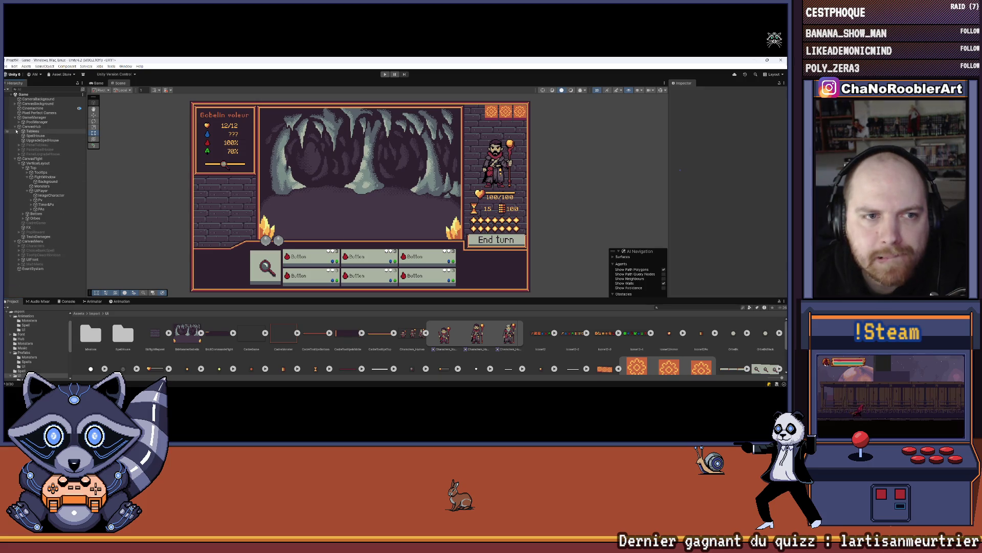
left_click(15, 127)
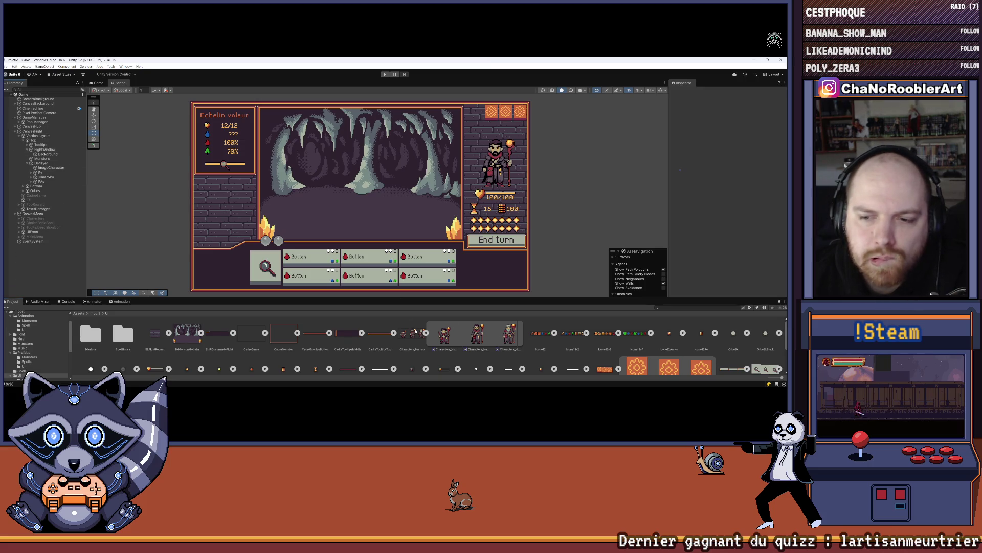
left_click_drag(65, 298, 65, 256)
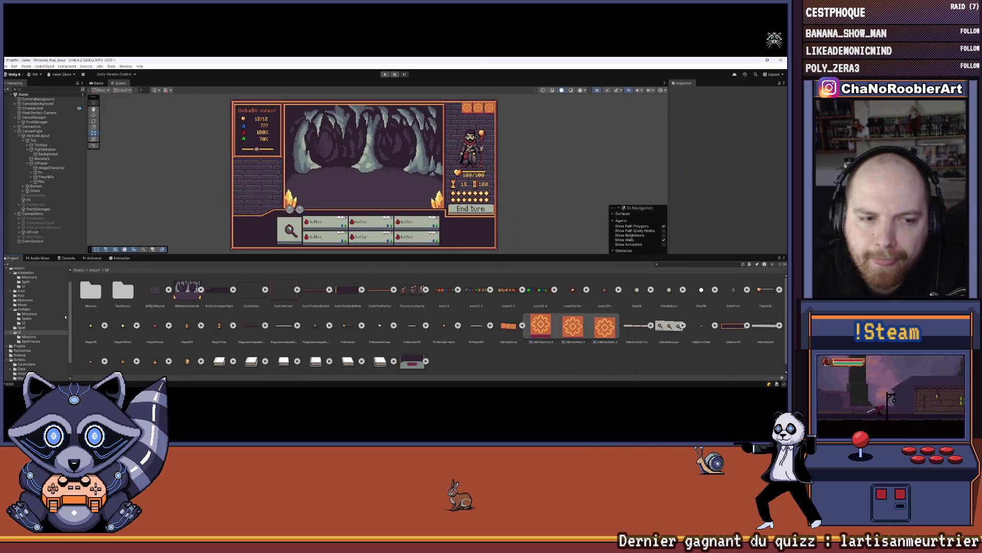
scroll(36, 317, "up", 1)
left_click(29, 328)
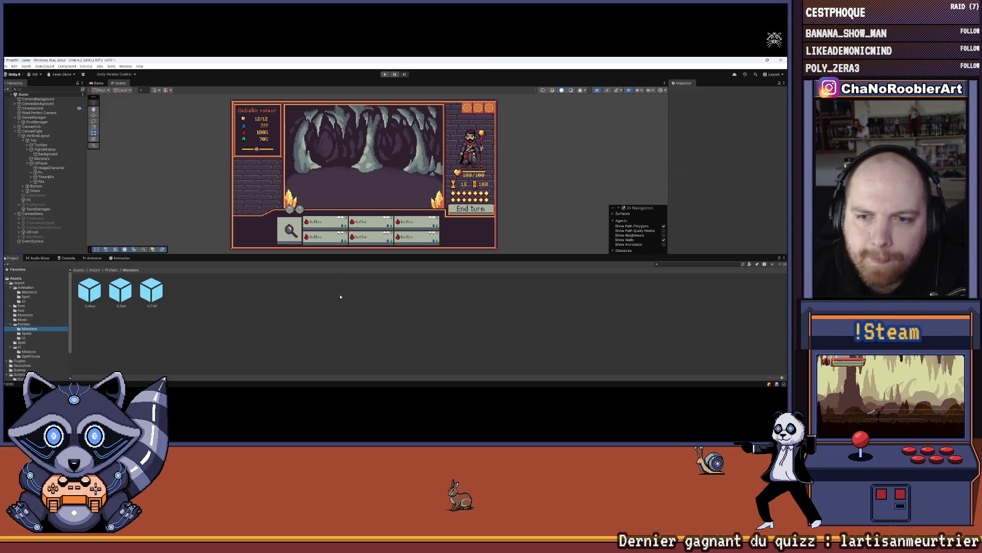
Step: Enlarge the Scene view and place the O_Tank goblin prefab under Monsters
left_click_drag(351, 256, 352, 307)
left_click(107, 322)
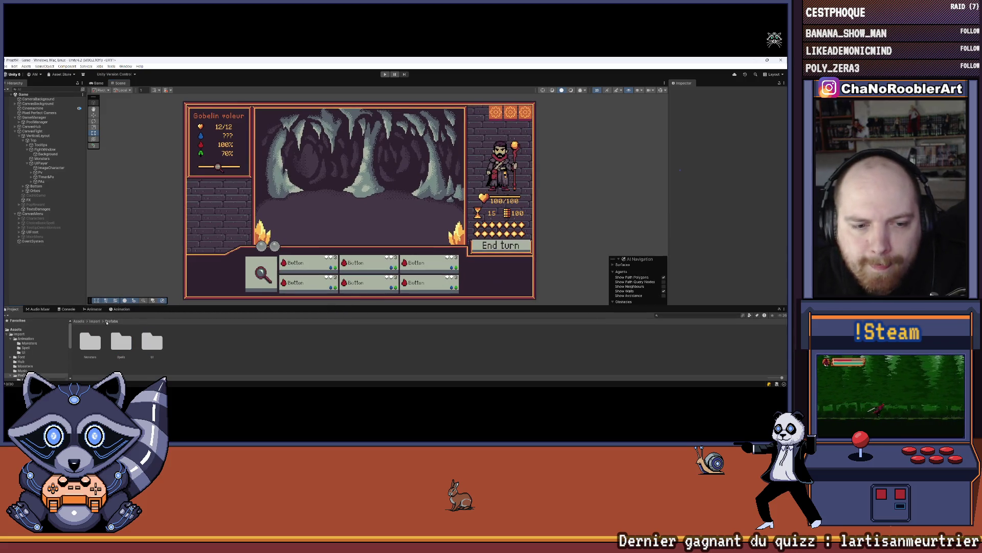
double_click(90, 342)
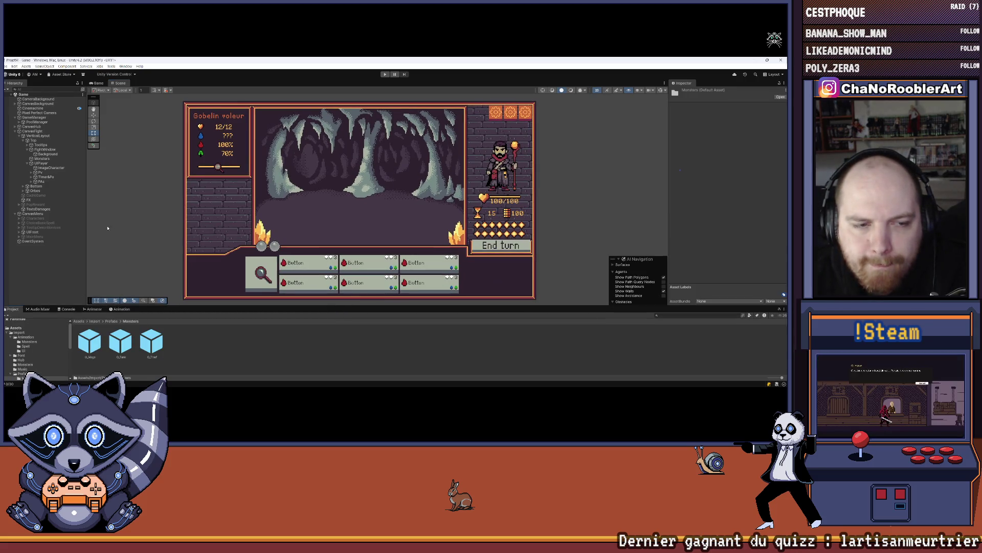
left_click(42, 159)
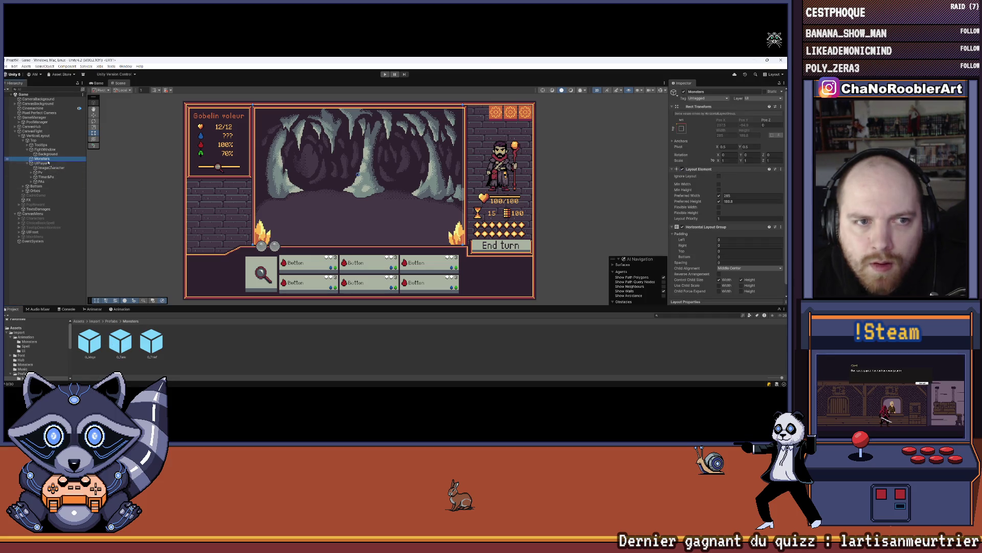
left_click_drag(48, 162, 46, 159)
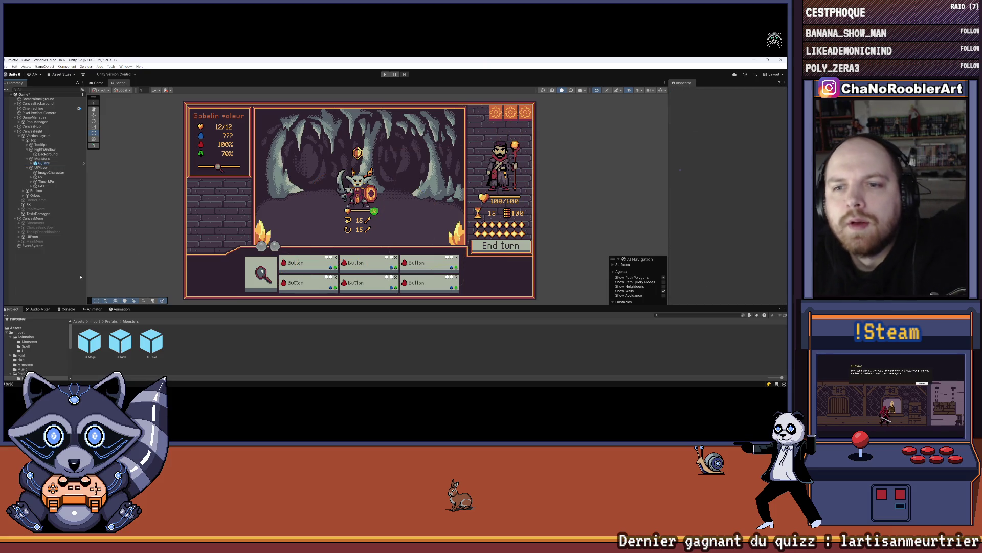
Step: Expand the goblin's hierarchy down to Status > Hor
scroll(380, 176, "up", 2)
left_click(32, 163)
left_click(35, 181)
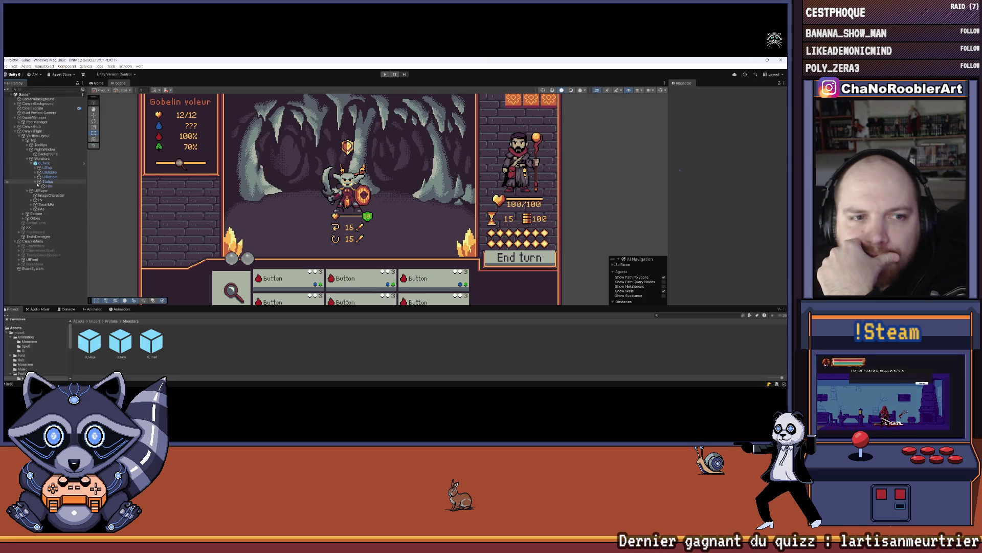
left_click(49, 187)
Step: Open the Prefabs/UI folder and select the UIStatut prefab
left_click_drag(174, 308, 164, 284)
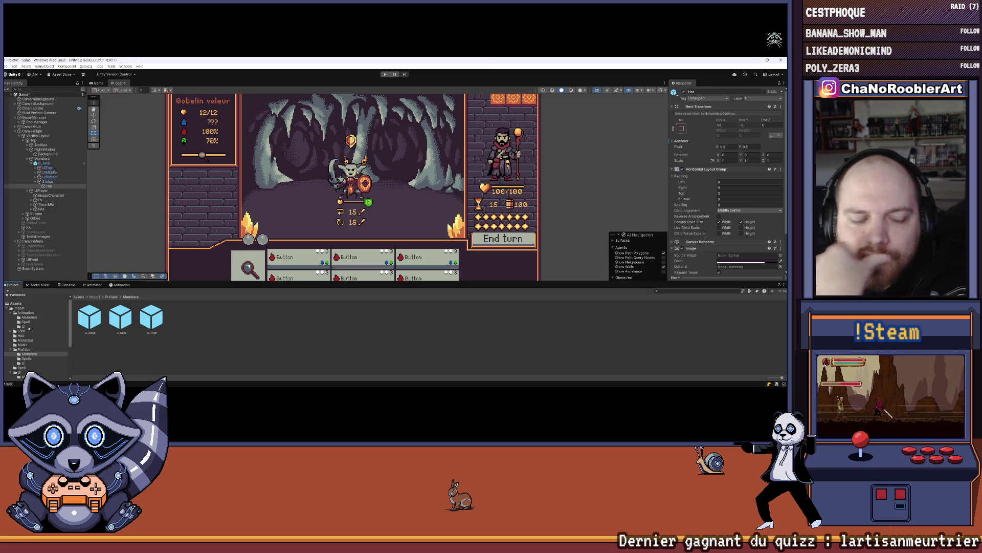
left_click(29, 335)
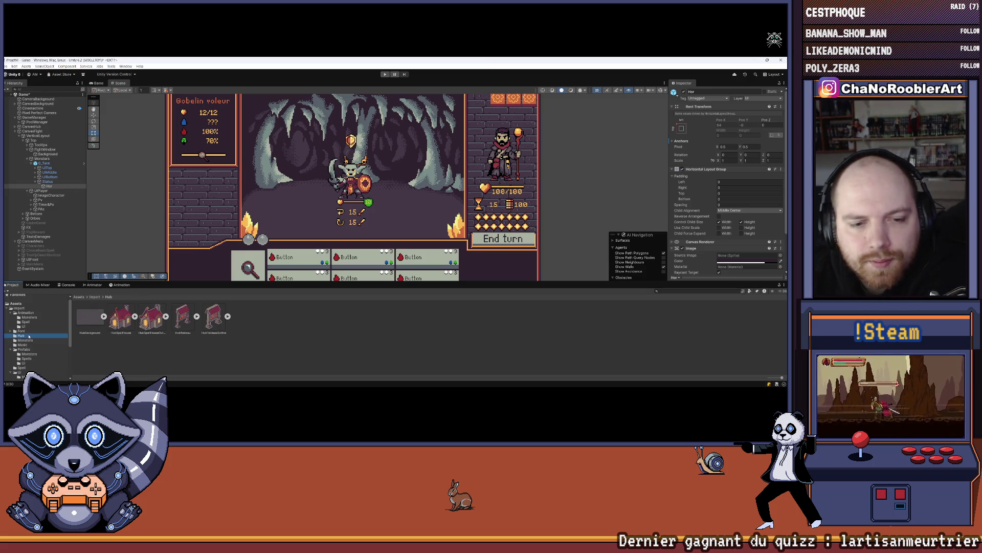
left_click(47, 186)
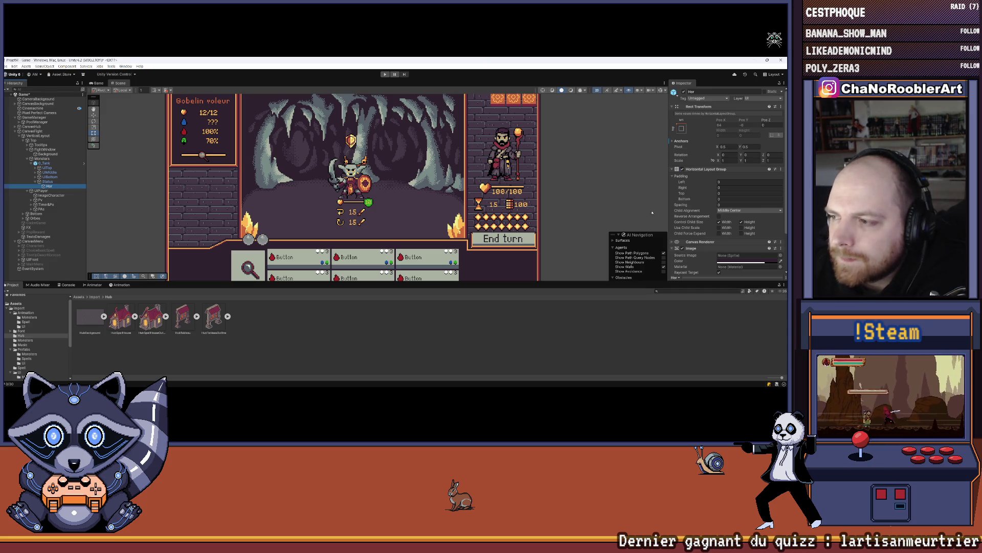
scroll(717, 215, "down", 3)
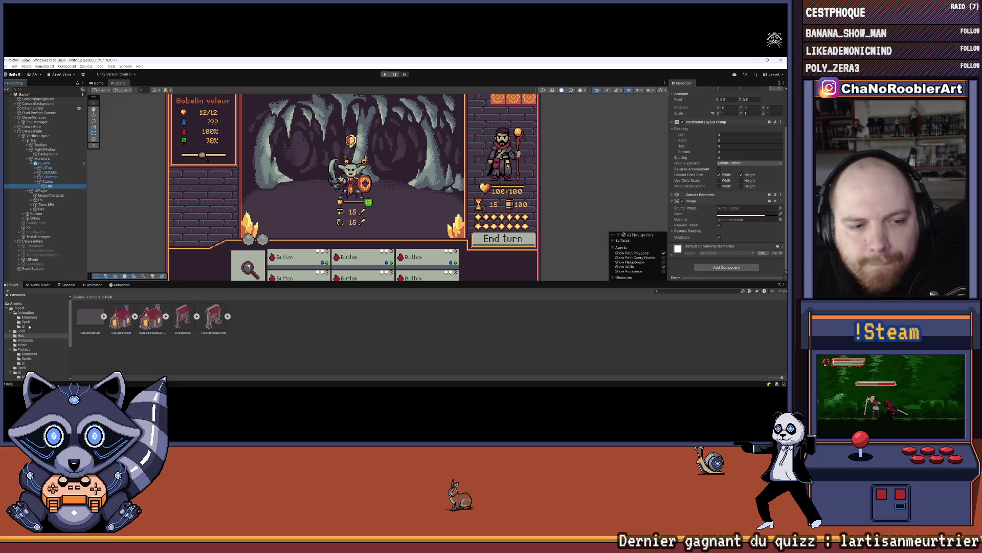
left_click(23, 326)
left_click(25, 363)
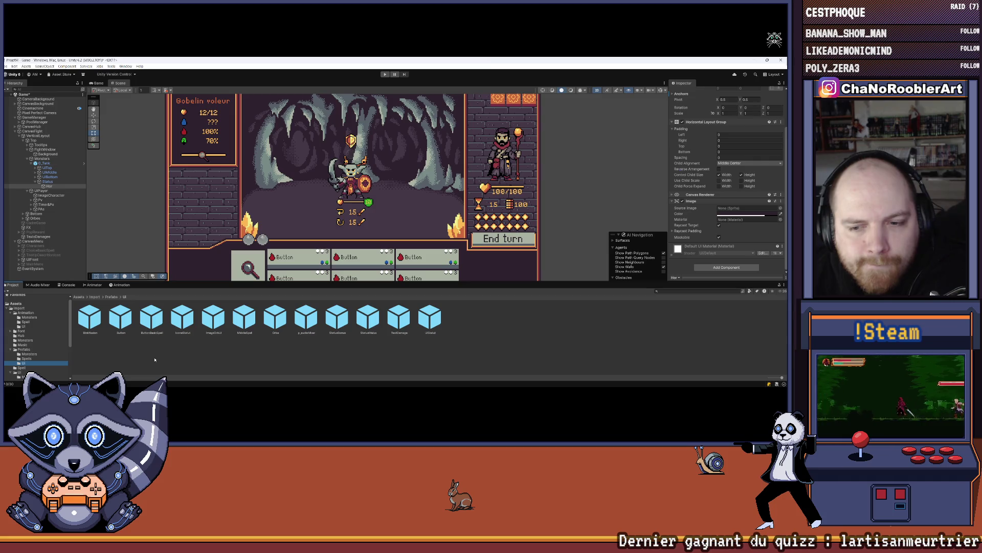
left_click(430, 318)
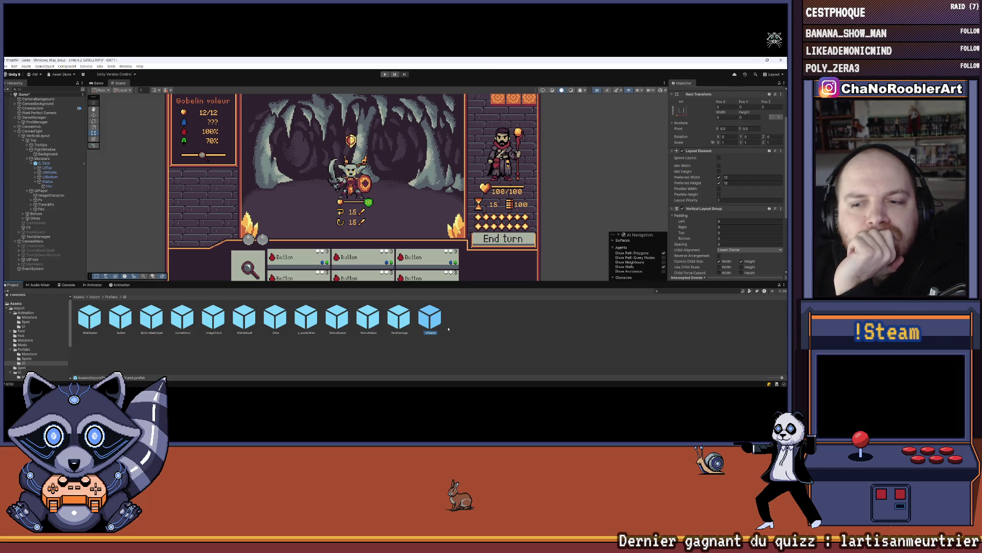
Step: Place UIStatut under the goblin's Hor group and inspect its Icone and Value children
left_click_drag(431, 314, 55, 188)
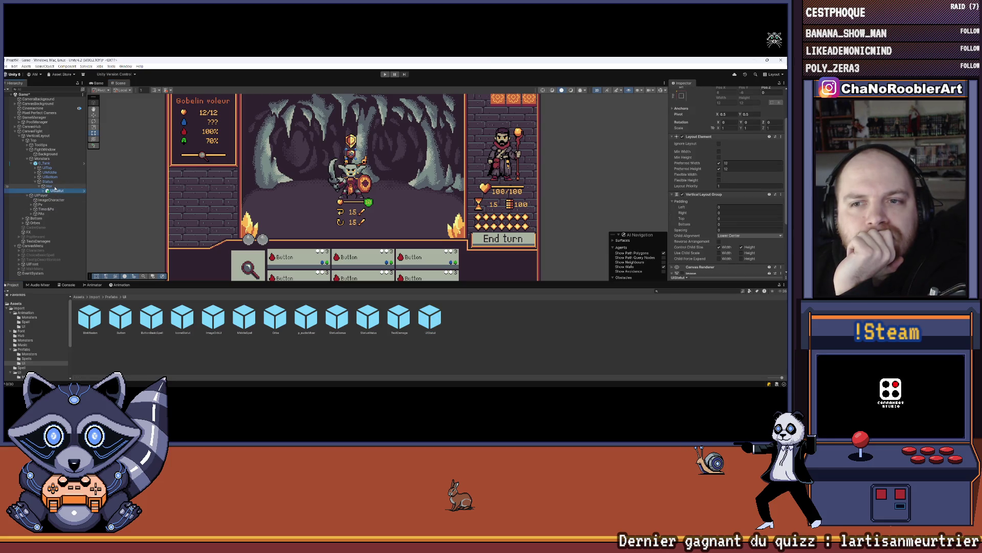
left_click(44, 191)
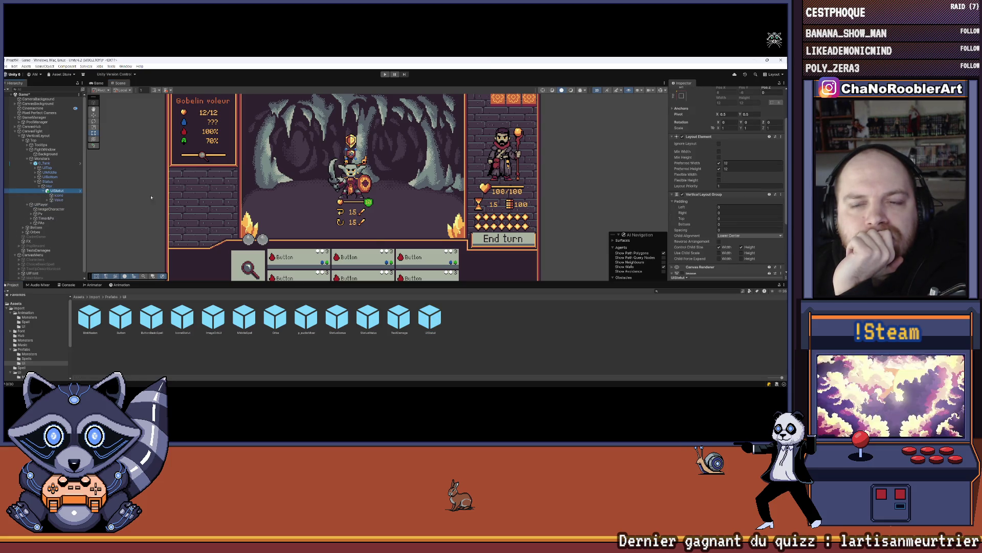
left_click(533, 335)
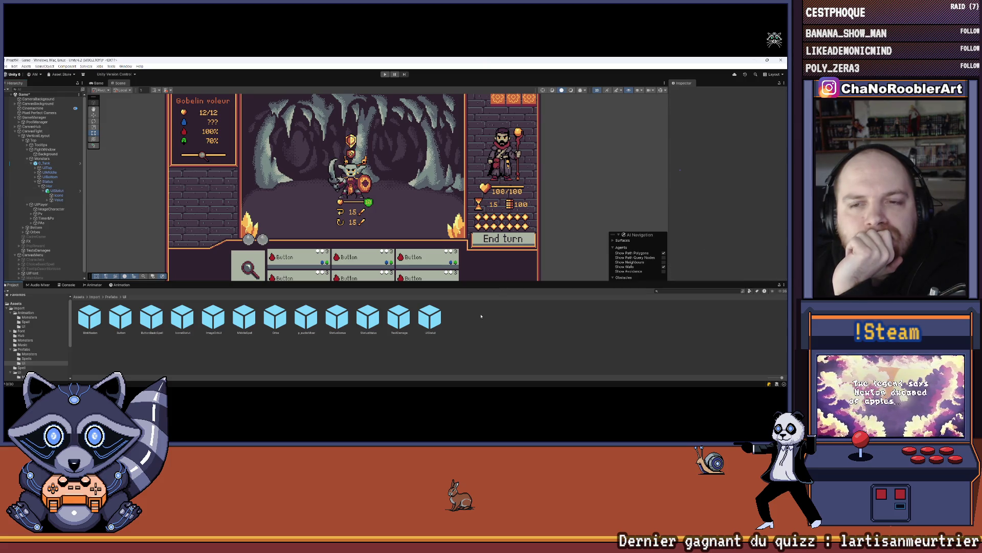
left_click(58, 195)
left_click(95, 296)
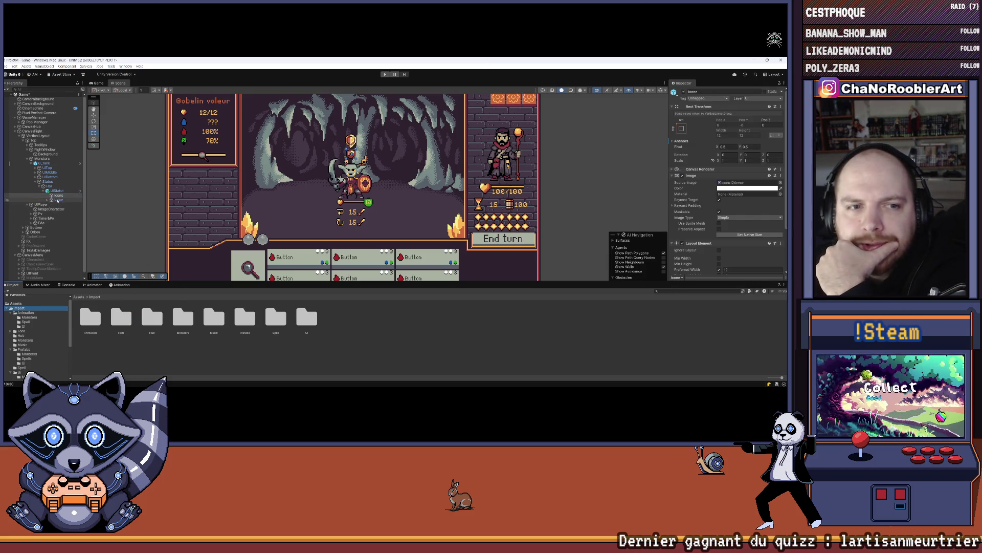
left_click(58, 200)
left_click(47, 200)
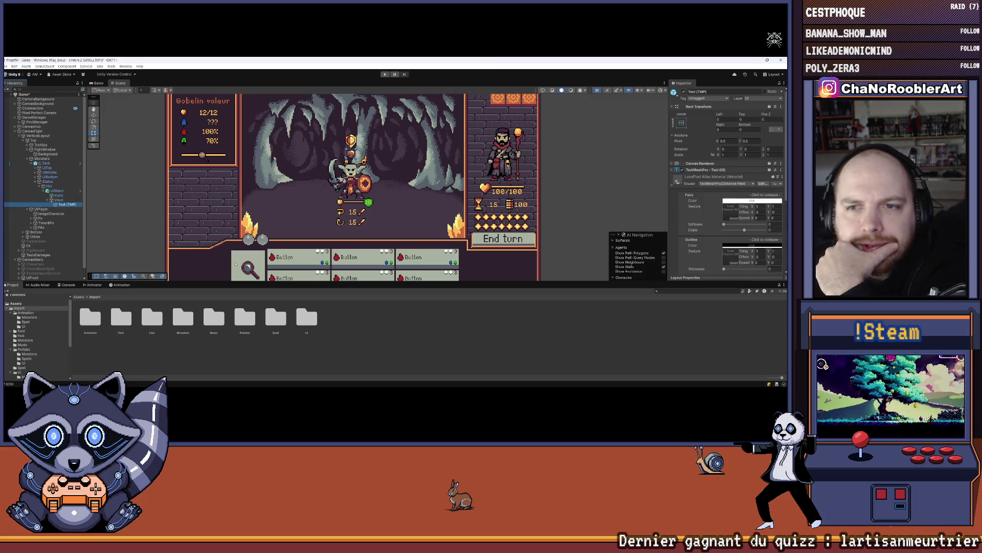
left_click(363, 132)
Step: Add the IconsStatut prefab from Prefabs/UI under the goblin's Hor group
scroll(363, 132, "up", 5)
scroll(364, 133, "down", 5)
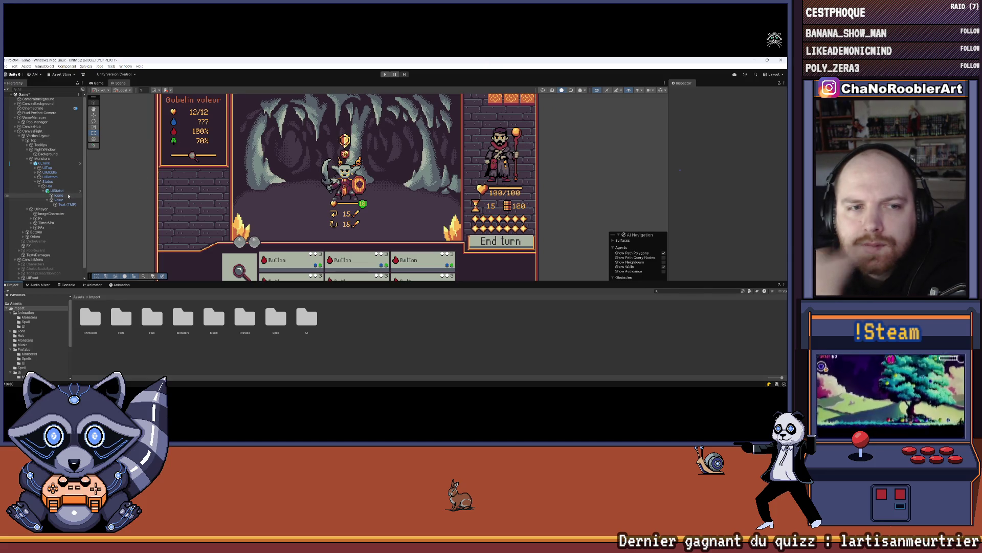
left_click(123, 197)
left_click(109, 207)
scroll(29, 349, "up", 1)
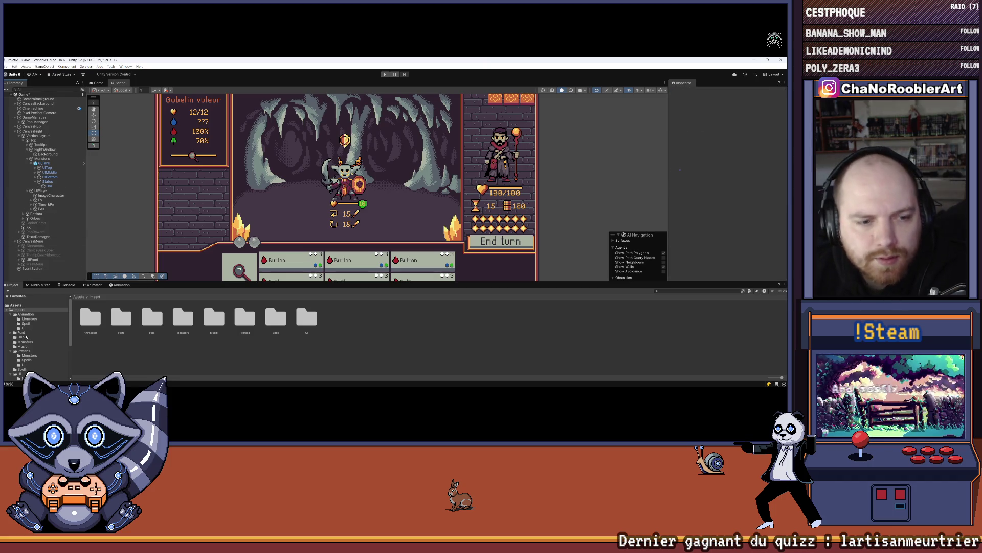
left_click(27, 330)
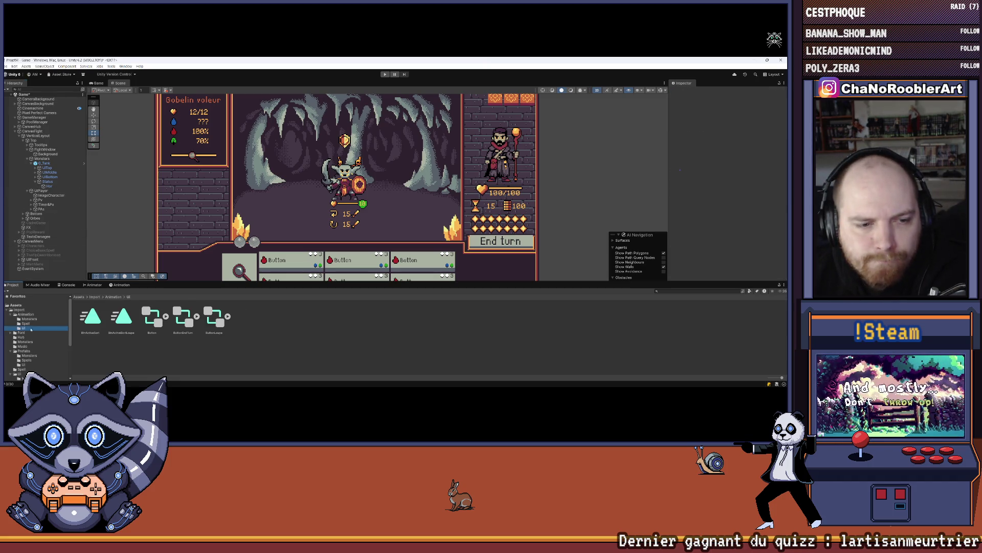
scroll(36, 337, "down", 3)
left_click(23, 313)
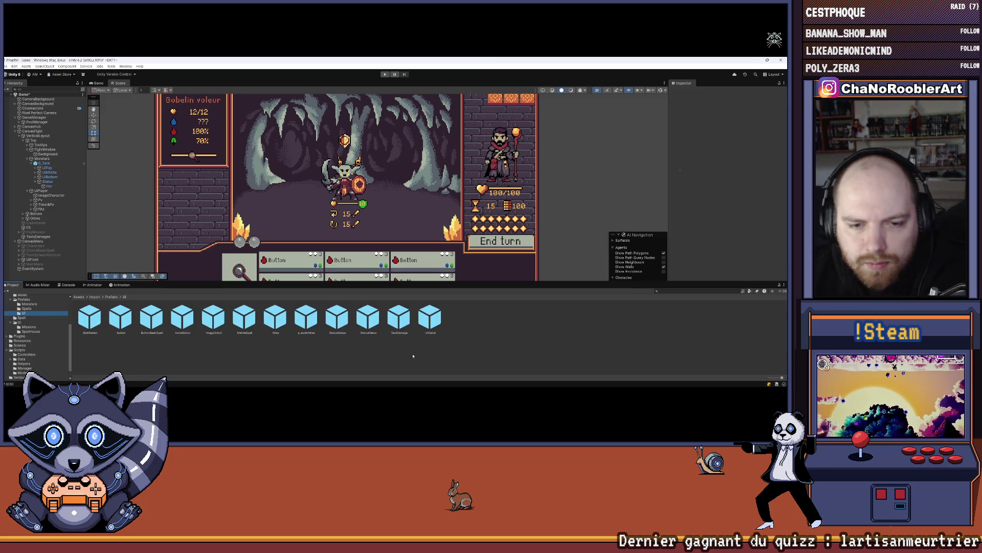
left_click_drag(178, 322, 50, 187)
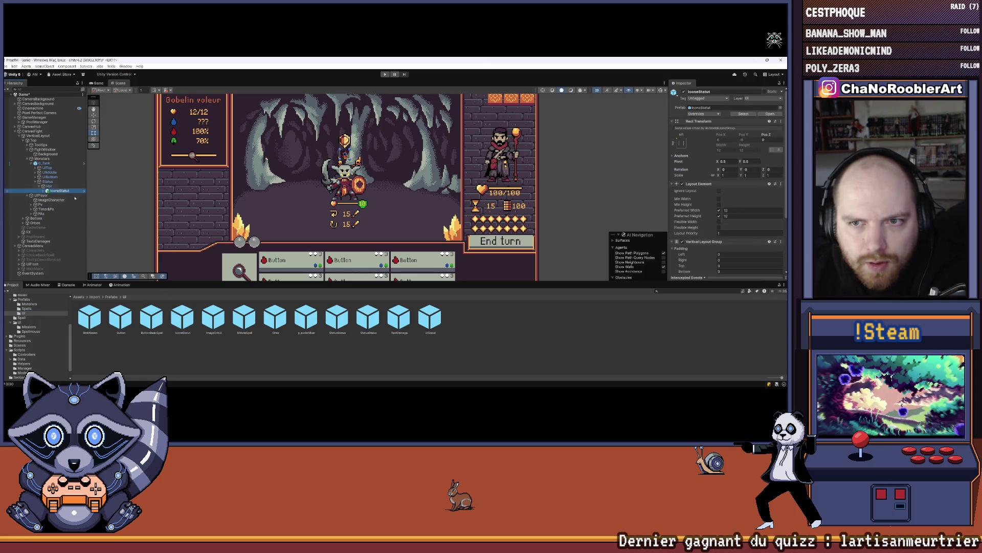
Step: Enlarge the Scene view to see the goblin with its new status icon
scroll(372, 170, "down", 2)
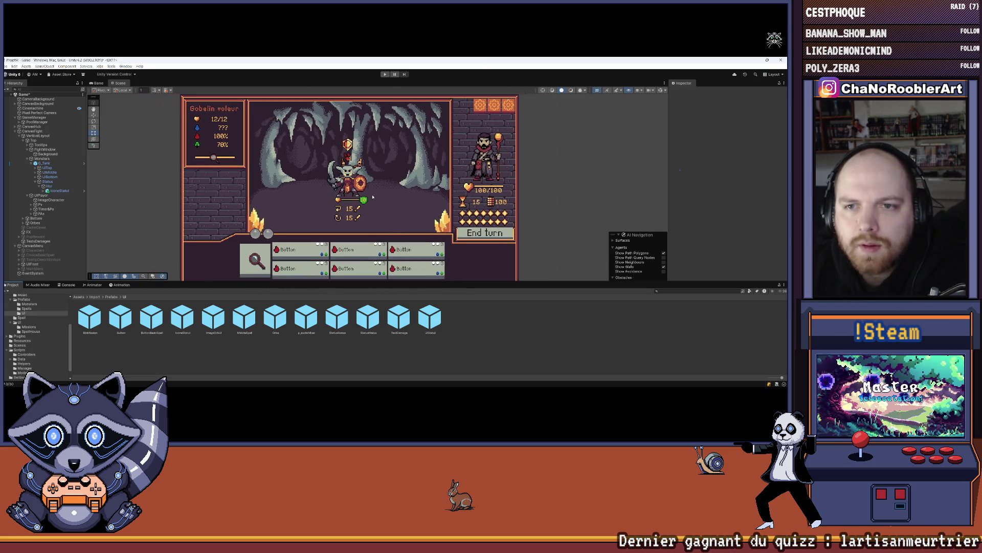
left_click_drag(391, 280, 392, 339)
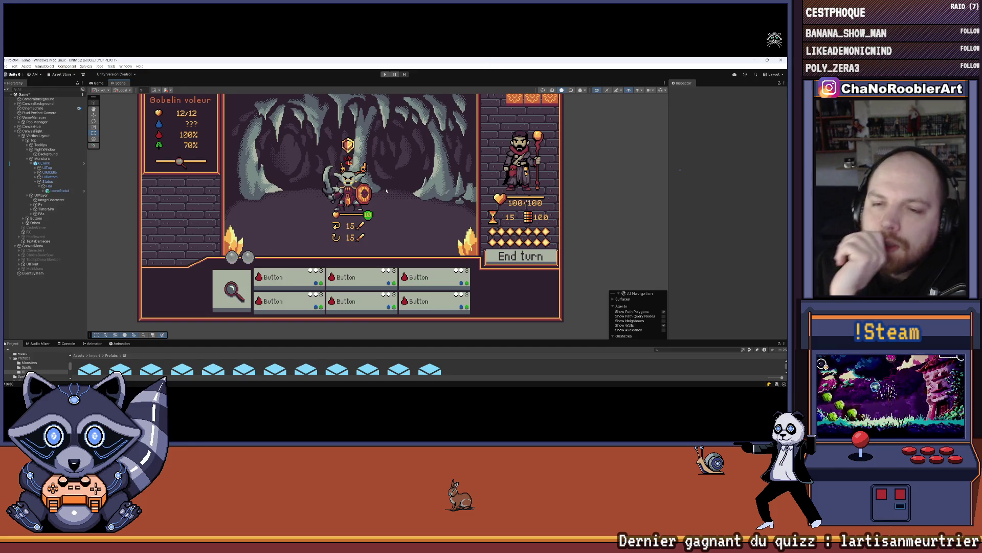
scroll(494, 168, "down", 2)
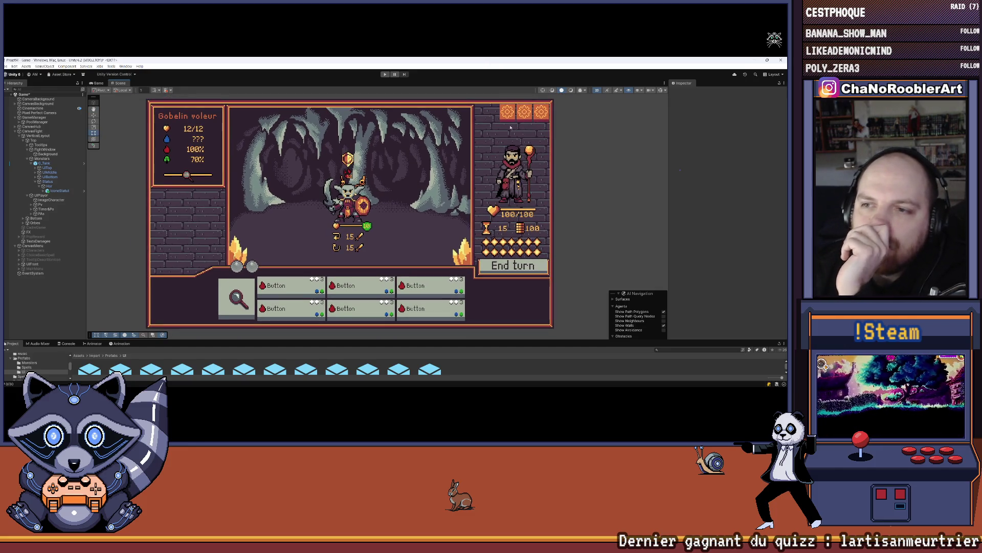
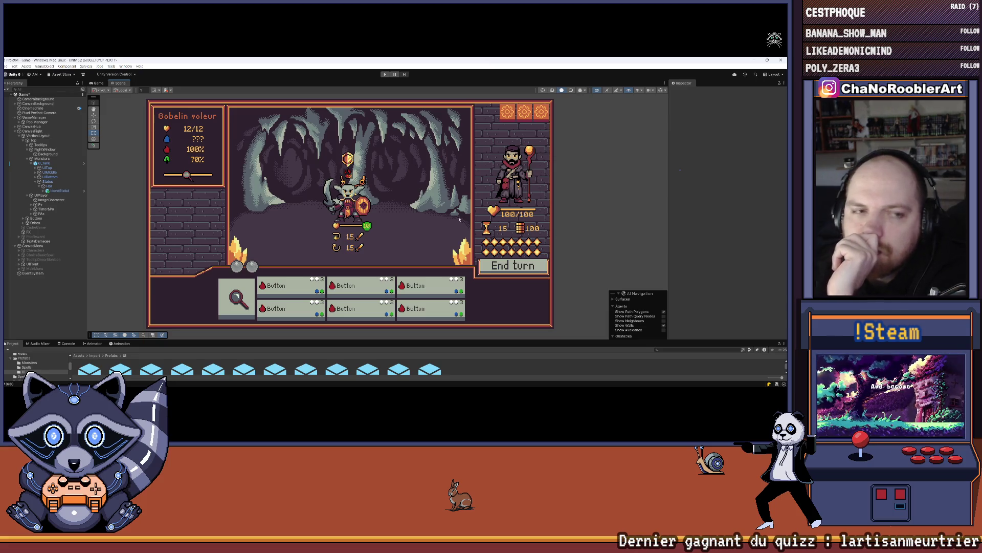
Step: Inspect the Pv, Timer&Po and ImageCharacter objects in the scene hierarchy
left_click(41, 205)
left_click(44, 209)
left_click(43, 200)
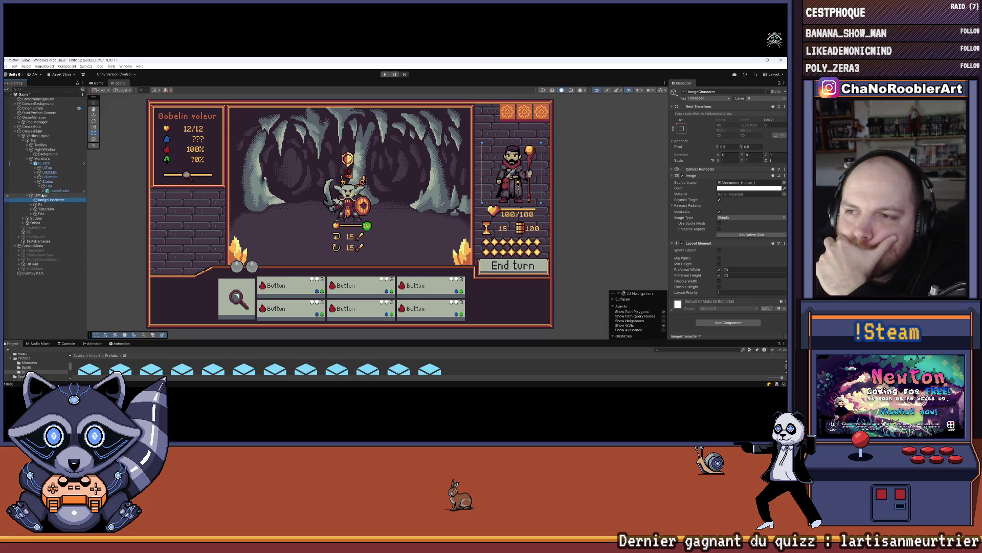
left_click(439, 182)
scroll(439, 182, "down", 2)
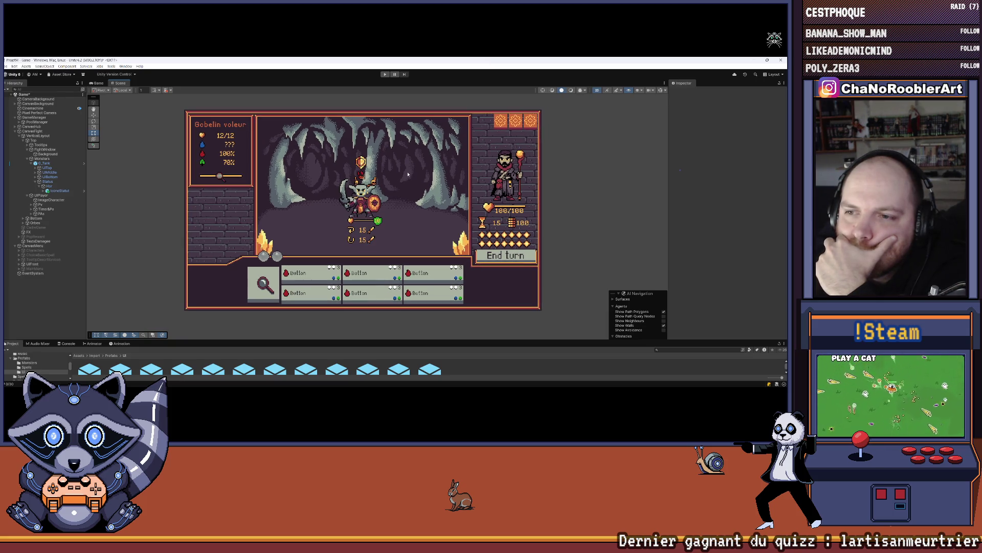
scroll(524, 194, "up", 3)
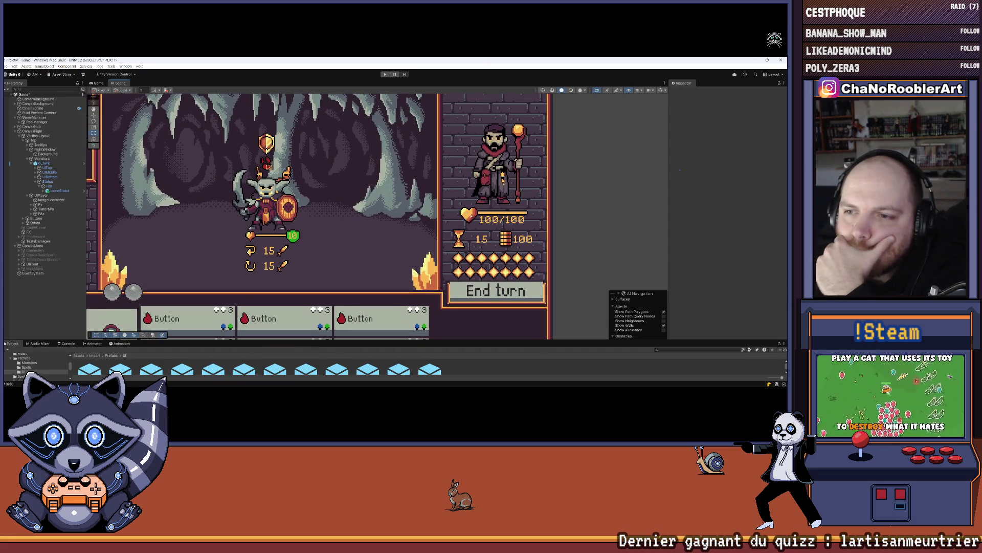
scroll(463, 217, "down", 2)
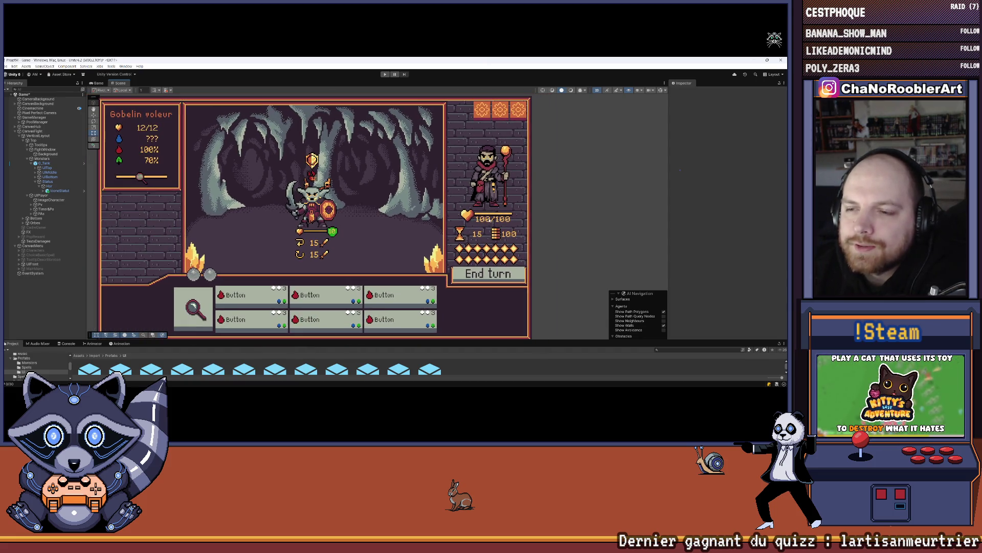
scroll(553, 221, "down", 2)
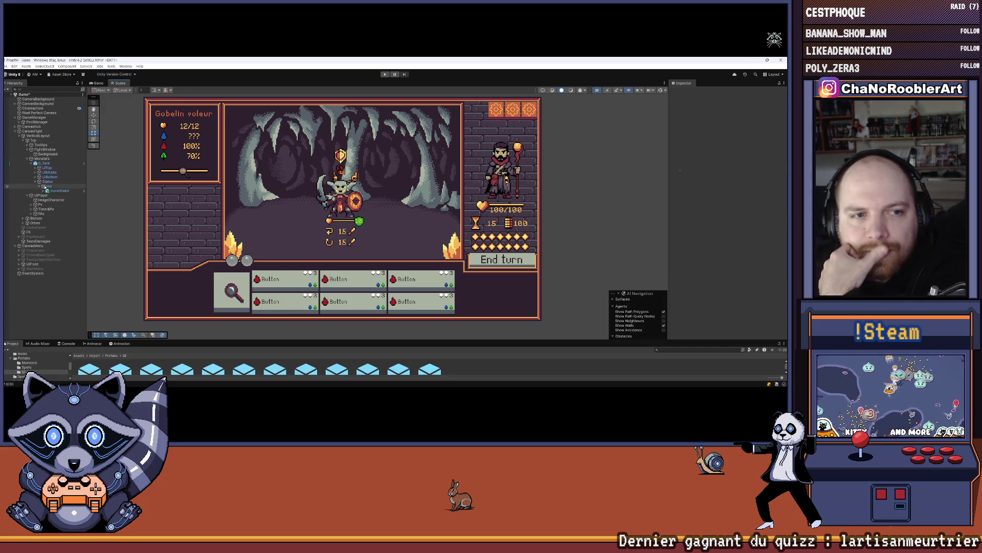
Step: Collapse the Status and G_Tank branches, then duplicate the player's Pv health bar and undo it
left_click(39, 182)
left_click(49, 172)
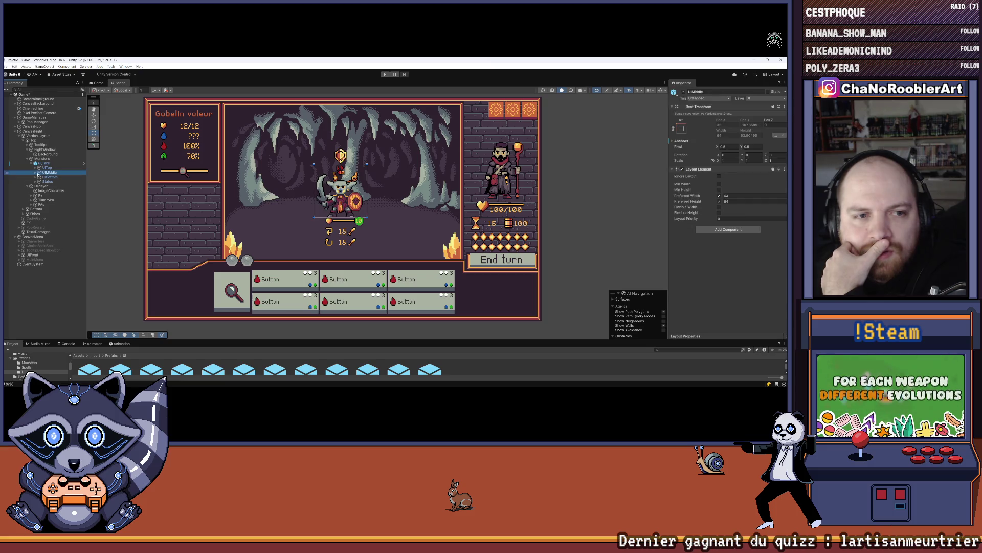
left_click(31, 162)
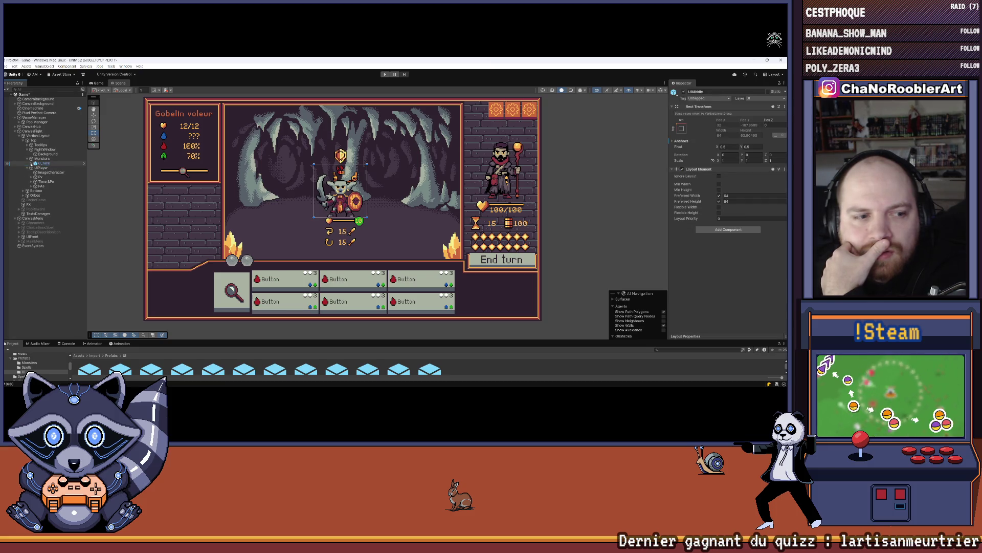
left_click(31, 177)
left_click(32, 177)
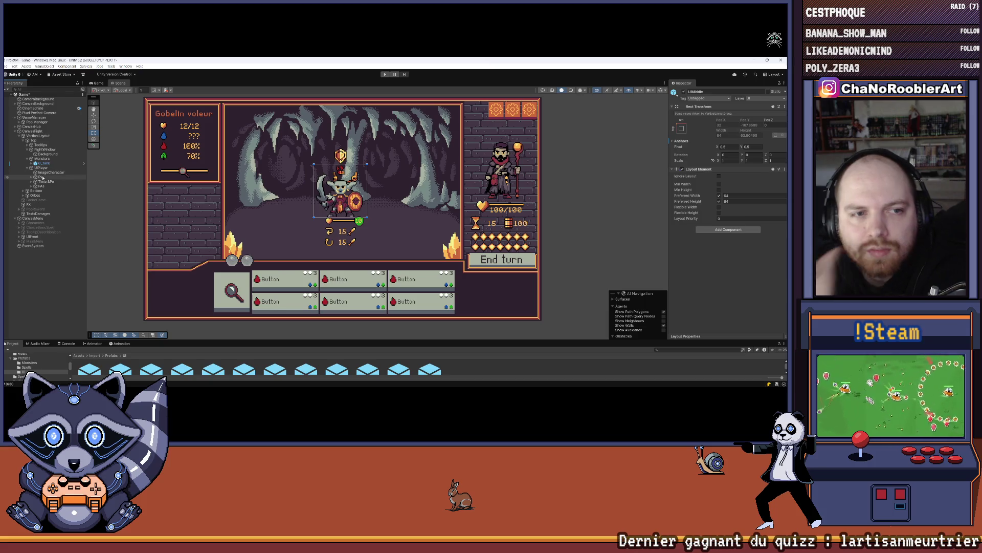
left_click(41, 177)
key("ctrl+d")
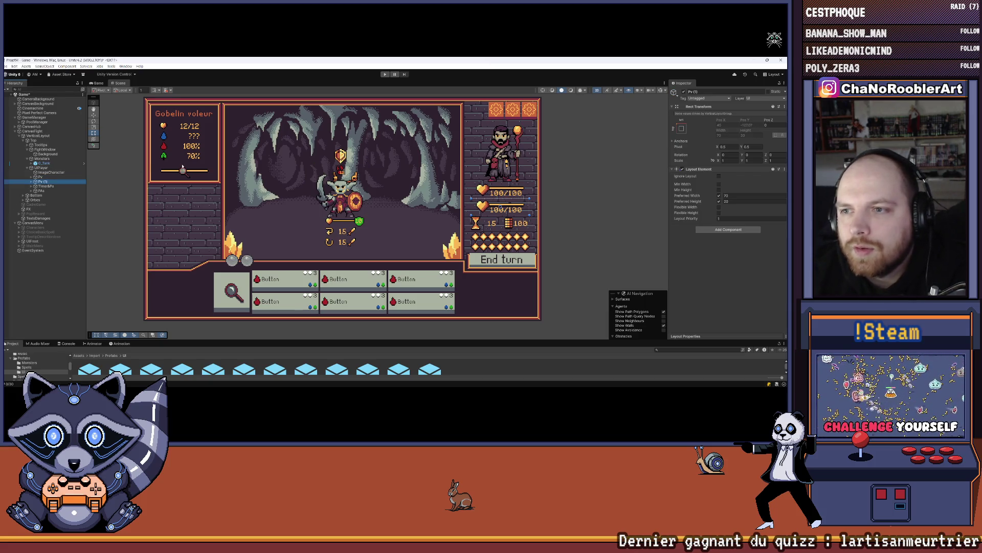
left_click(581, 154)
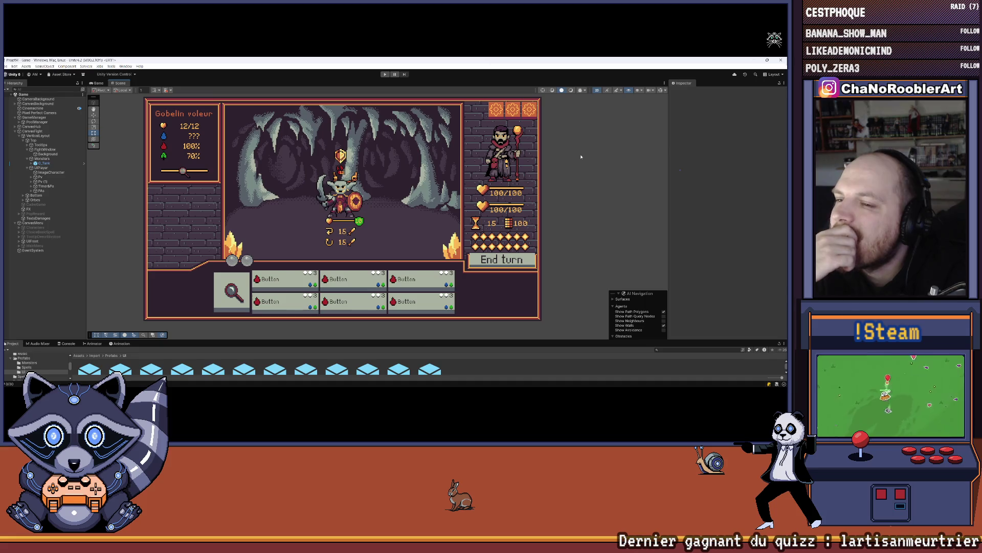
key("ctrl+z")
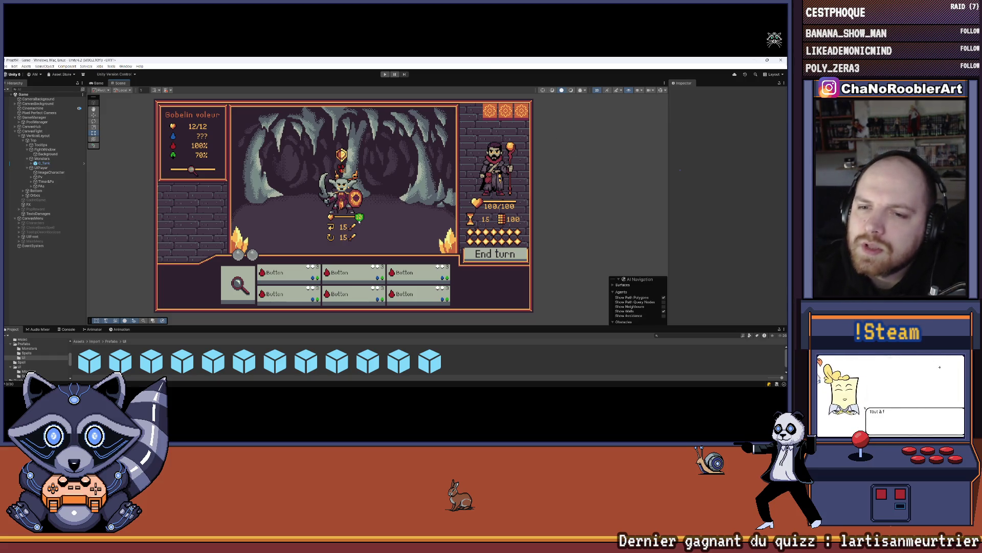
Step: Zoom the Scene view and raise the Scene/Project divider so the Project panel is taller
scroll(358, 225, "down", 1)
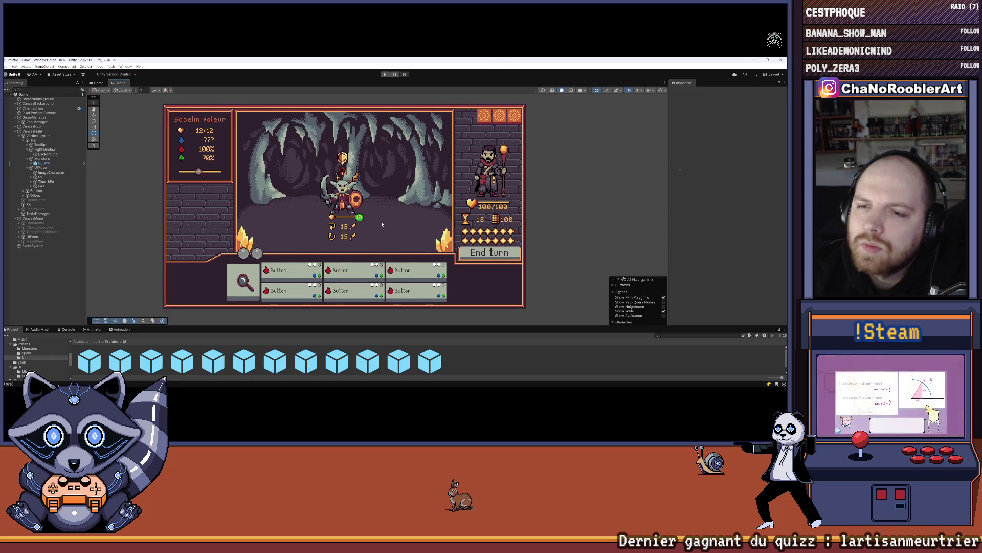
scroll(382, 224, "up", 1)
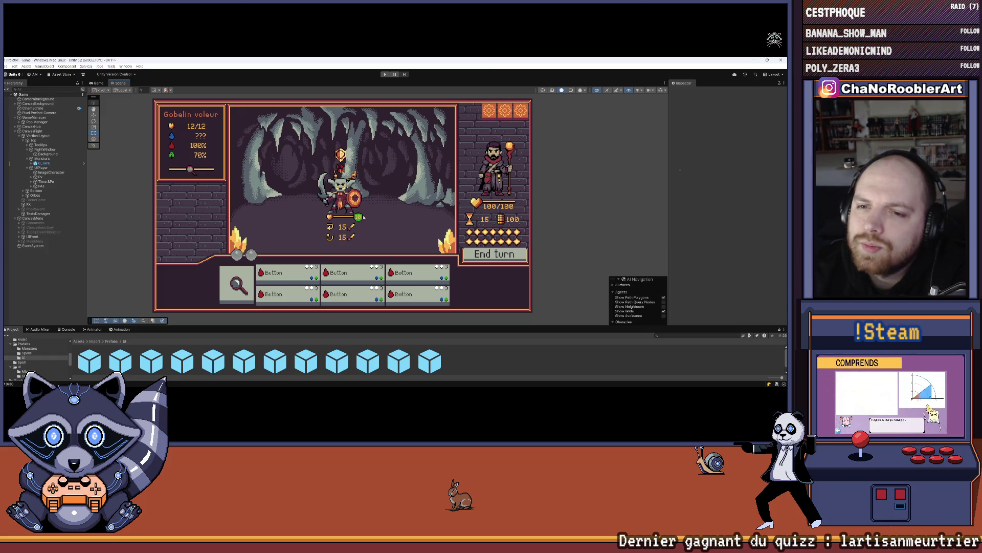
scroll(363, 217, "down", 5)
scroll(364, 217, "up", 6)
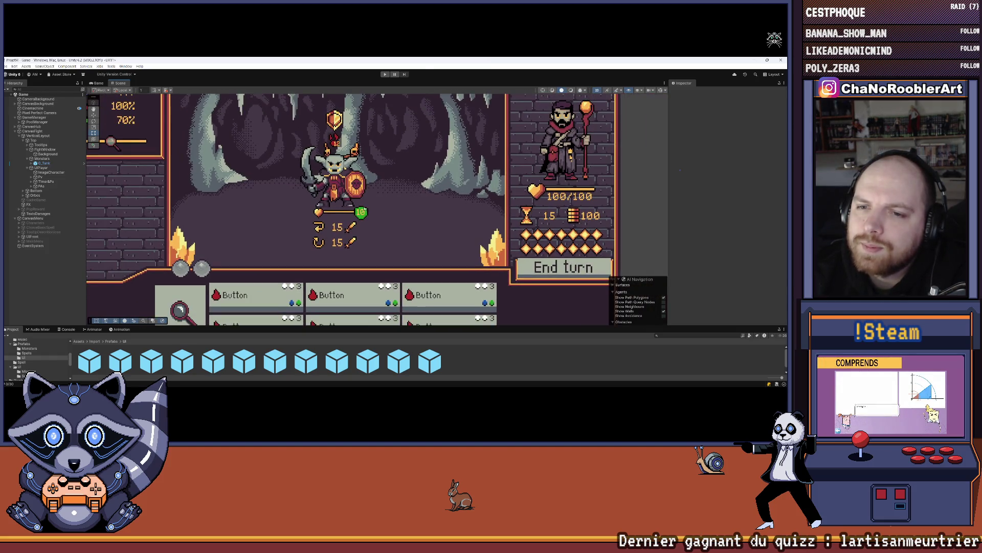
scroll(353, 215, "down", 4)
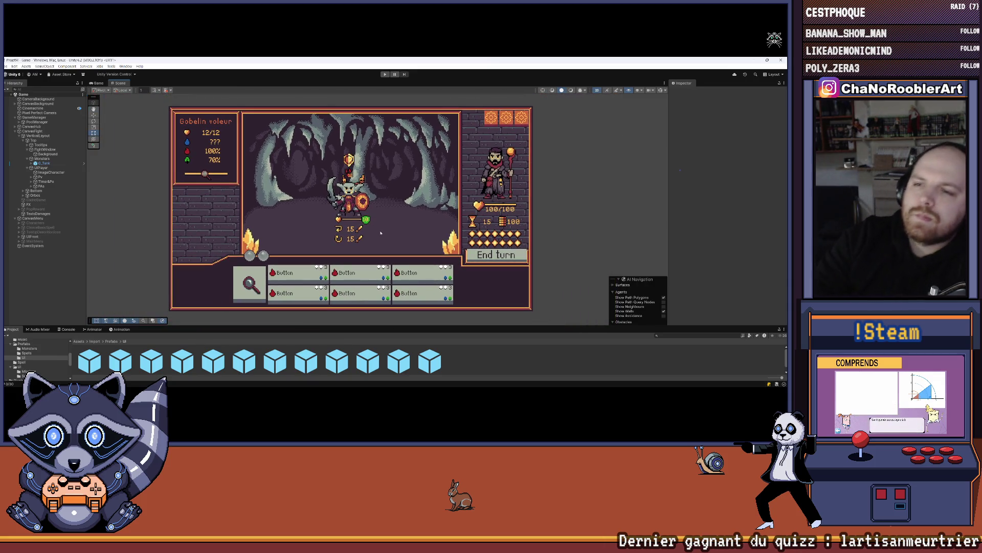
left_click_drag(351, 326, 352, 292)
scroll(350, 202, "down", 1)
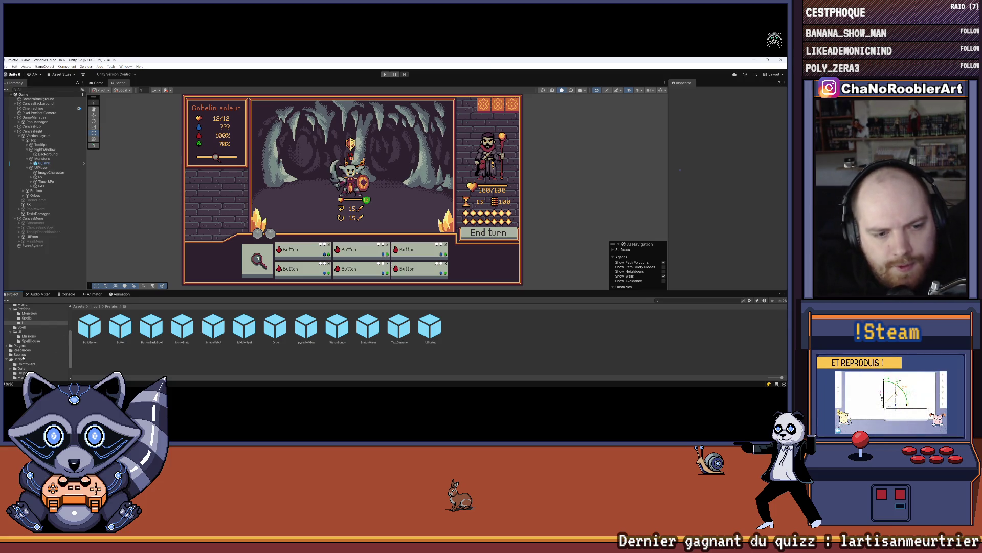
scroll(27, 355, "up", 5)
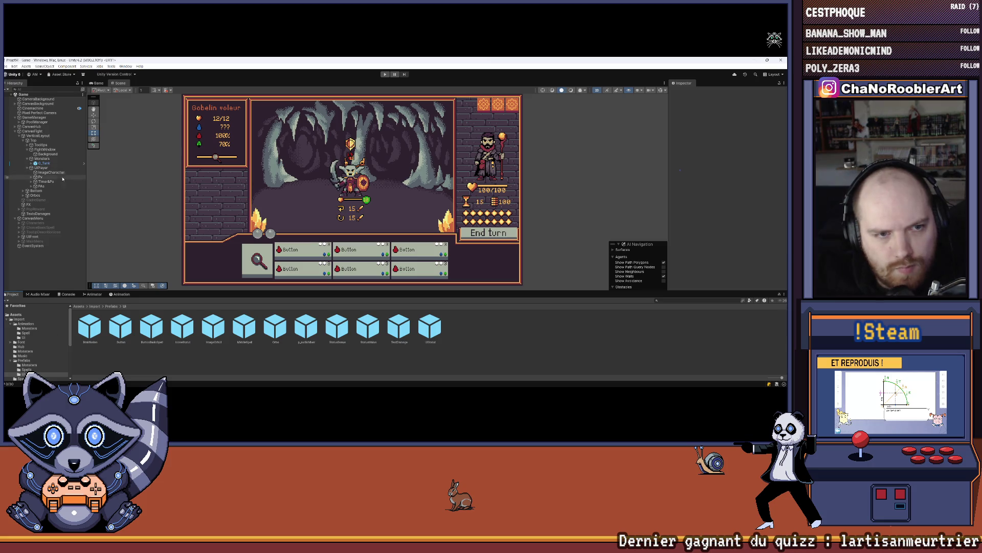
left_click(40, 177)
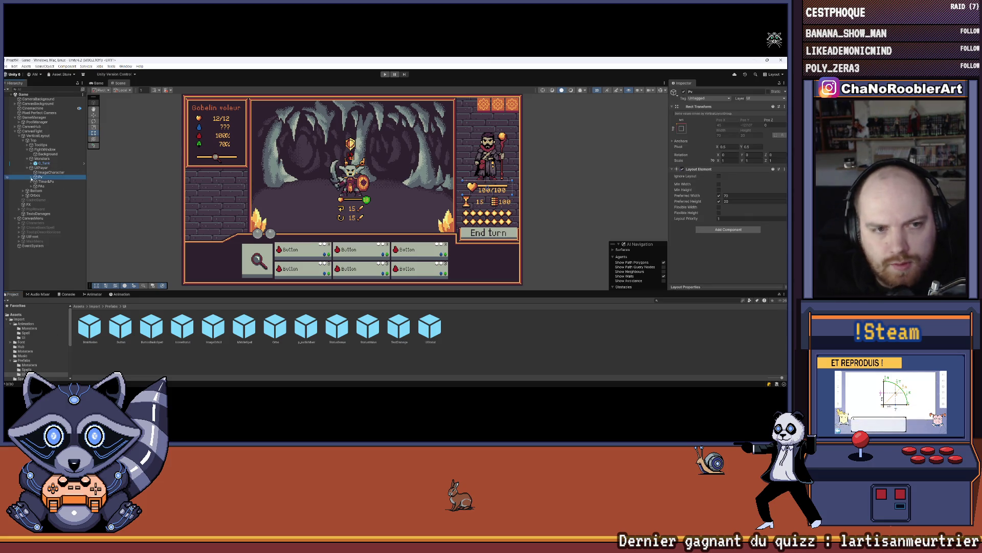
left_click(32, 177)
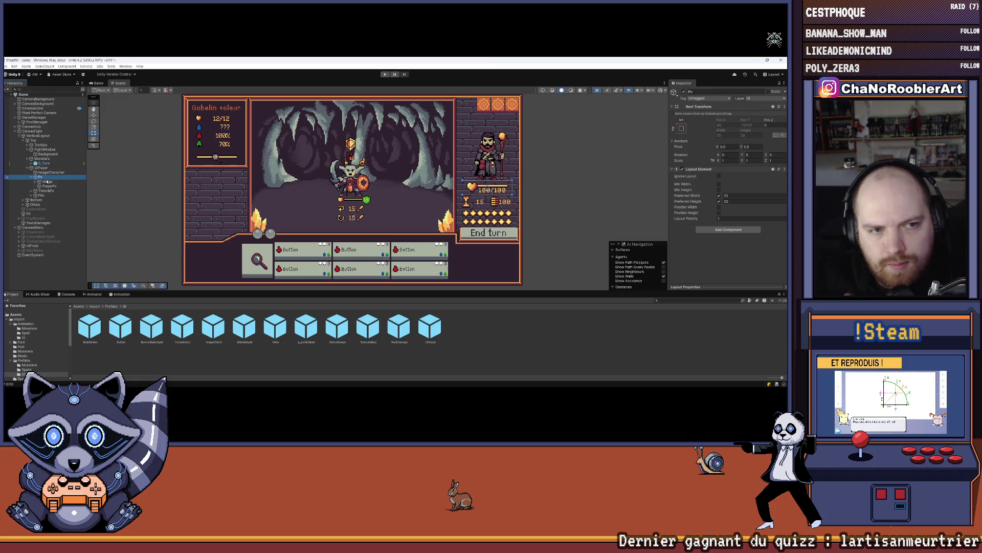
left_click(47, 182)
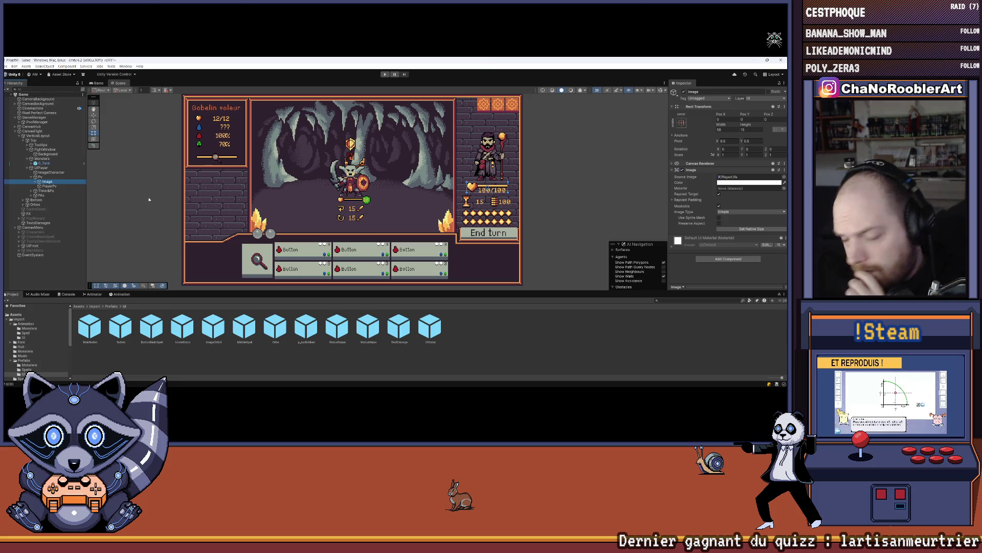
left_click(52, 187)
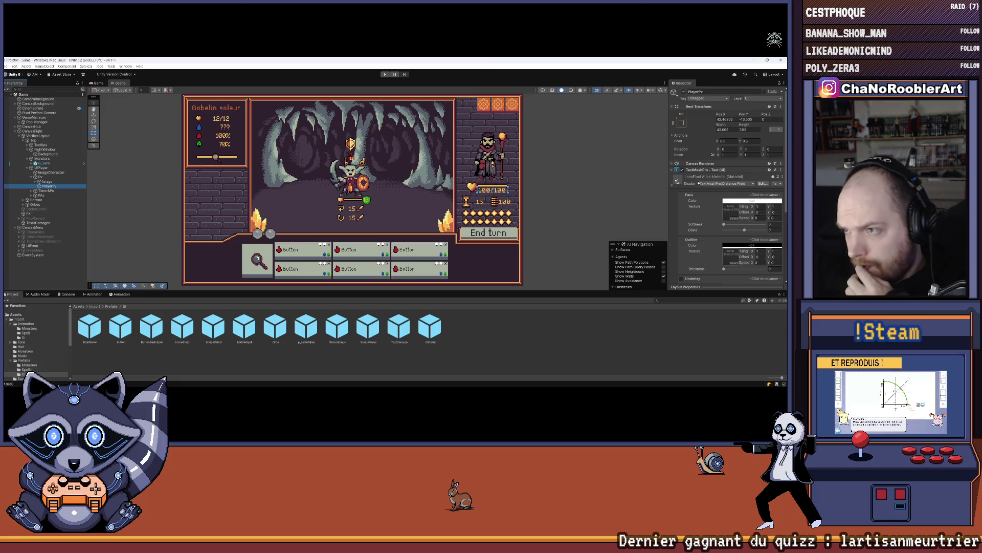
left_click(672, 170)
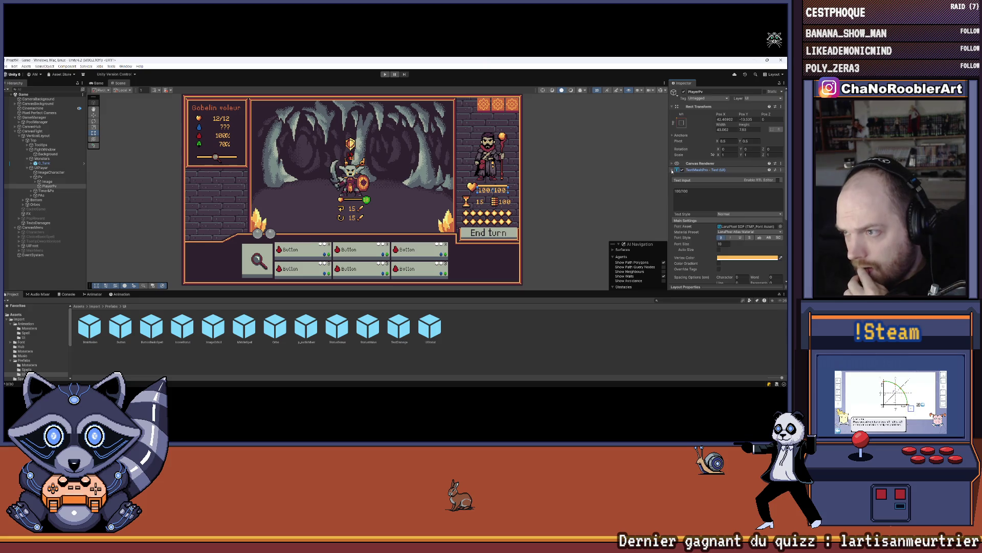
left_click(672, 171)
left_click(44, 178)
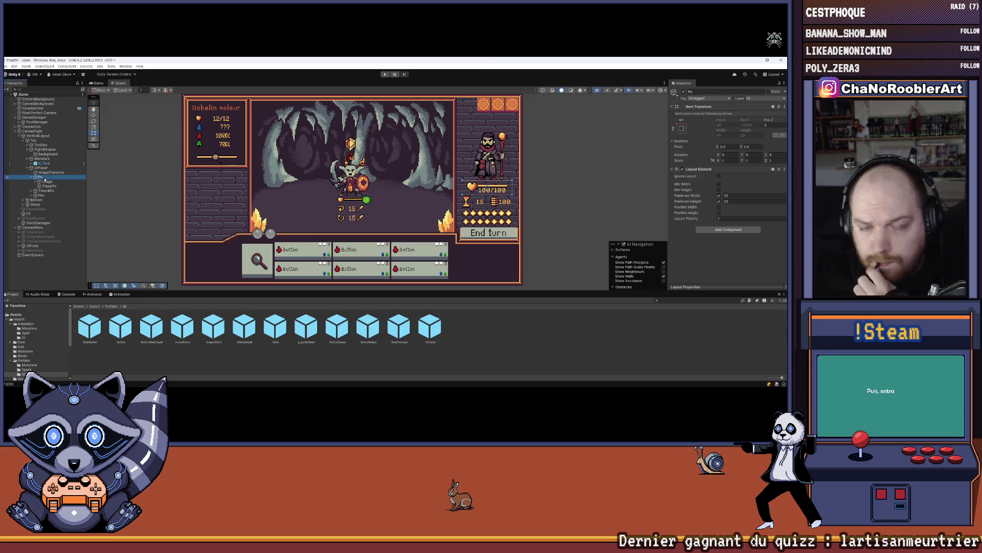
right_click(44, 180)
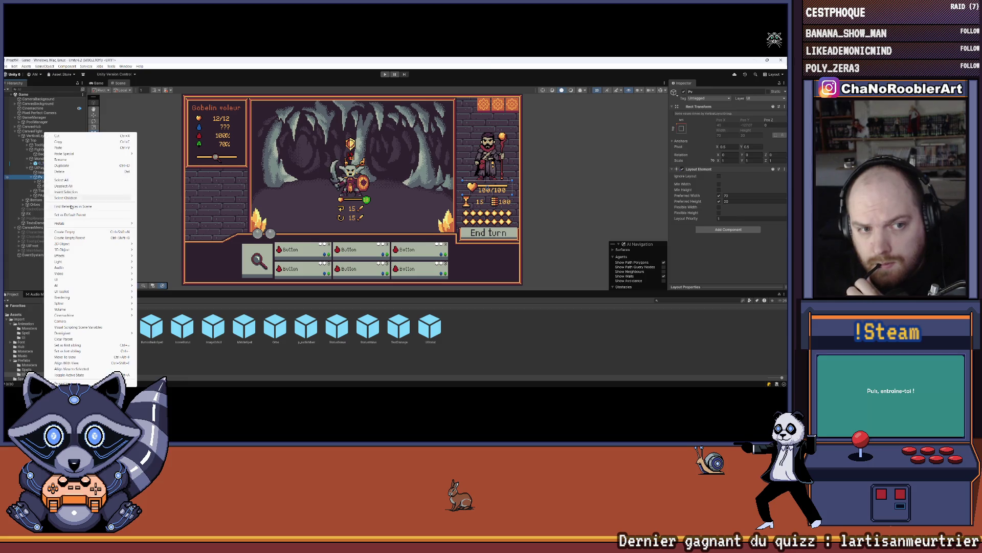
Step: Add a UI Image under Pv and give it the Icone12-4_0 sprite from Assets/Import/UI
mouse_move(57, 280)
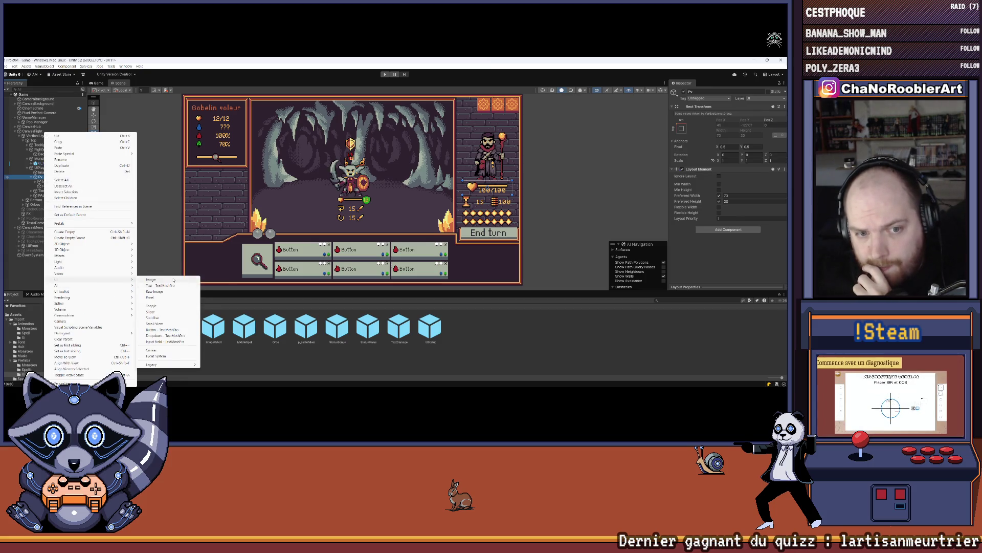
left_click(150, 279)
left_click(19, 319)
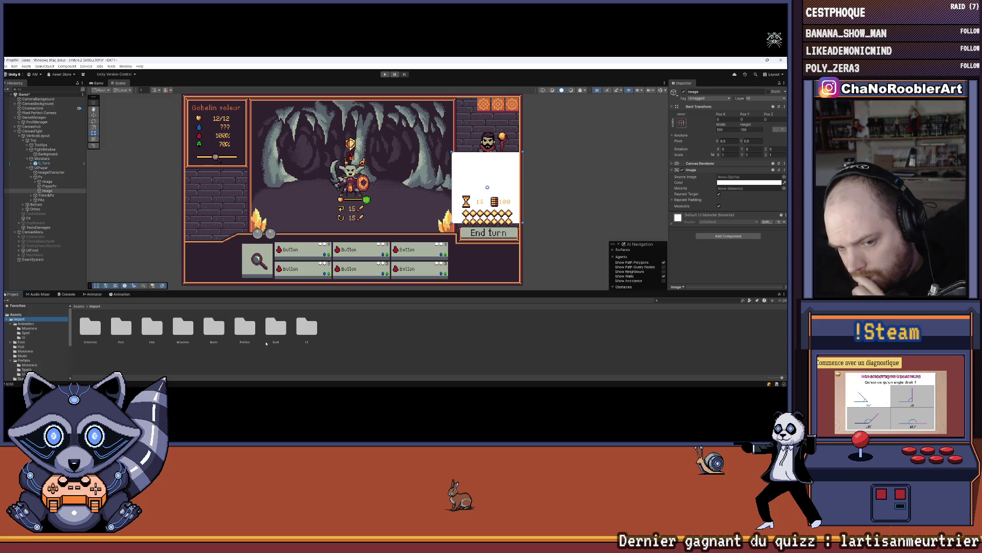
double_click(307, 327)
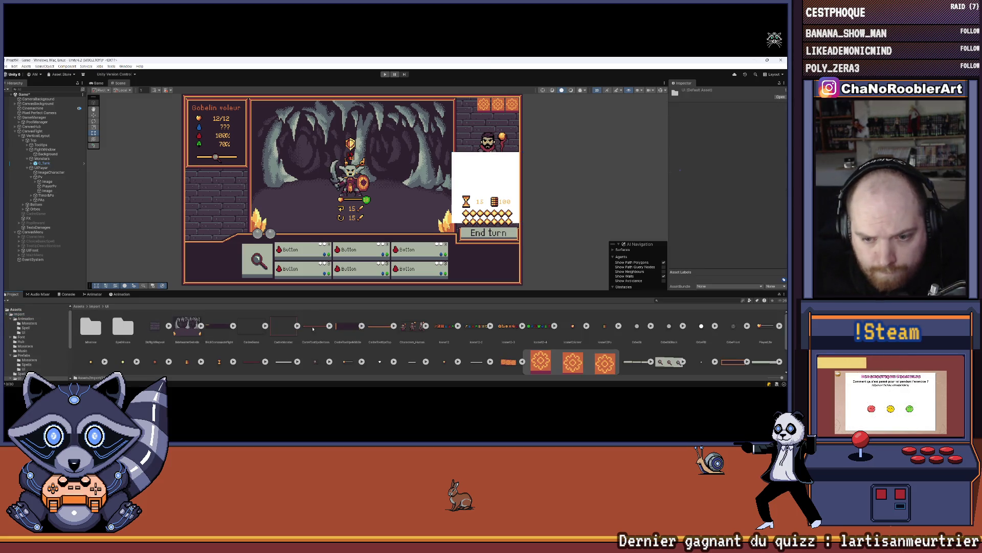
scroll(508, 328, "down", 1)
scroll(514, 321, "up", 1)
left_click(554, 326)
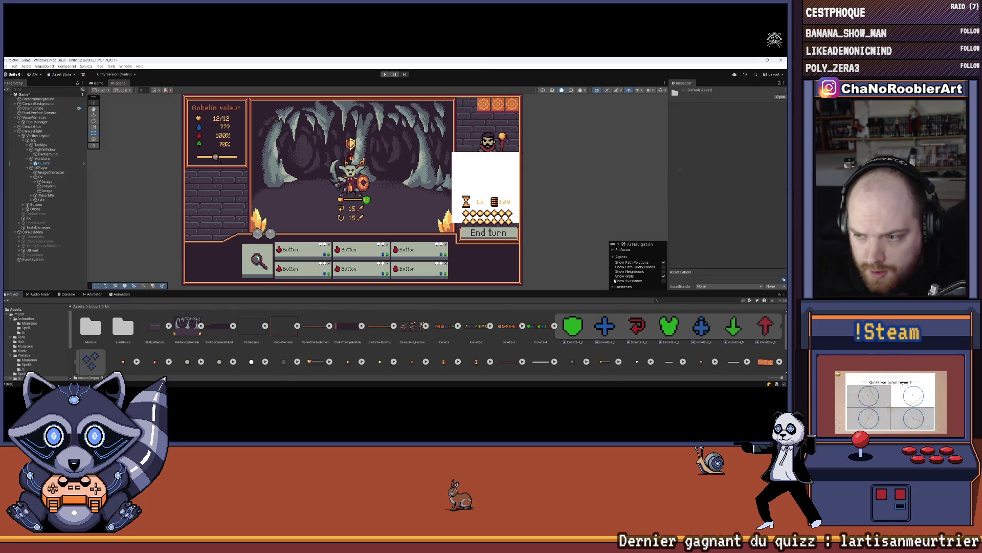
left_click(49, 191)
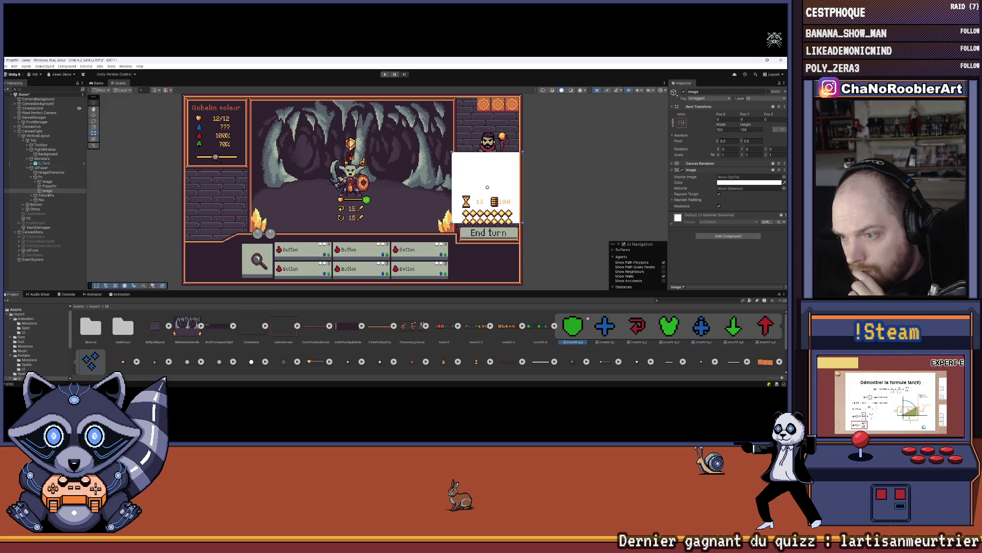
left_click(762, 179)
left_click_drag(762, 179, 762, 177)
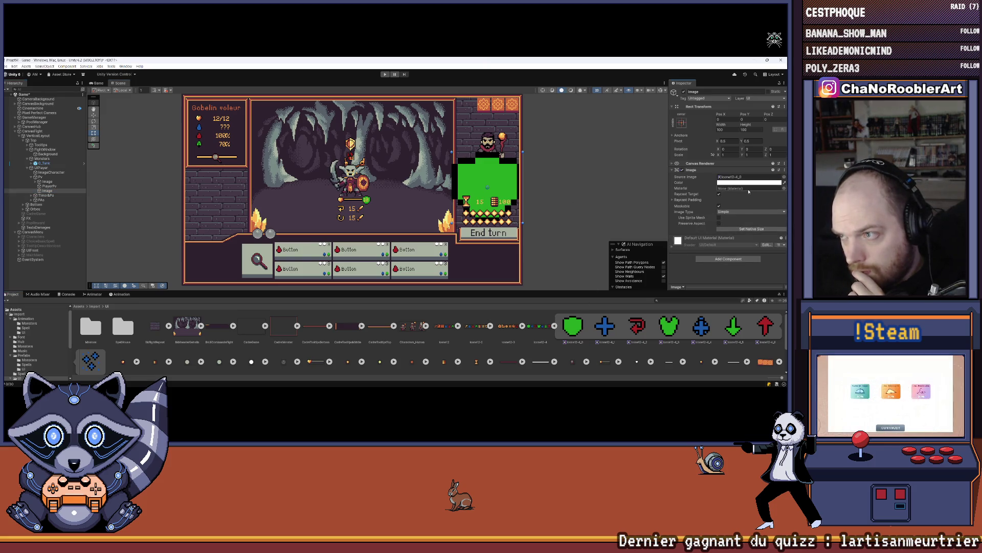
Step: Resize the shield image to its native 12x12 size
left_click(740, 230)
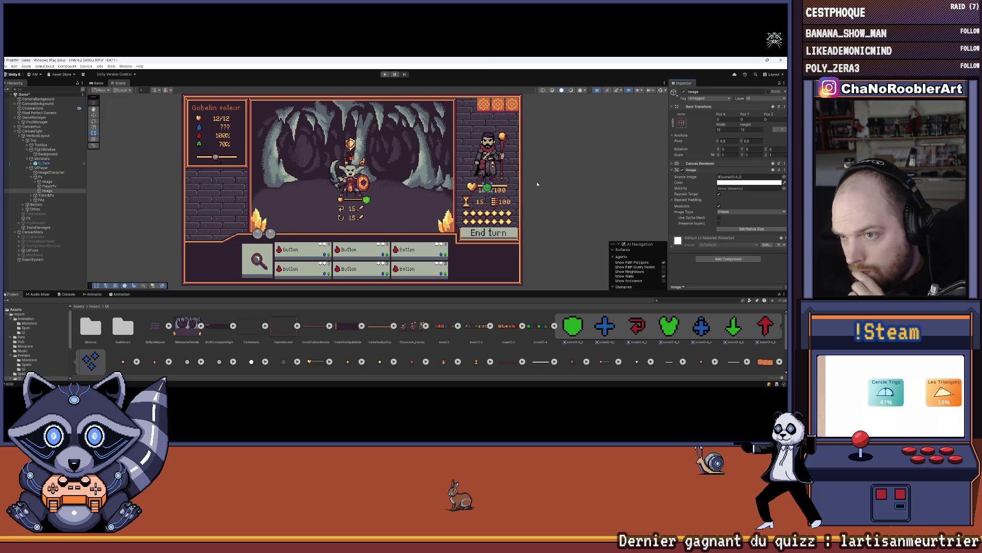
scroll(532, 179, "up", 2)
scroll(457, 365, "down", 1)
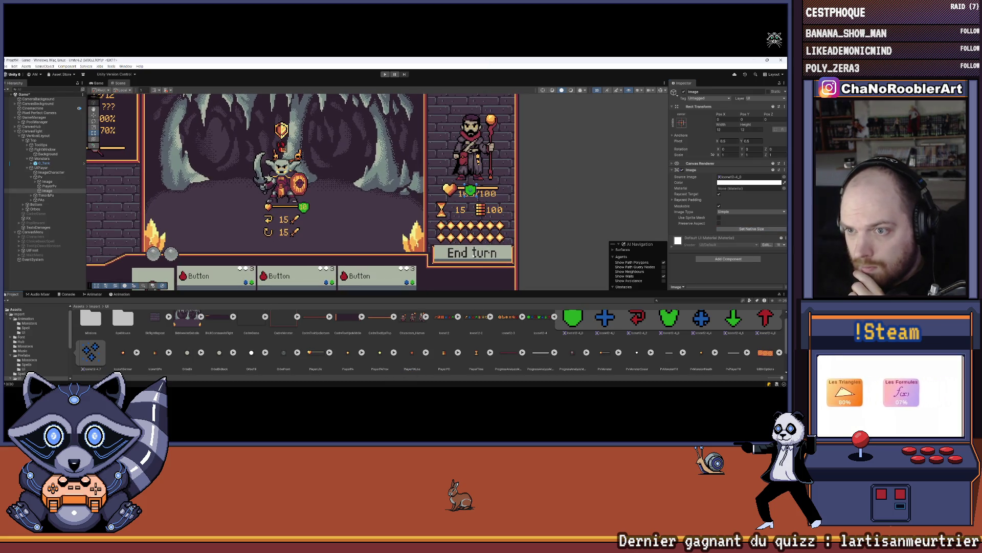
left_click(157, 188)
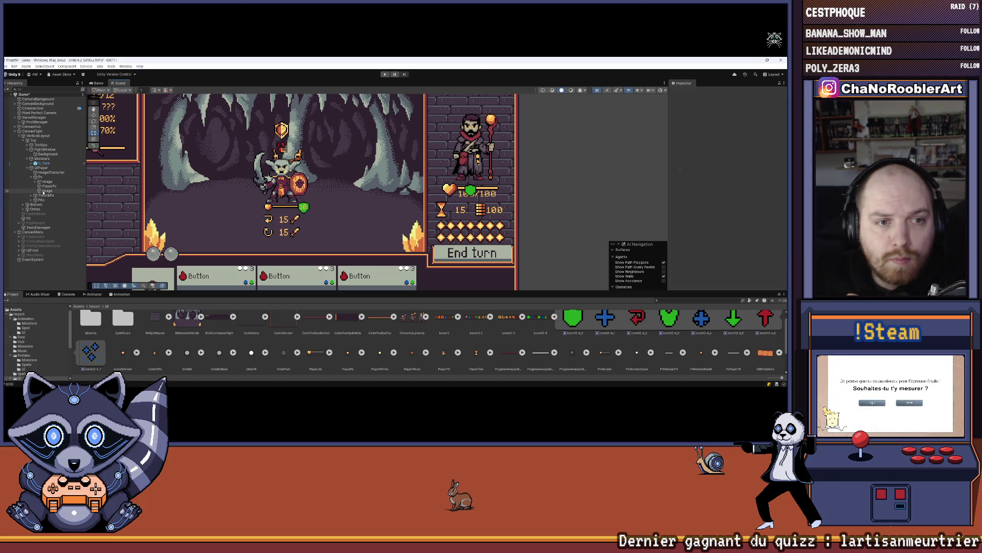
Step: Move the shield right of the hero's HP bar and fine-tune its Pos X and Pos Y
left_click(44, 191)
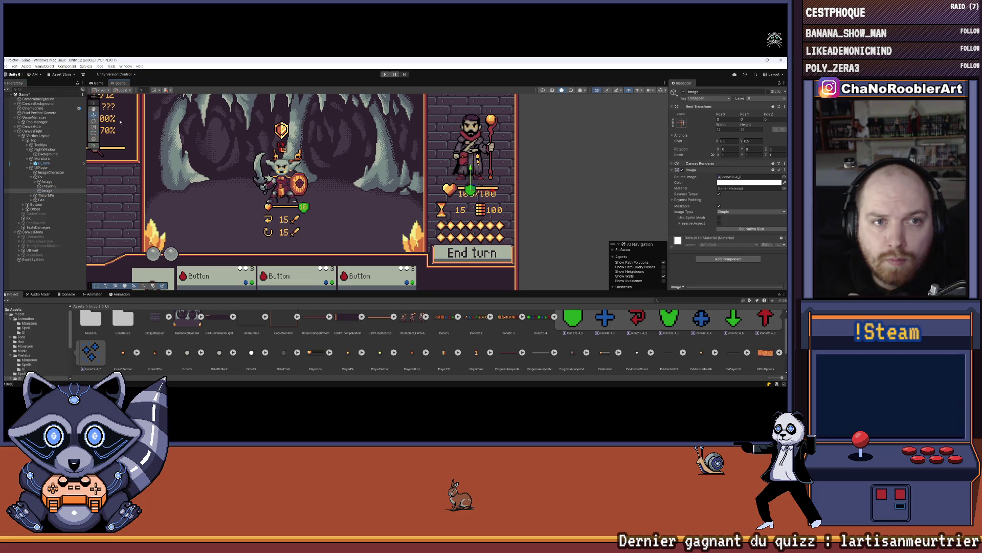
mouse_move(488, 196)
left_mouse_down()
mouse_move(530, 193)
mouse_move(503, 165)
left_mouse_up()
left_click_drag(503, 165, 504, 167)
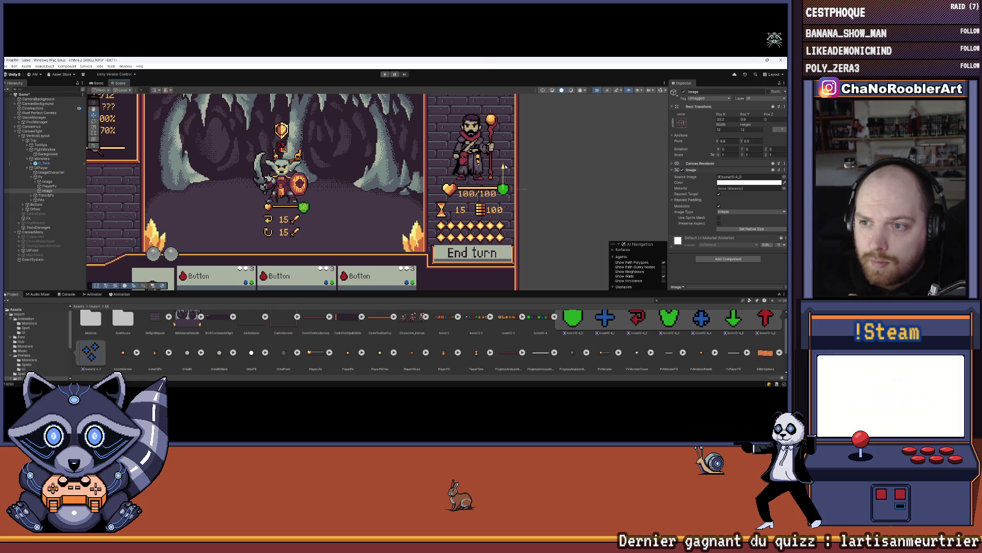
scroll(509, 188, "up", 2)
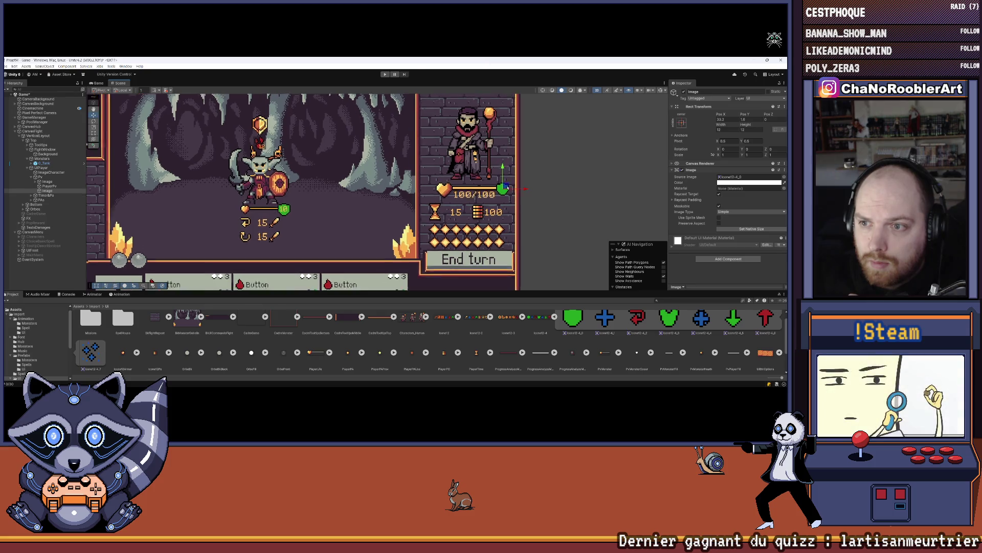
left_click(762, 118)
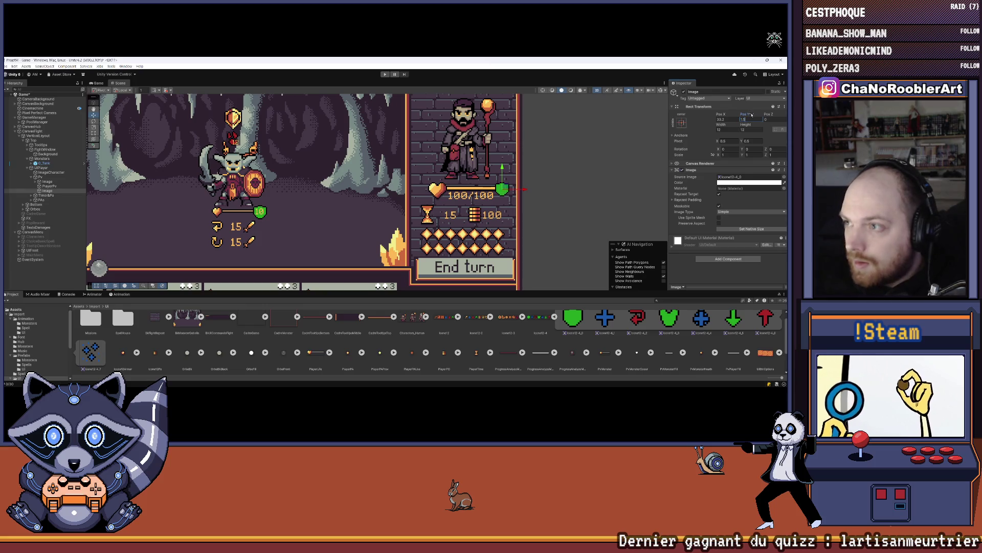
left_click(632, 175)
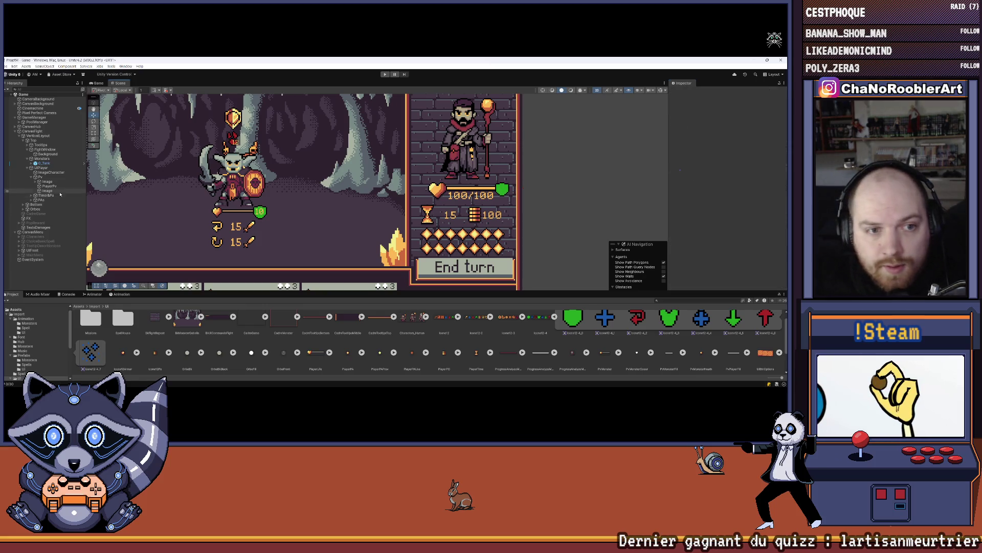
left_click(502, 189)
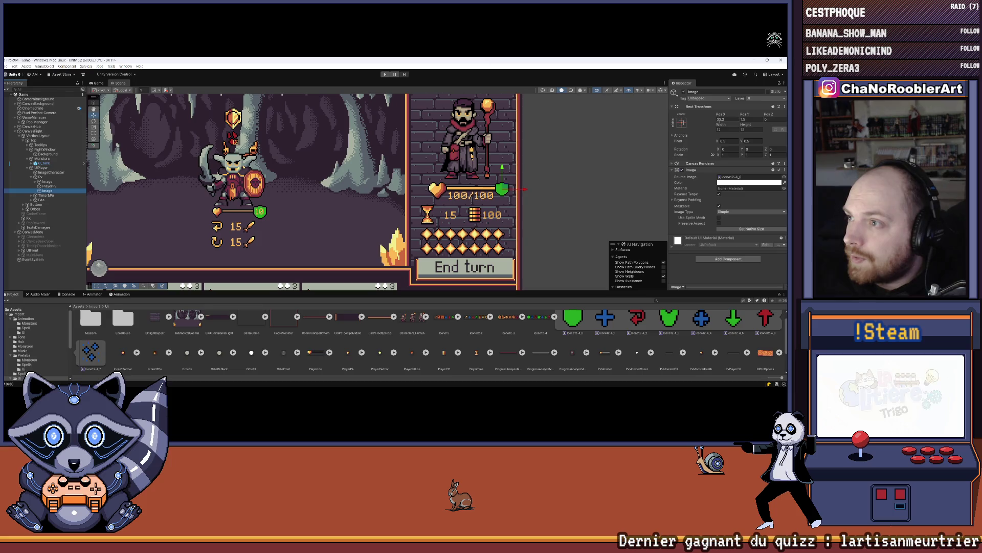
left_click(726, 120)
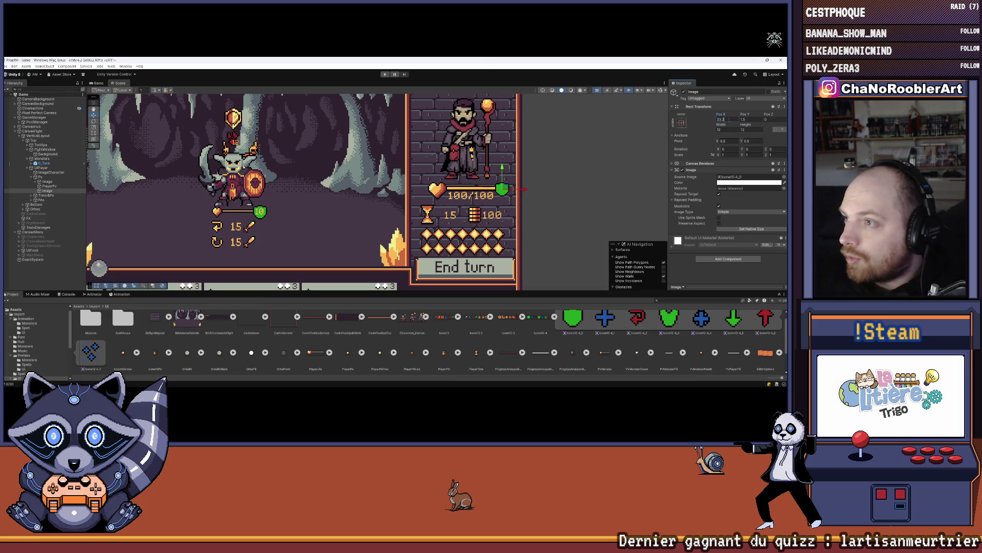
left_click(609, 190)
scroll(609, 190, "down", 3)
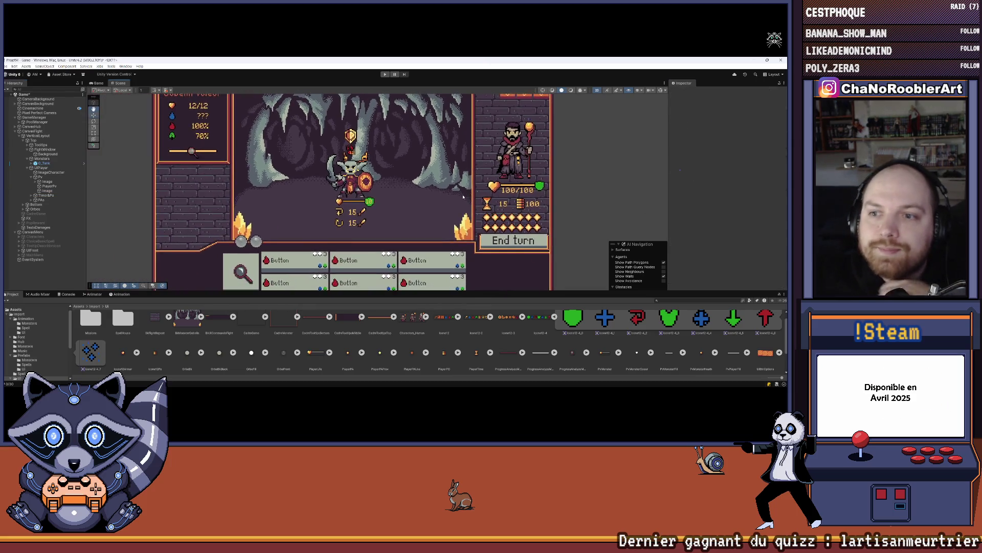
scroll(463, 197, "down", 2)
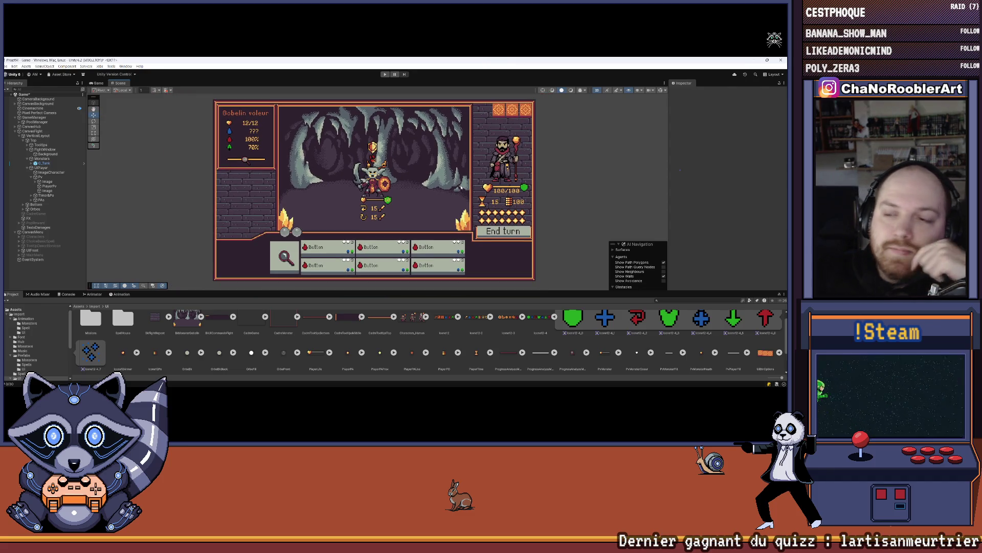
Step: Zoom and pan the Scene view to frame the battle UI
scroll(571, 182, "up", 5)
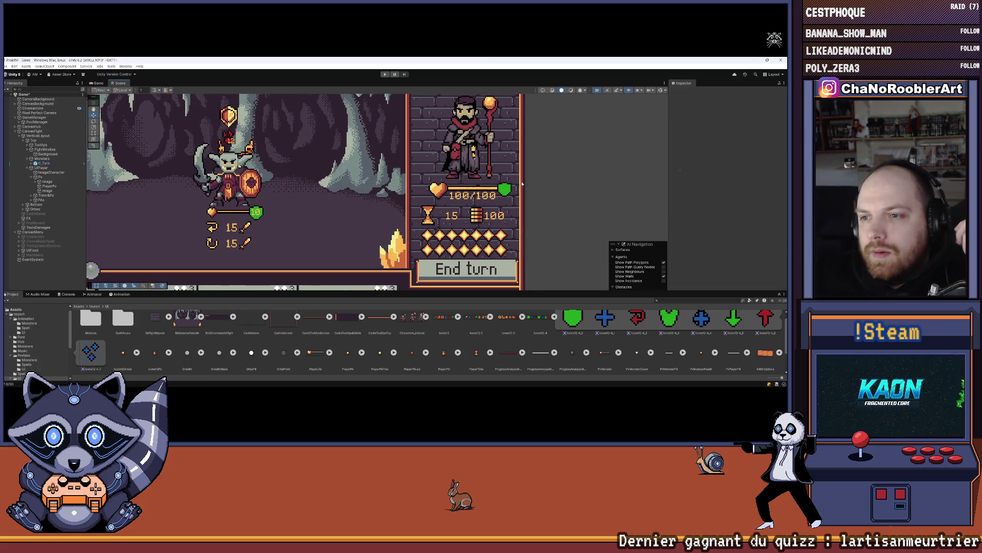
scroll(516, 183, "down", 1)
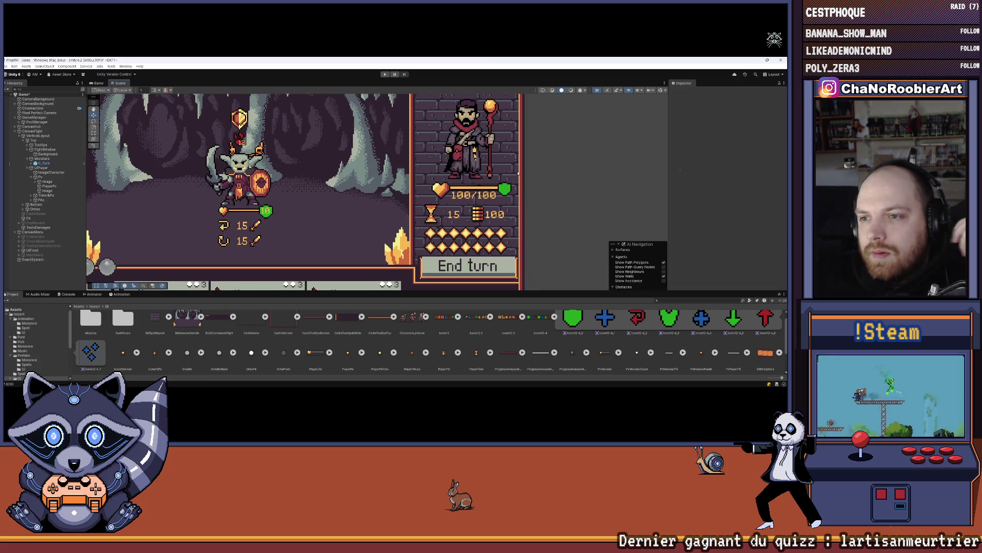
scroll(518, 173, "down", 4)
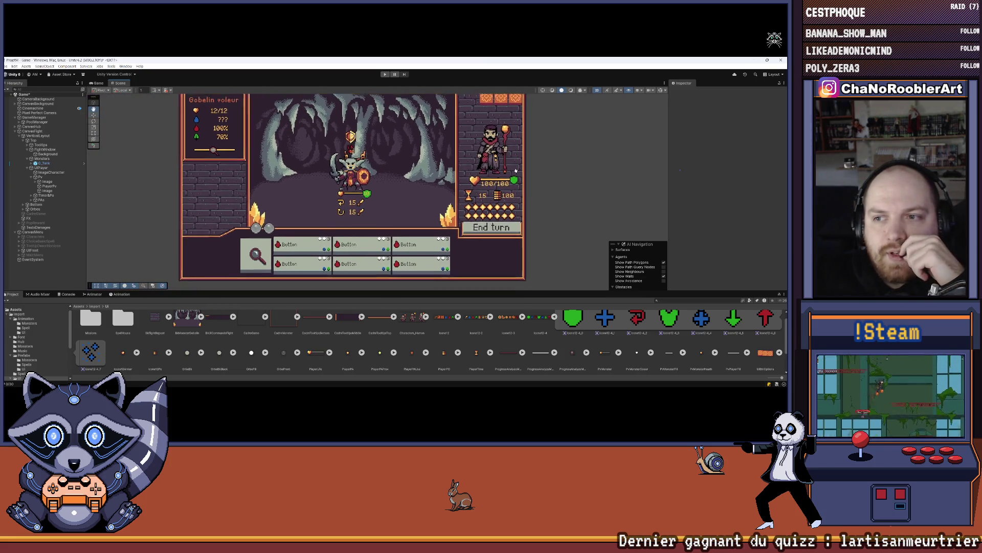
scroll(515, 170, "down", 2)
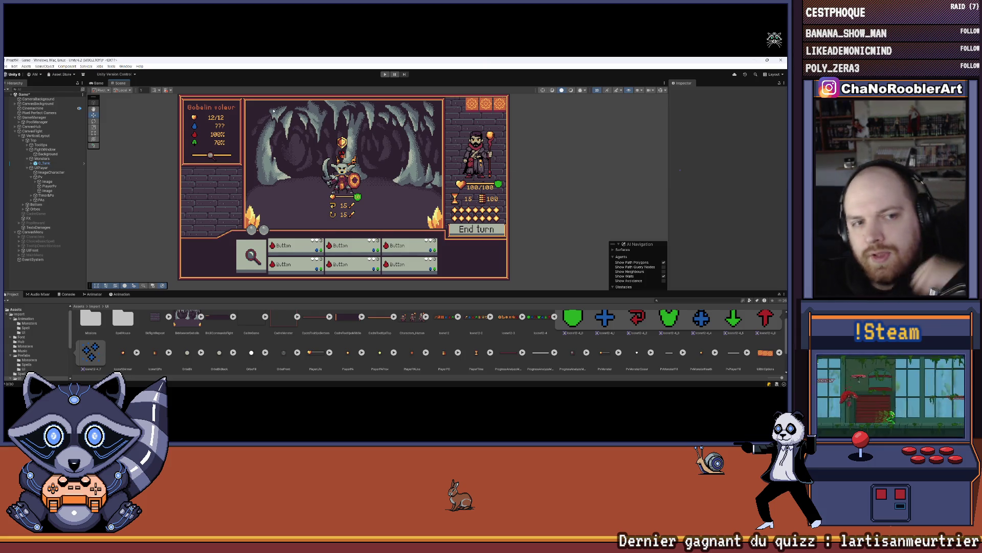
scroll(274, 110, "down", 1)
scroll(155, 111, "up", 1)
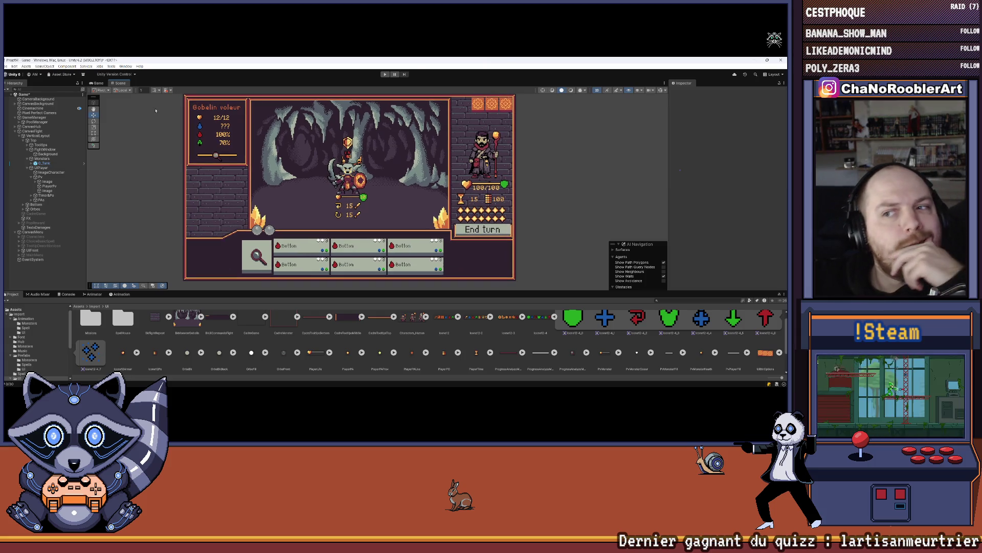
scroll(491, 184, "up", 3)
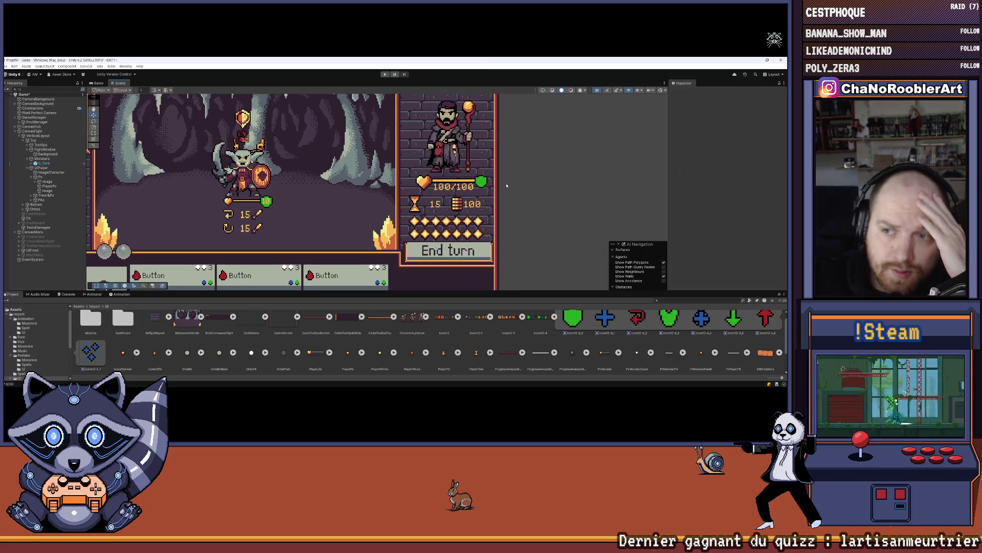
scroll(498, 180, "down", 3)
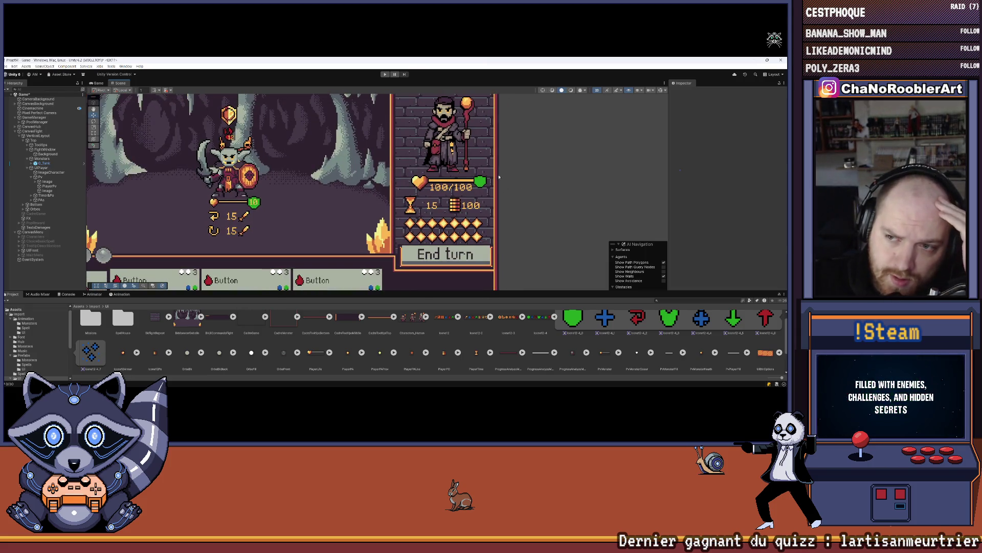
left_click_drag(488, 177, 519, 182)
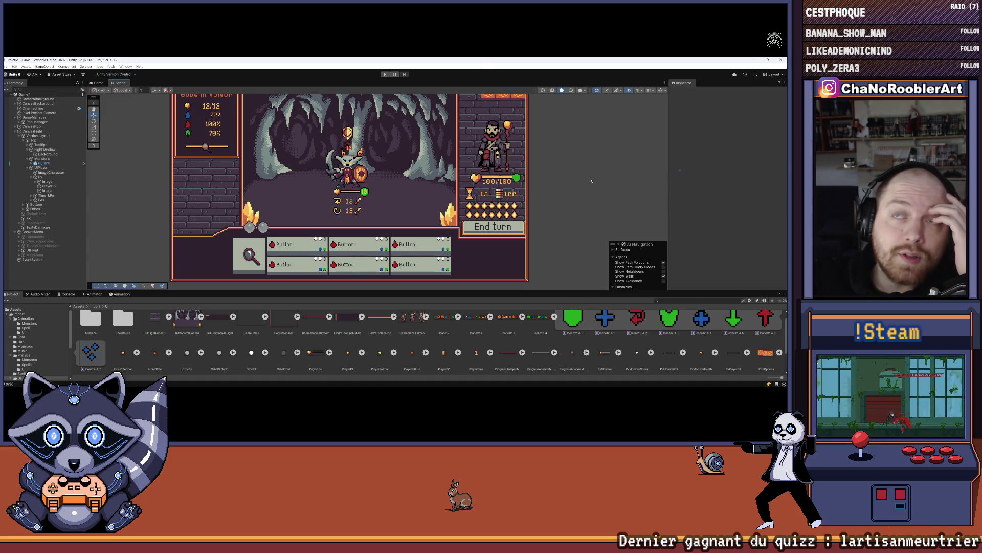
Step: Lower the Scene/Project divider to give the Scene view more height
scroll(591, 180, "down", 2)
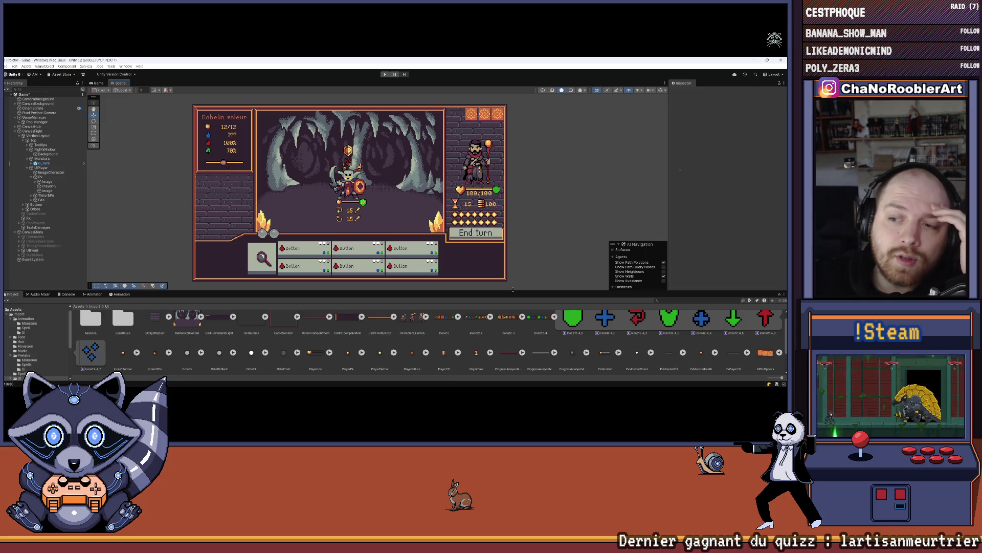
left_click_drag(513, 289, 514, 320)
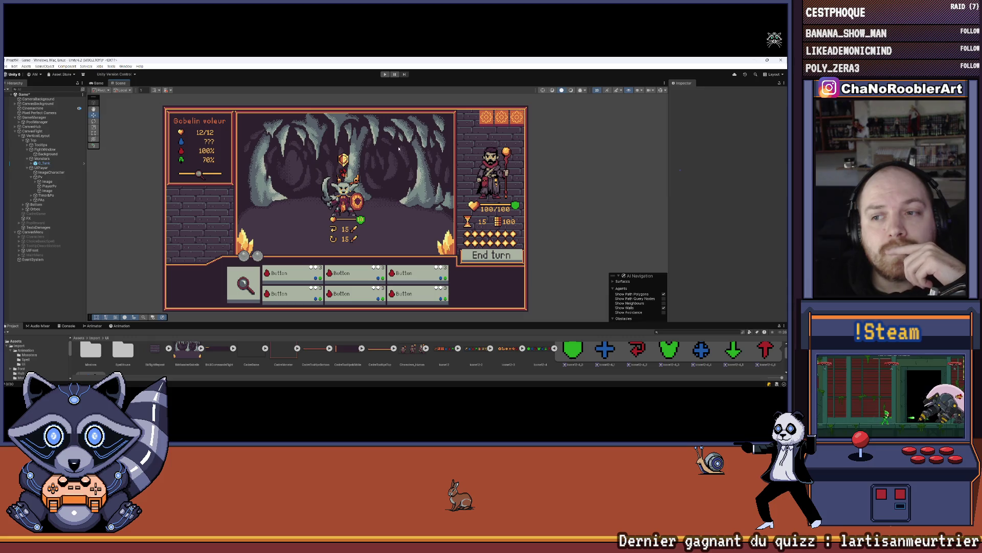
scroll(543, 204, "up", 5)
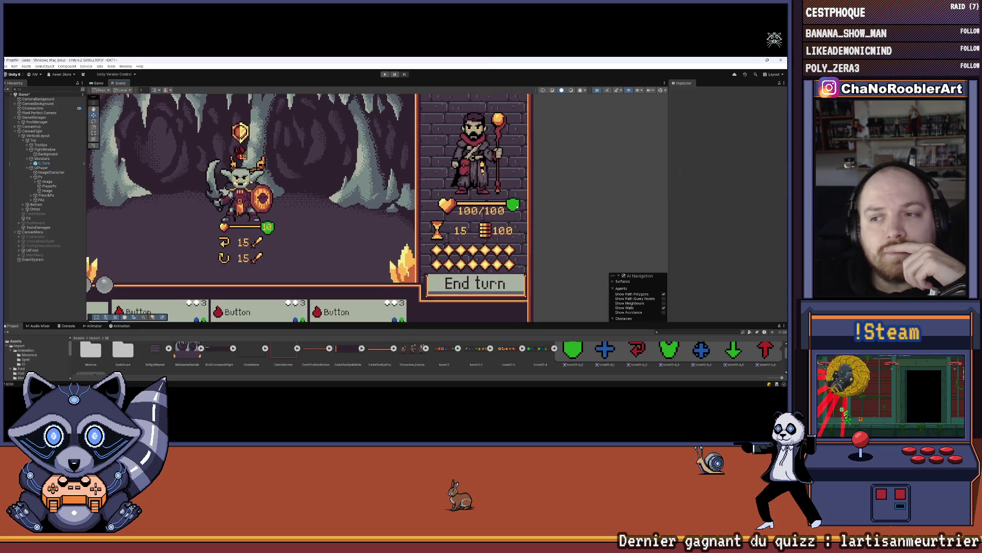
scroll(517, 207, "down", 4)
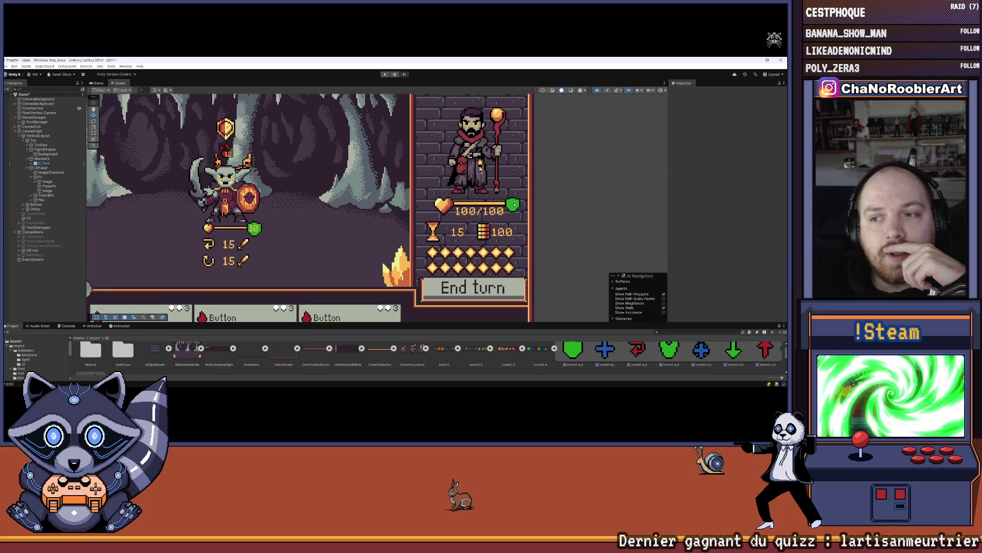
scroll(431, 214, "down", 4)
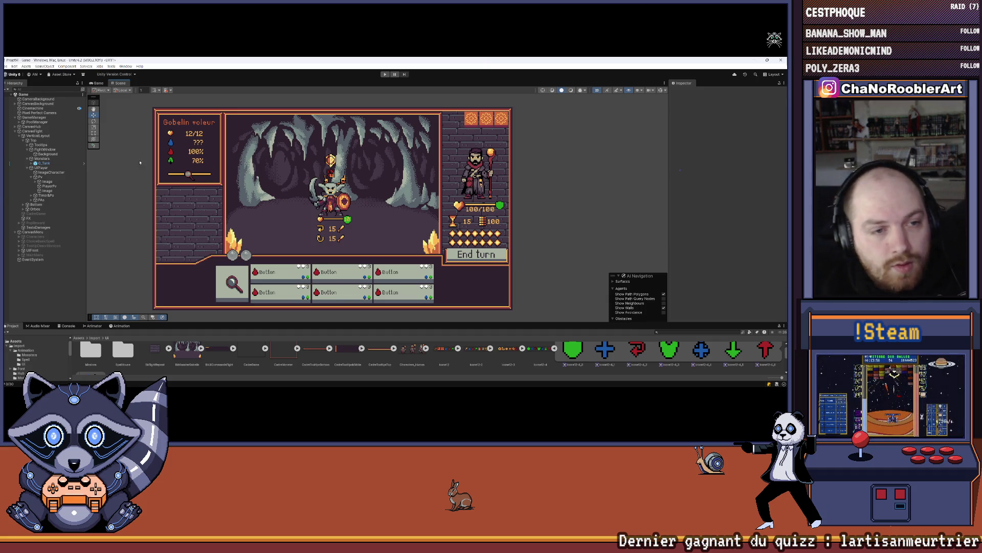
left_click(48, 191)
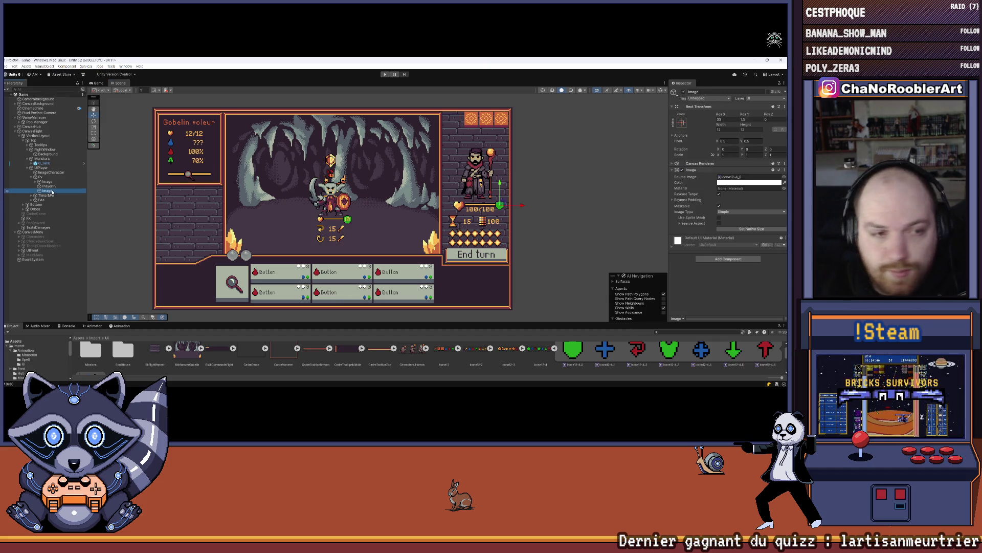
Step: Create an empty child under Pv and name it Armor, correcting the 'Armot' typo
right_click(50, 177)
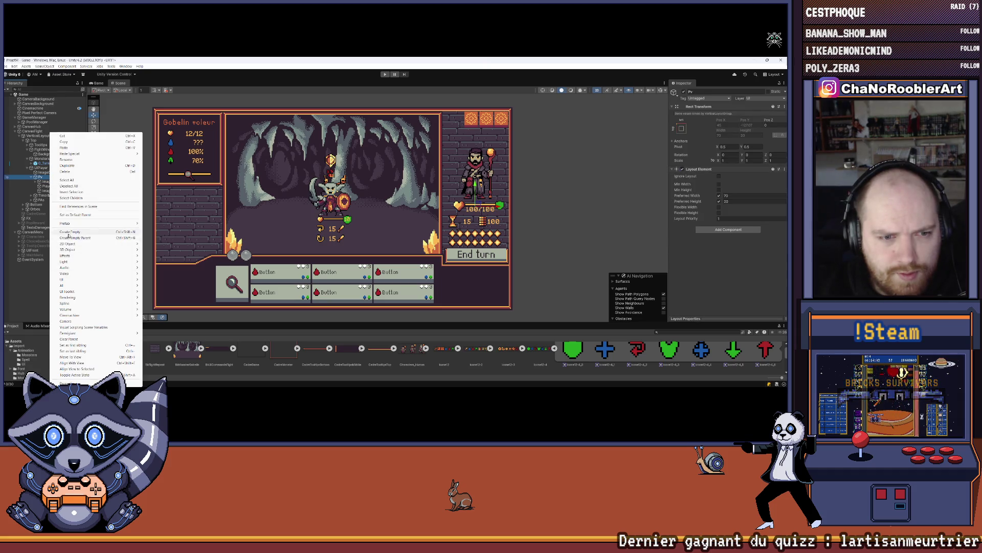
left_click(69, 232)
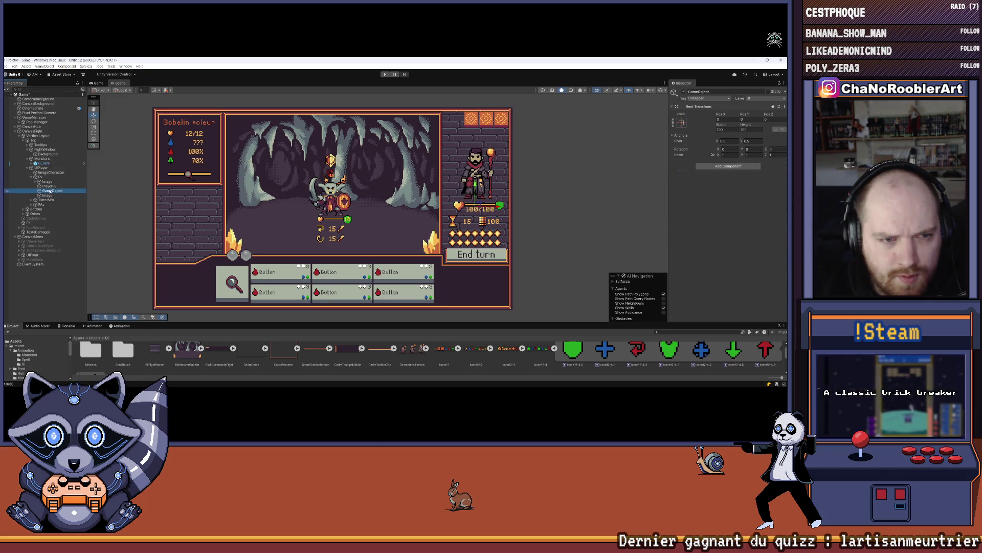
right_click(50, 192)
left_click(82, 164)
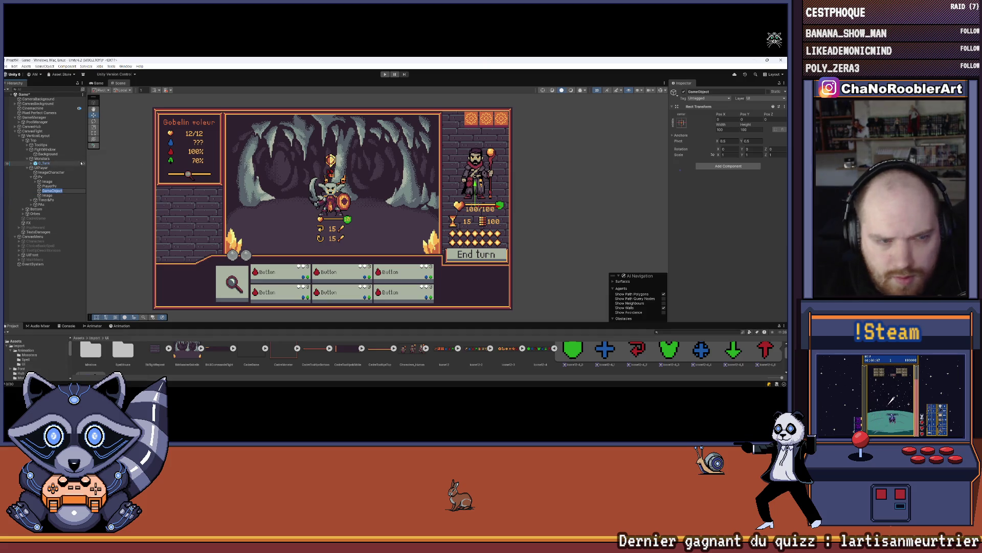
type("Armot")
key("Return")
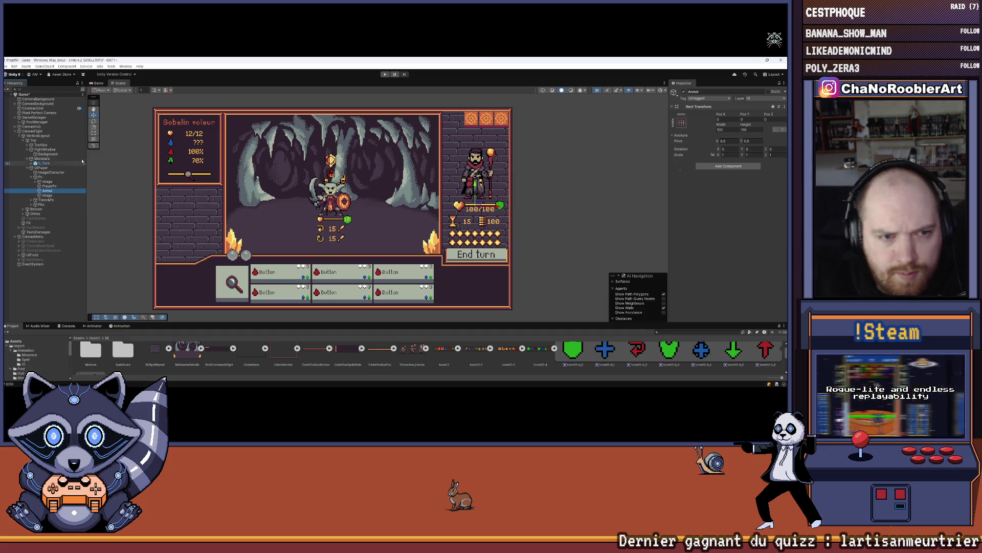
right_click(54, 193)
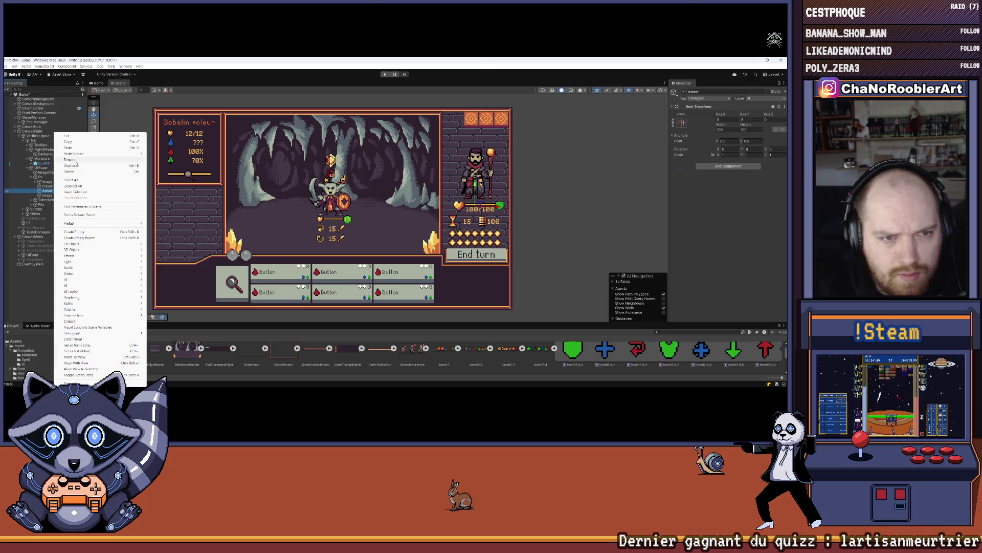
left_click(77, 160)
type("Armor")
key("Return")
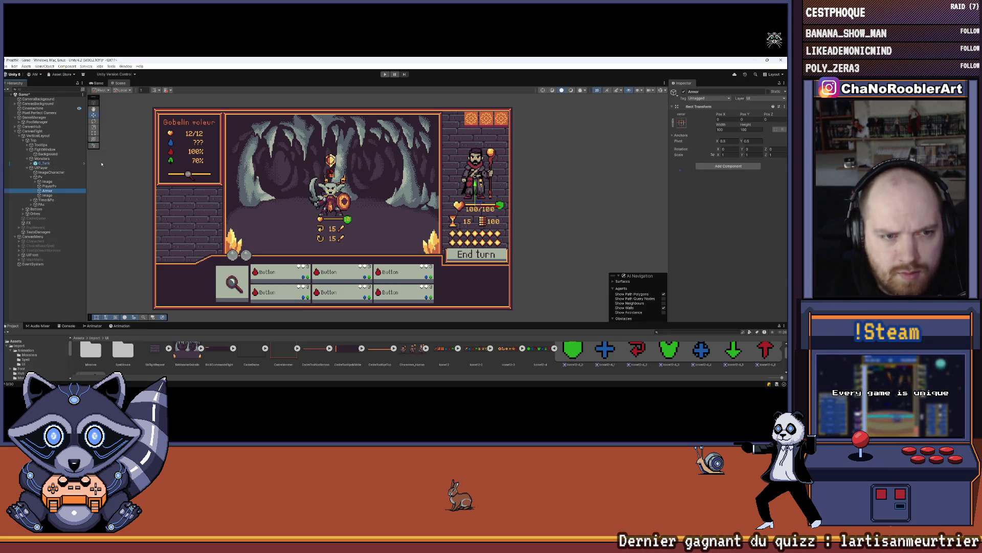
Step: Parent the shield image under Armor and zero its position
left_click_drag(58, 191, 58, 192)
left_click(58, 191)
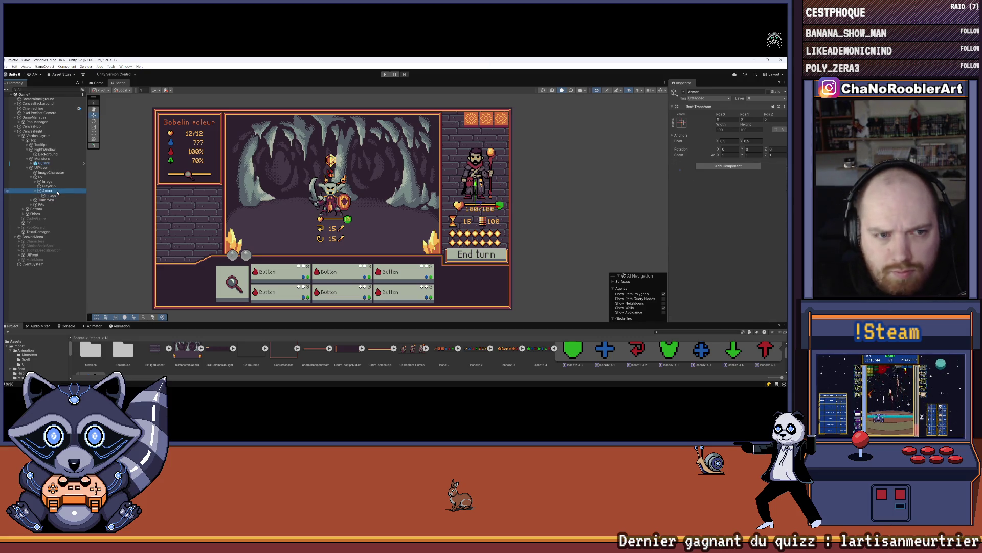
key("Down")
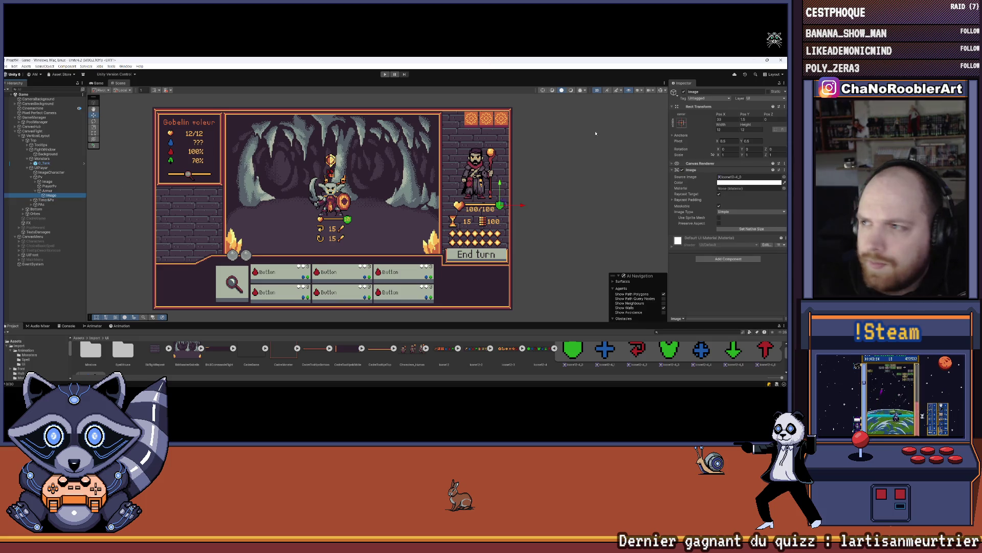
double_click(722, 120)
type("0")
key("Tab")
type("0")
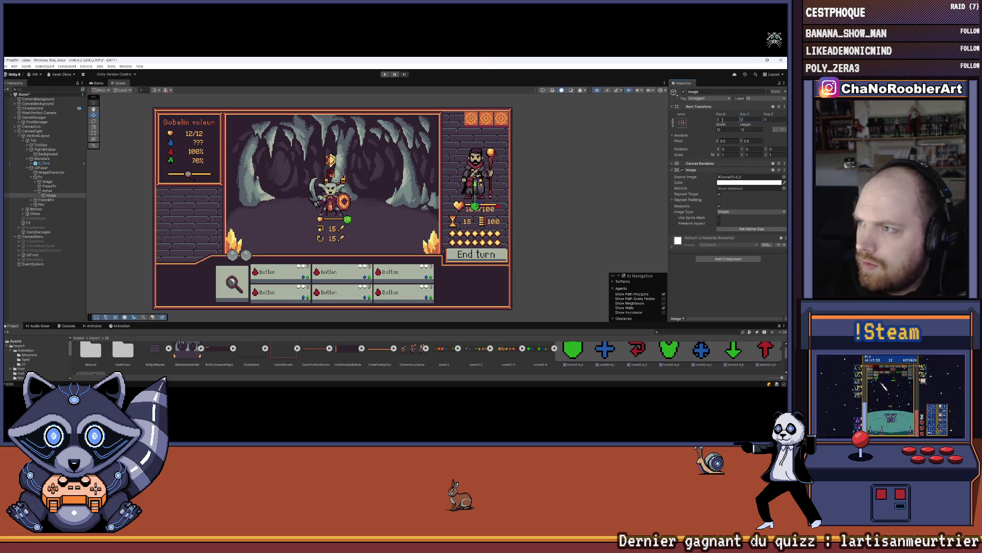
Step: Position Armor right of the hero's HP at Pos X 33, Pos Y 1.5
left_click(46, 190)
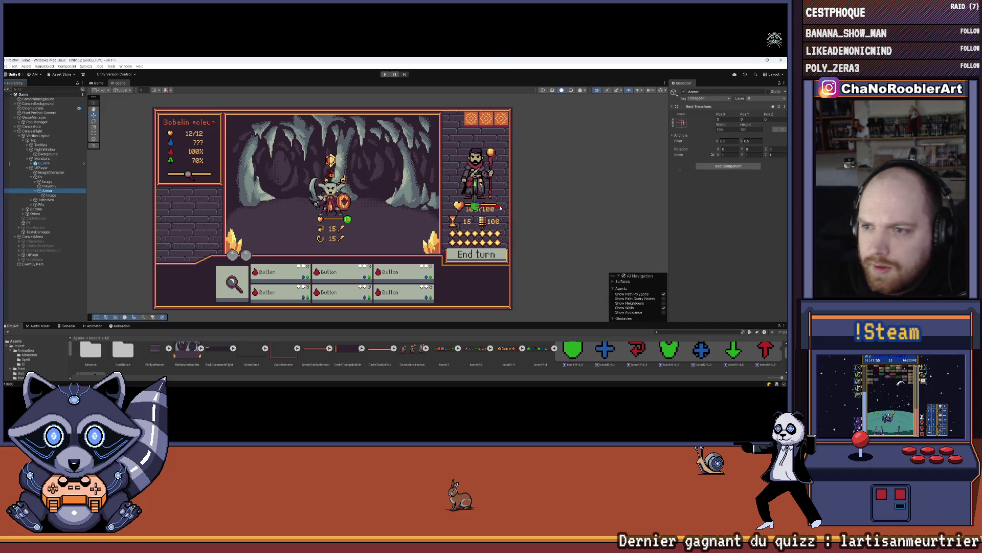
mouse_move(497, 208)
left_mouse_down()
mouse_move(517, 210)
mouse_move(493, 185)
left_mouse_up()
scroll(514, 208, "up", 5)
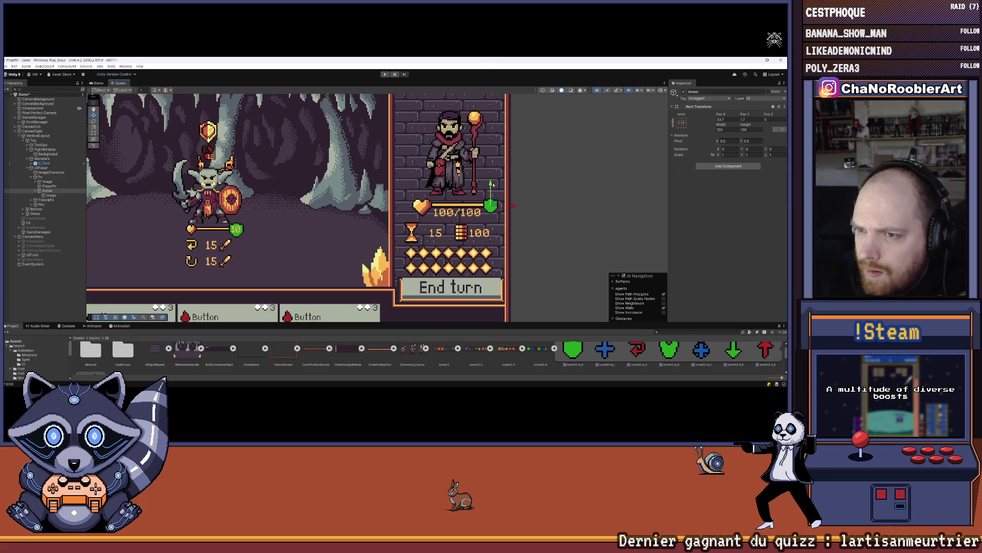
double_click(744, 119)
type("1.4")
key("BackSpace")
type("5")
left_click(732, 119)
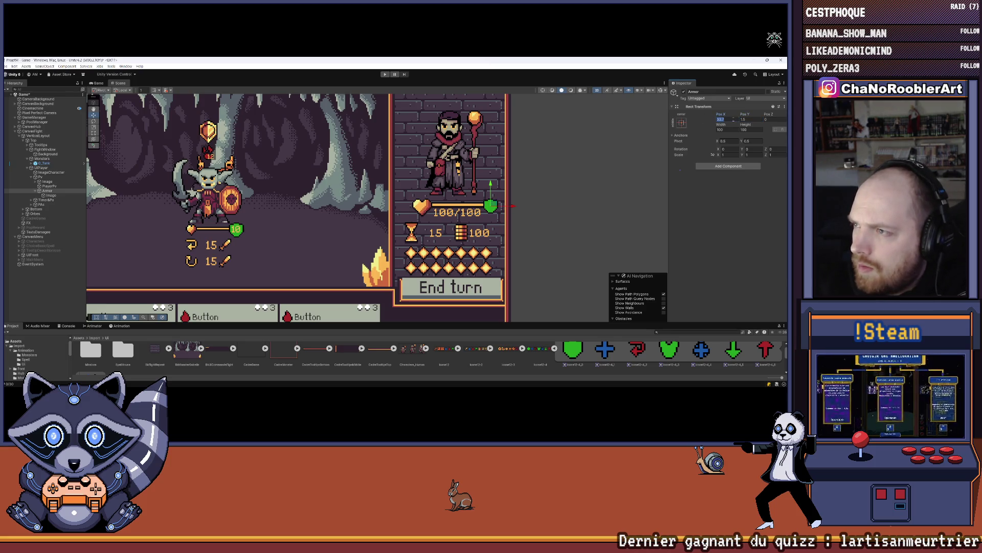
type("33")
key("Return")
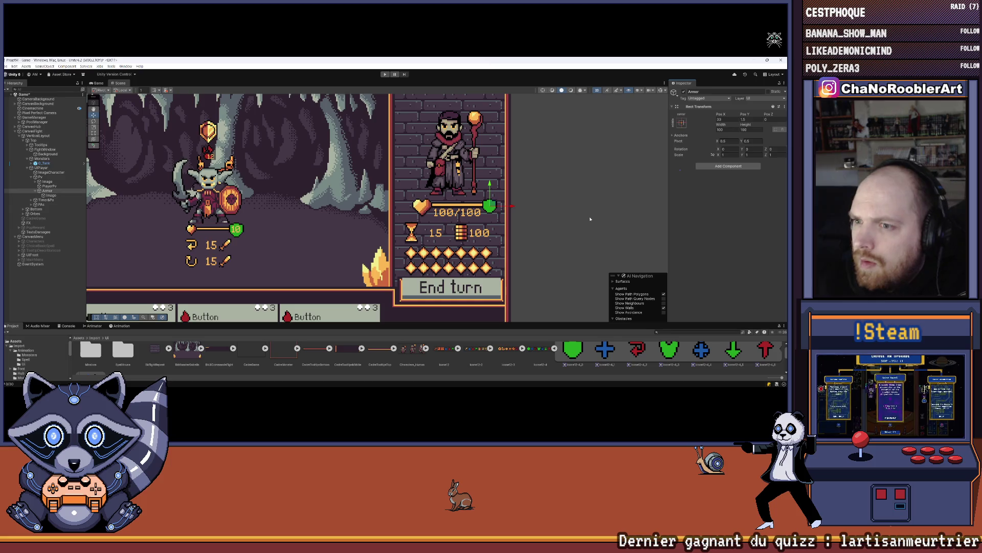
left_click(590, 219)
scroll(377, 174, "down", 4)
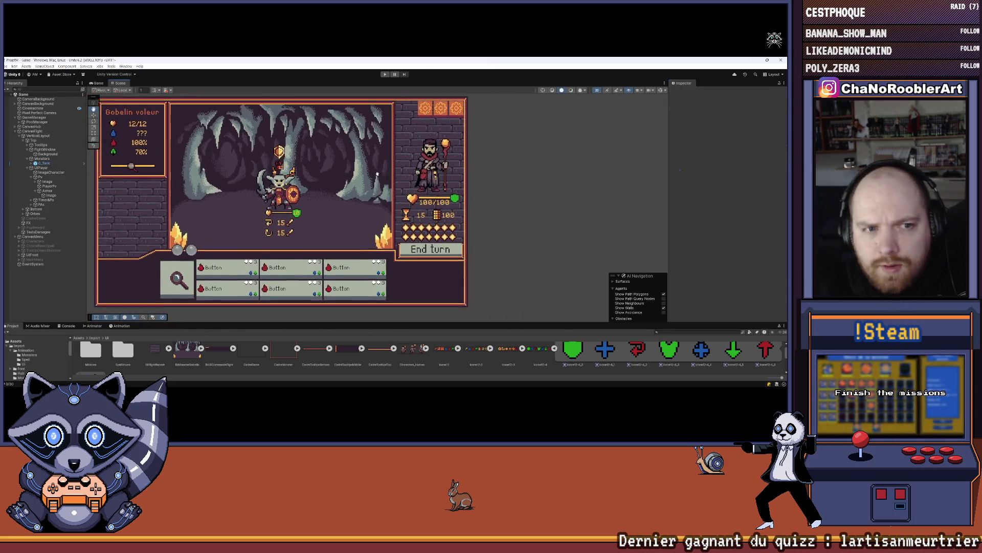
scroll(377, 174, "up", 2)
Step: Add a TextMeshPro text under Armor with the content 15
left_click(46, 191)
right_click(46, 191)
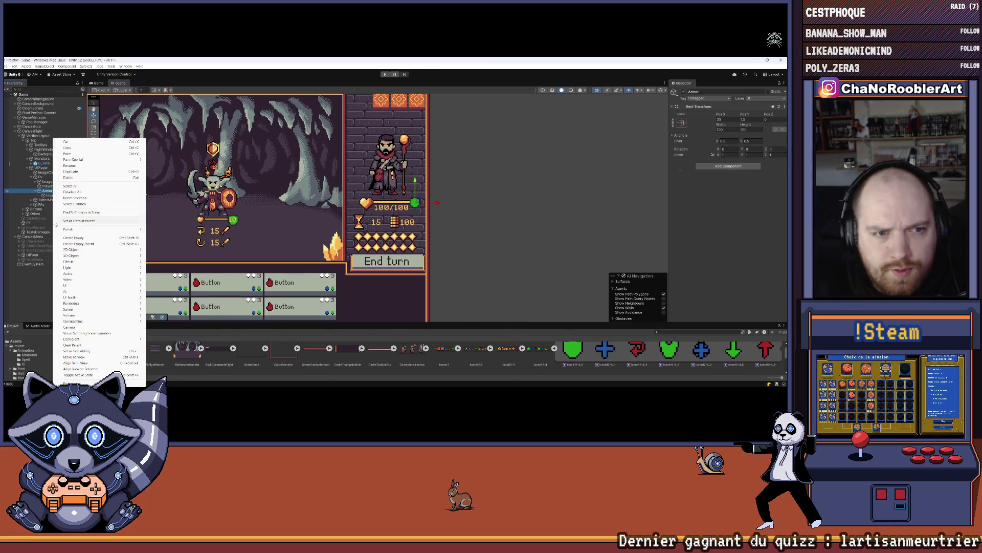
mouse_move(118, 285)
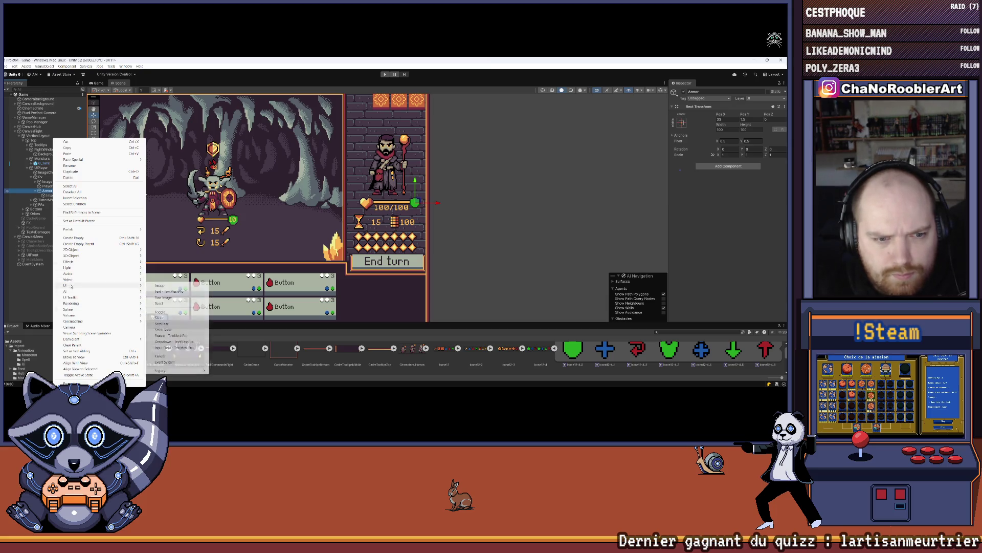
left_click(163, 293)
left_click(699, 191)
type("15")
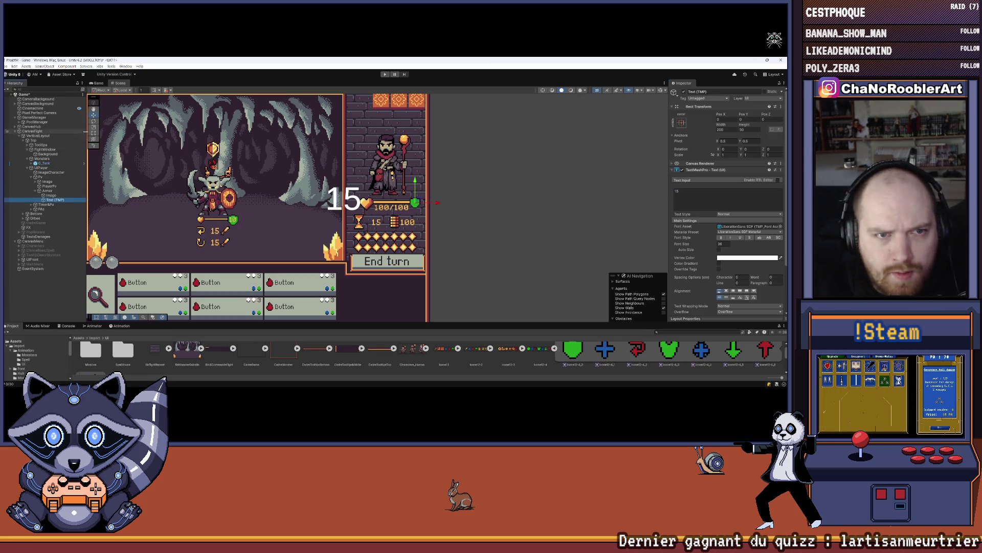
Step: Shrink the text box around the number to a height of 12
scroll(348, 201, "up", 1)
left_click_drag(323, 204, 410, 203)
mouse_move(512, 203)
left_mouse_down()
mouse_move(422, 205)
mouse_move(418, 220)
left_mouse_up()
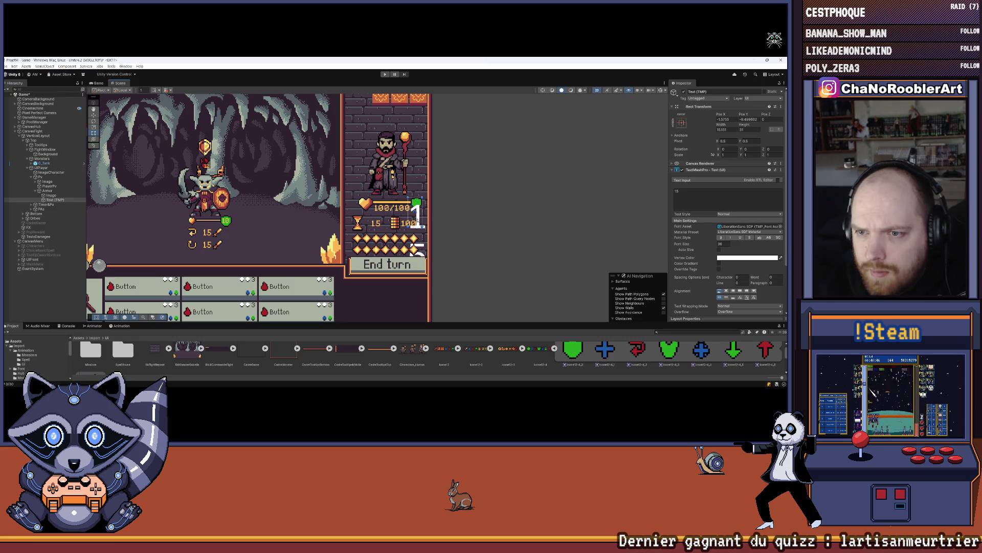
left_click_drag(417, 287, 417, 246)
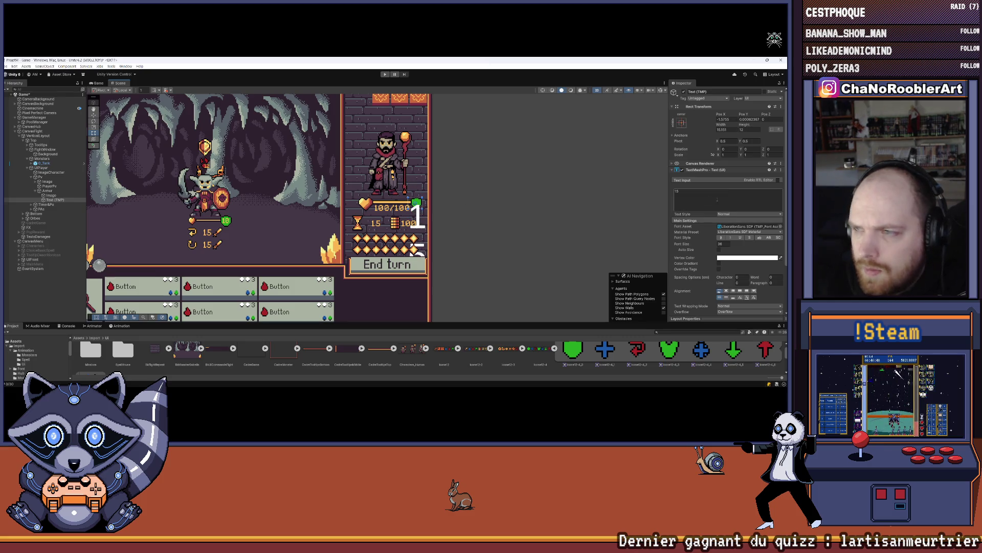
left_click(727, 195)
Step: Set the text font to LanaPixel SDF at size 8 with centred alignment
left_click(733, 232)
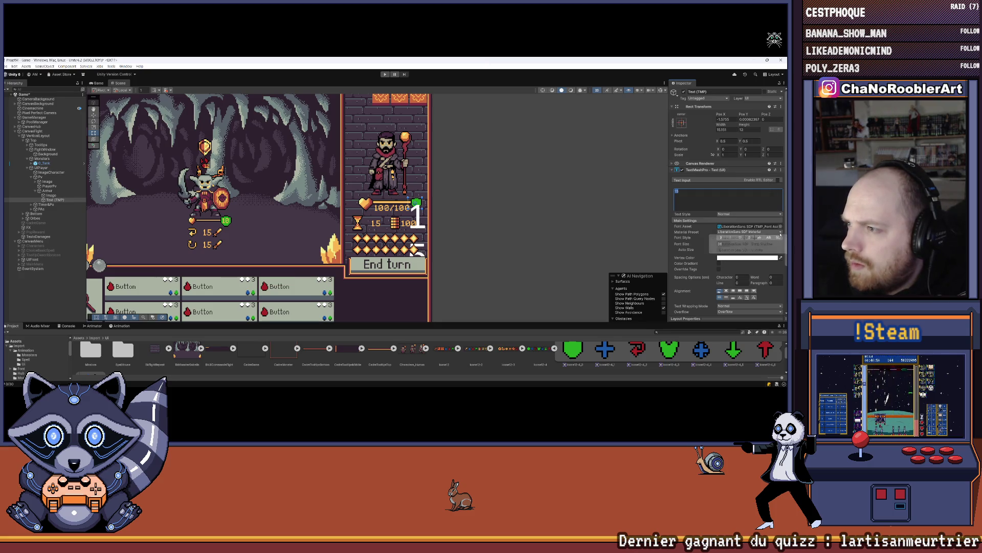
left_click(747, 227)
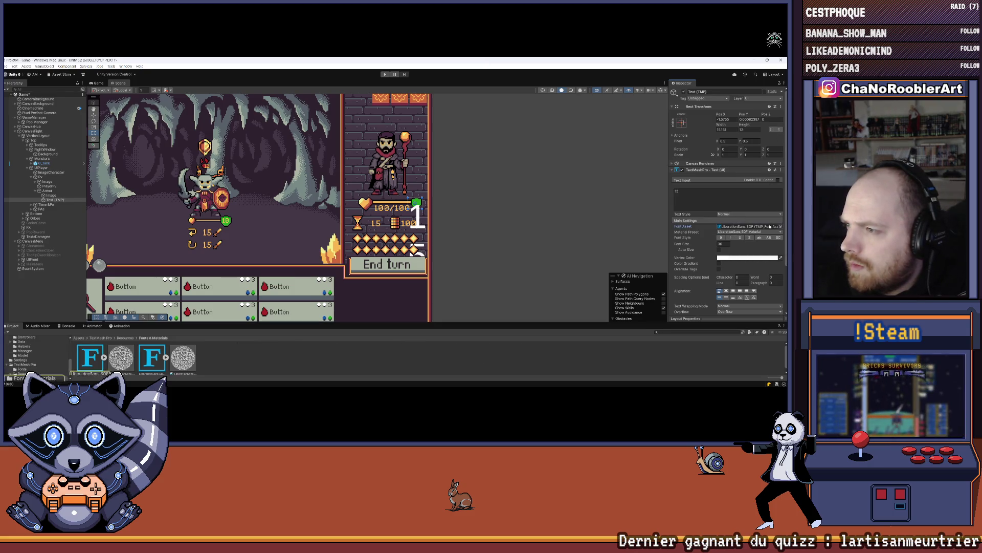
left_click(781, 227)
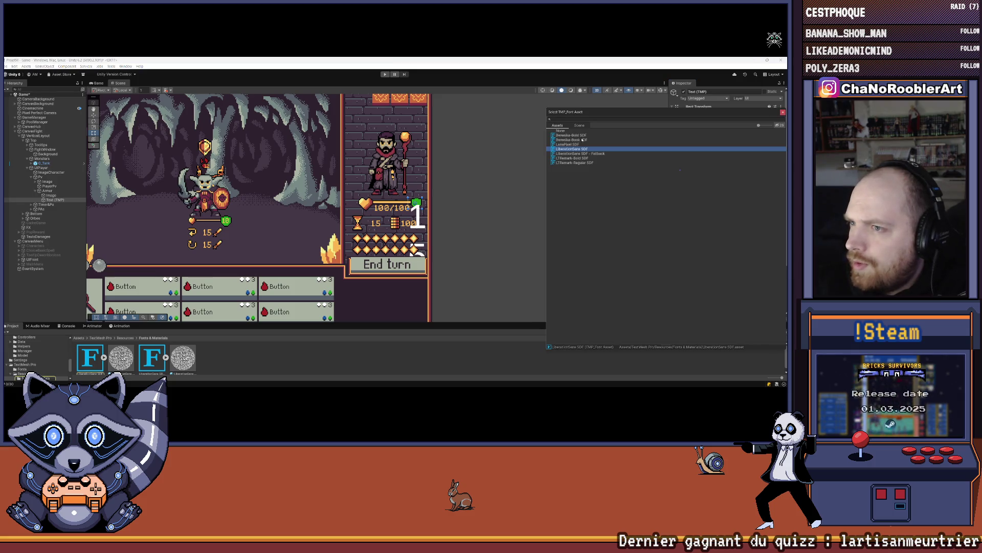
left_click(569, 144)
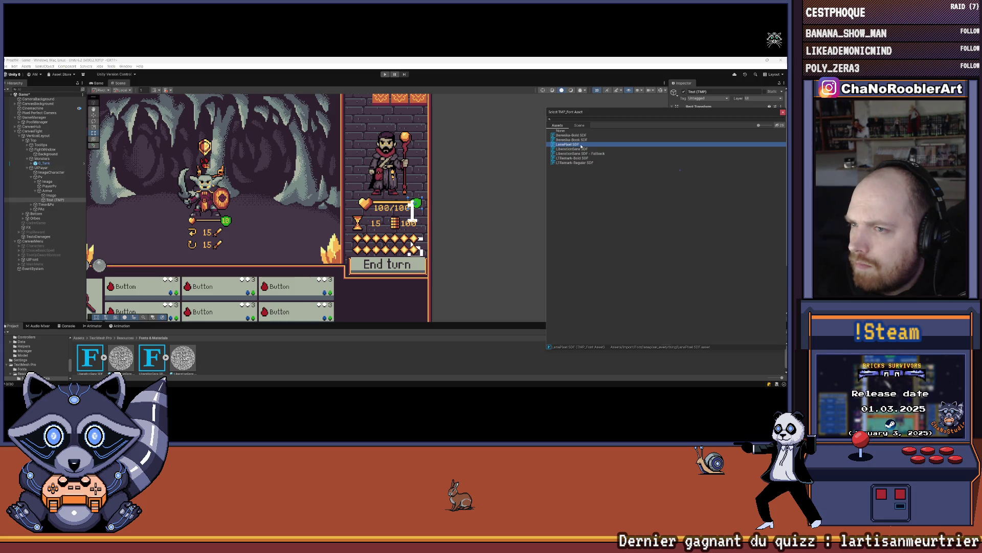
double_click(581, 146)
left_click(722, 243)
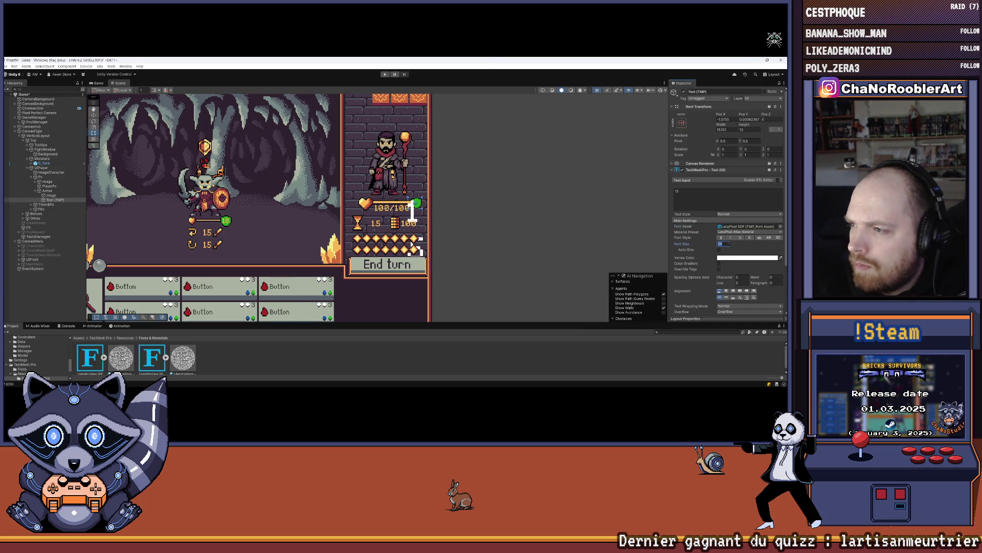
type("8")
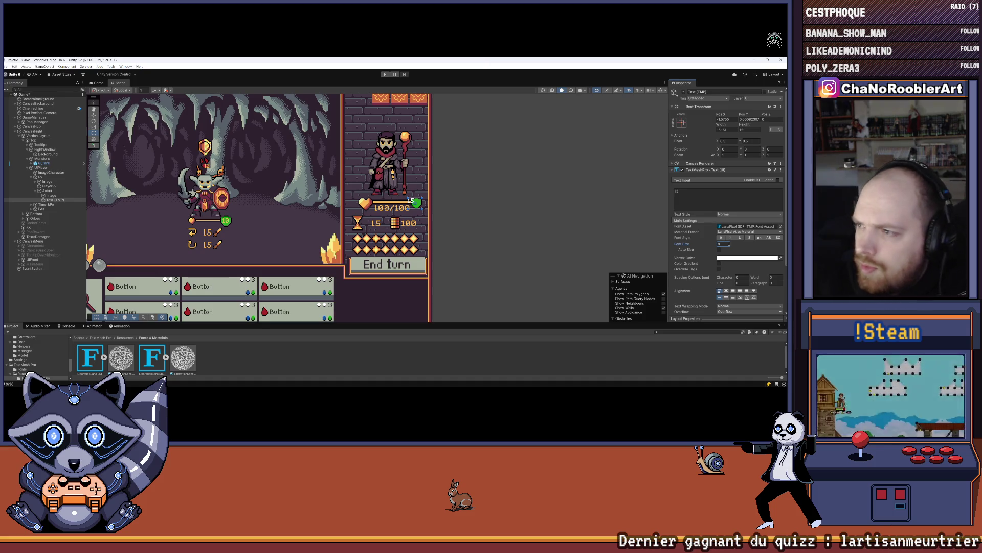
left_click(726, 290)
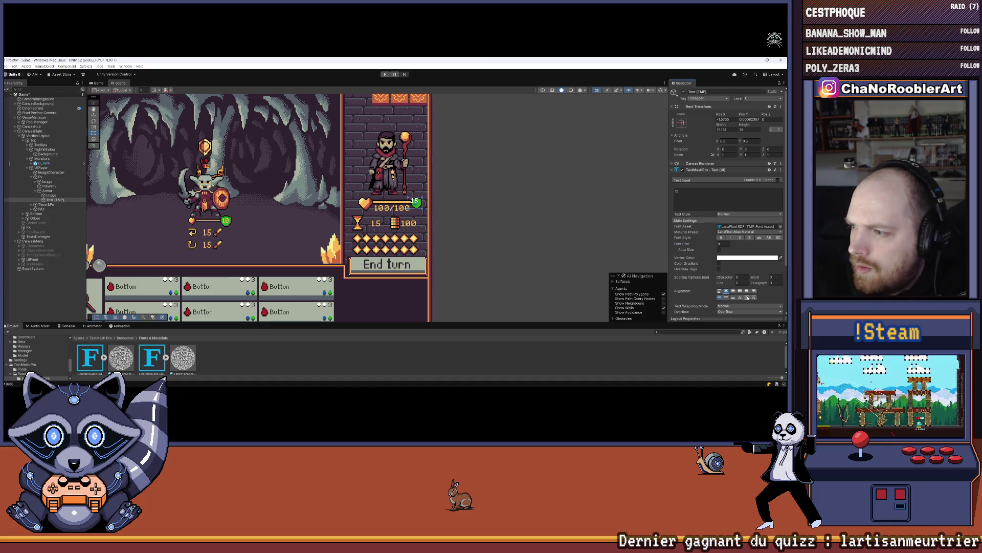
Step: Narrow the text box to sit over the shield and keep it centred
scroll(414, 189, "up", 2)
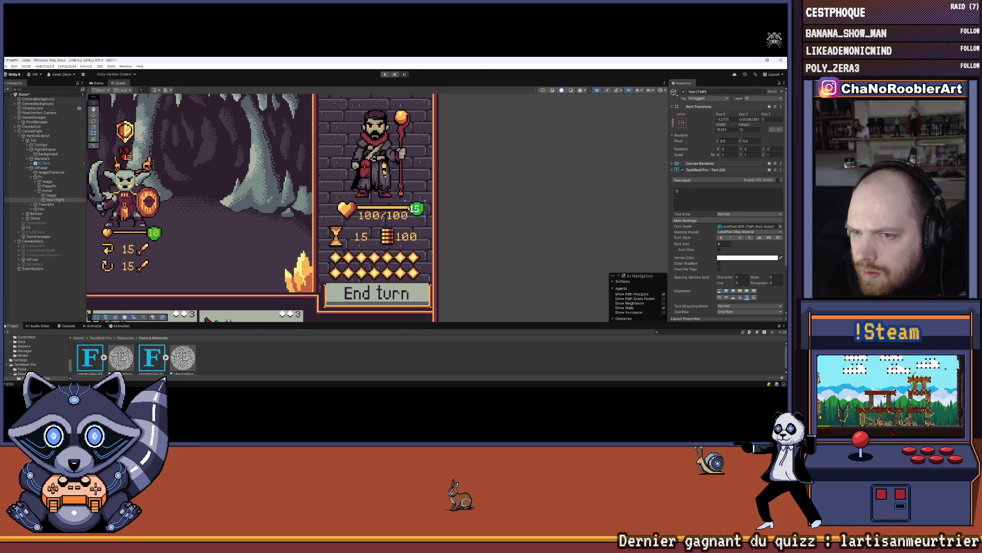
left_click_drag(409, 205, 419, 217)
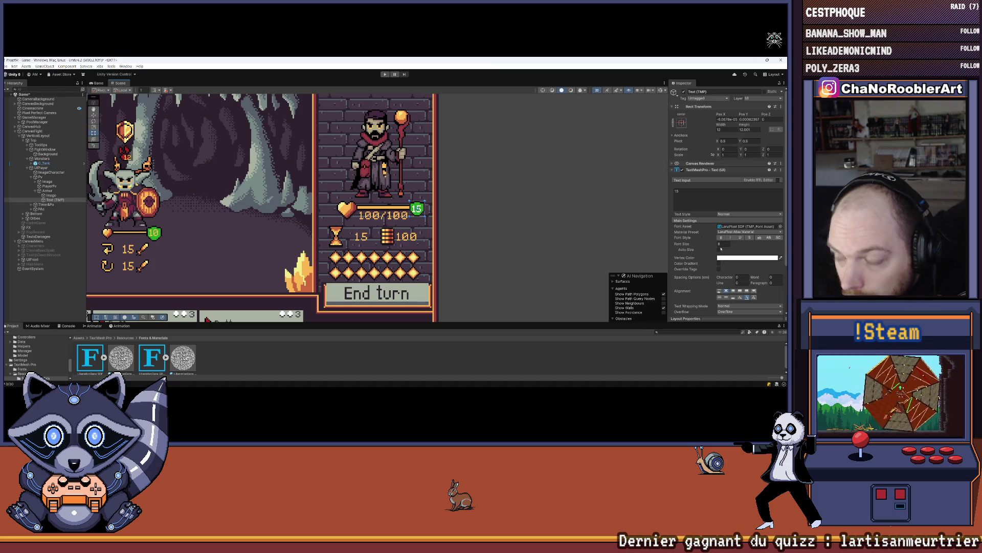
left_click(748, 291)
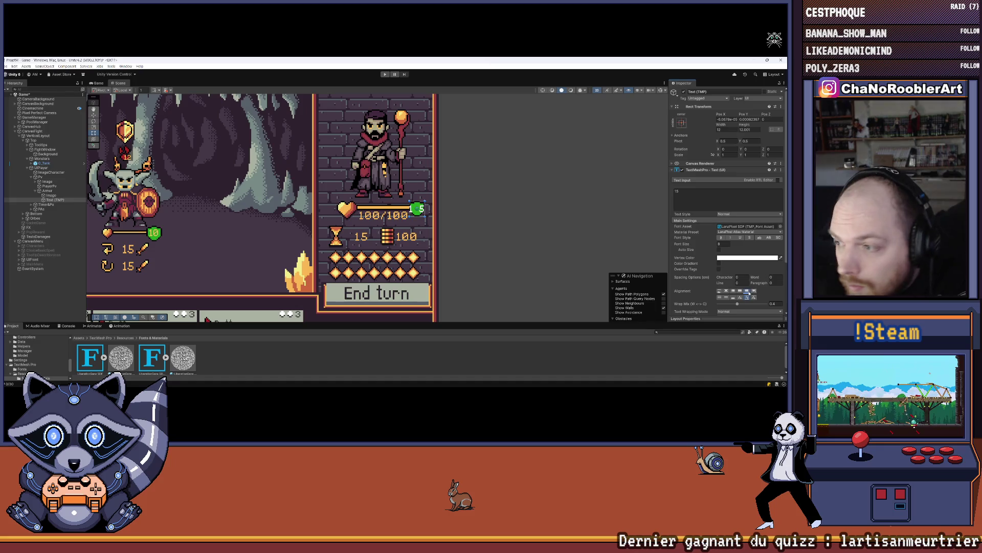
left_click(726, 290)
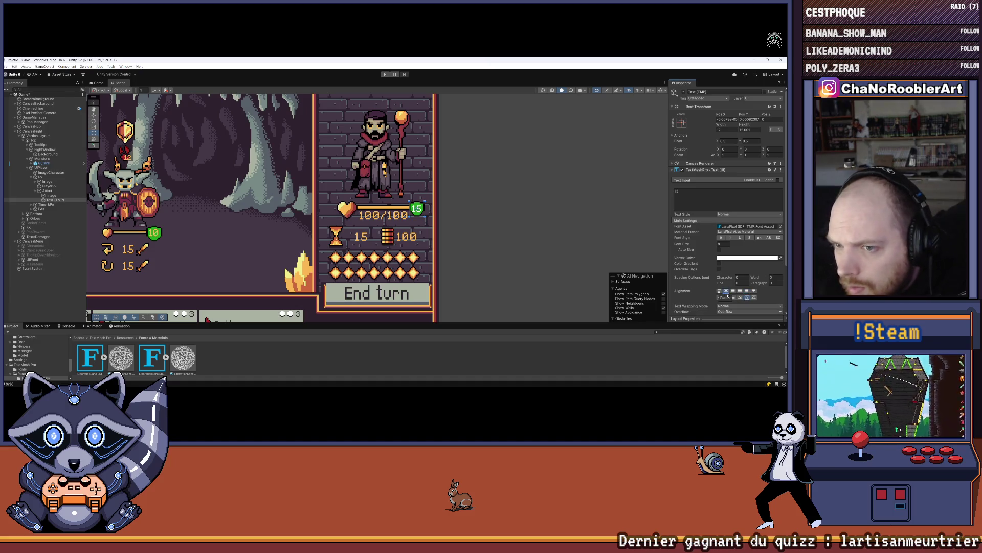
left_click(527, 234)
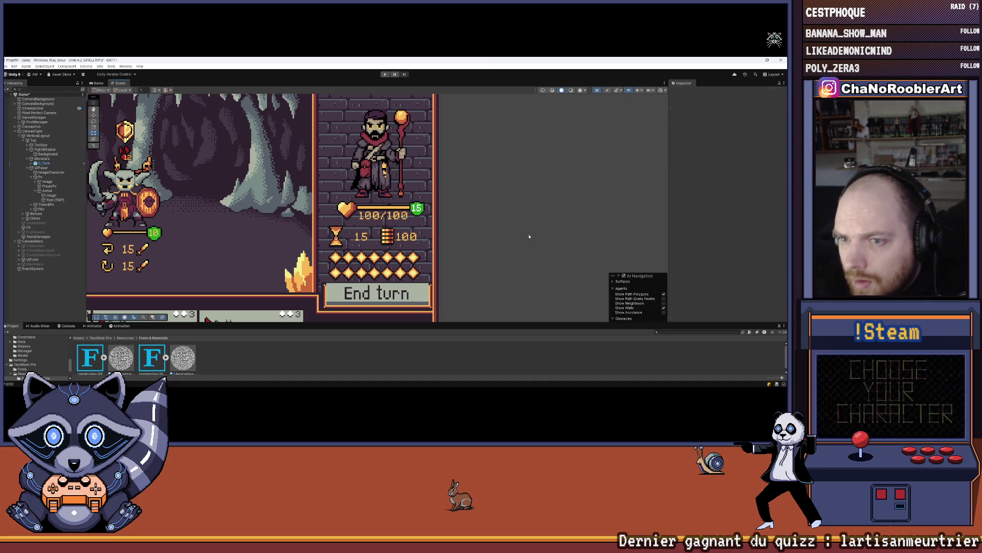
scroll(526, 215, "down", 4)
left_click(296, 215)
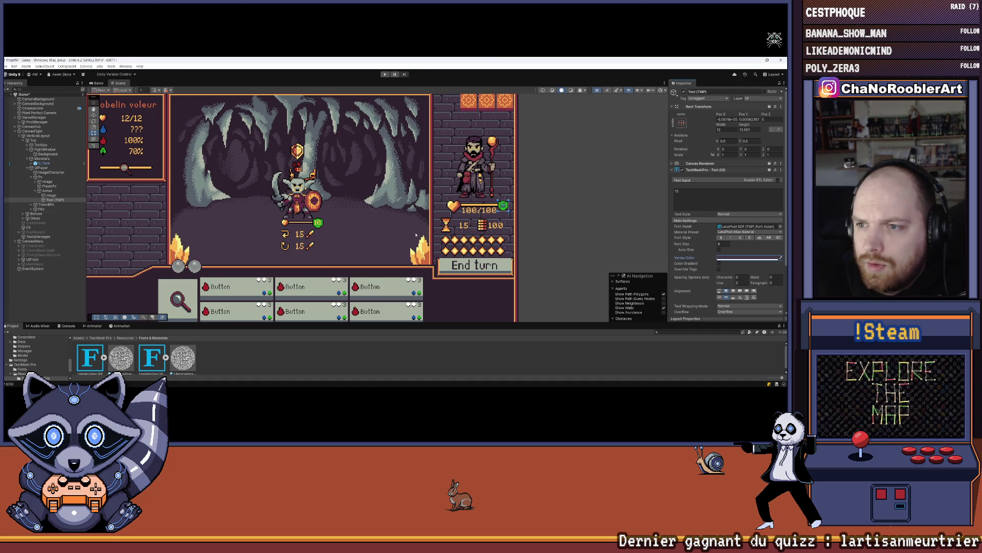
Step: Collapse the Armor object and deactivate it so the shield is hidden
scroll(317, 228, "up", 2)
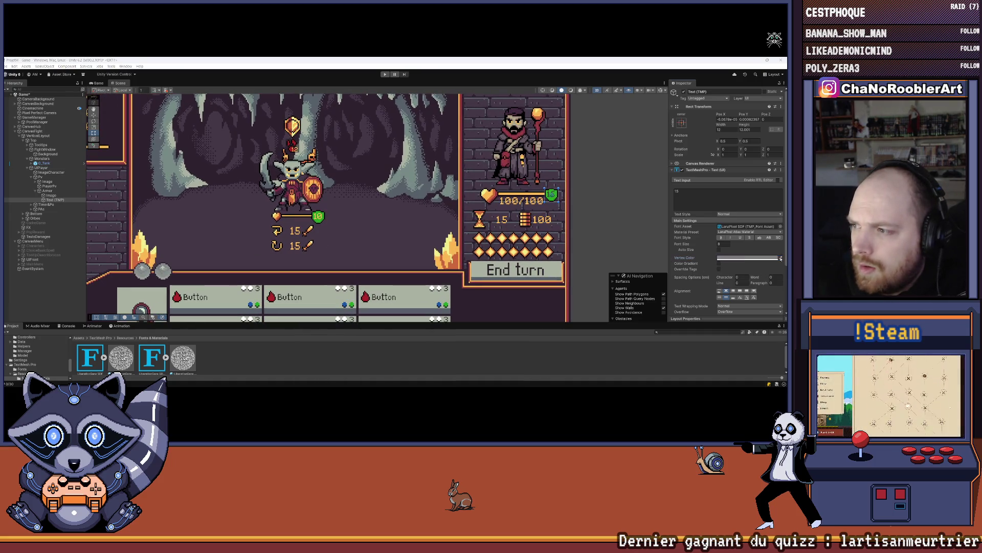
left_click(505, 197)
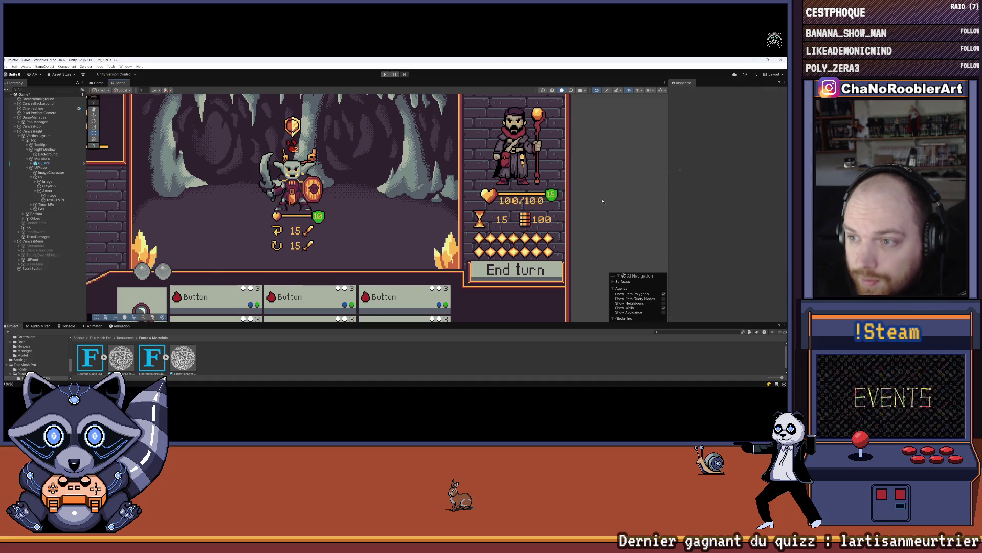
scroll(506, 197, "down", 2)
scroll(505, 197, "down", 2)
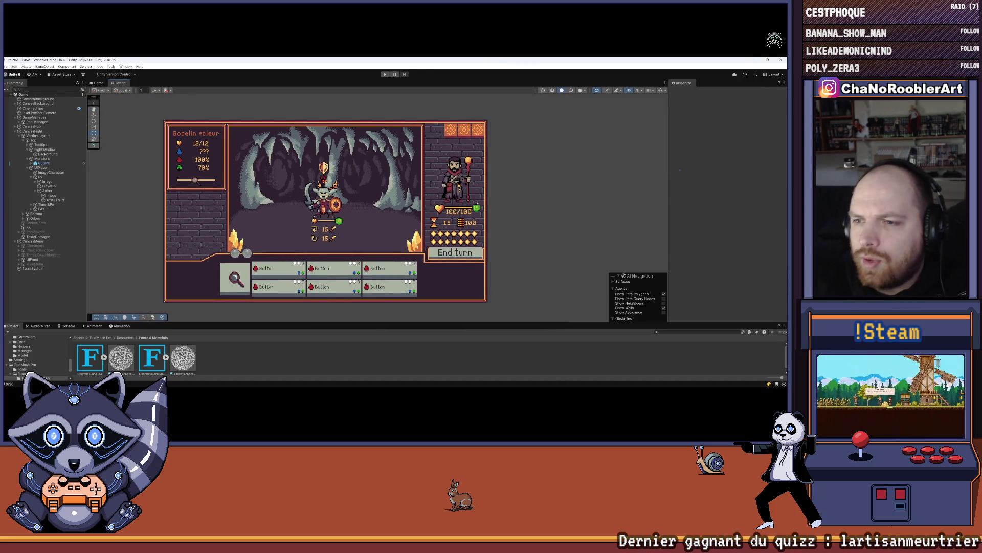
scroll(477, 203, "up", 2)
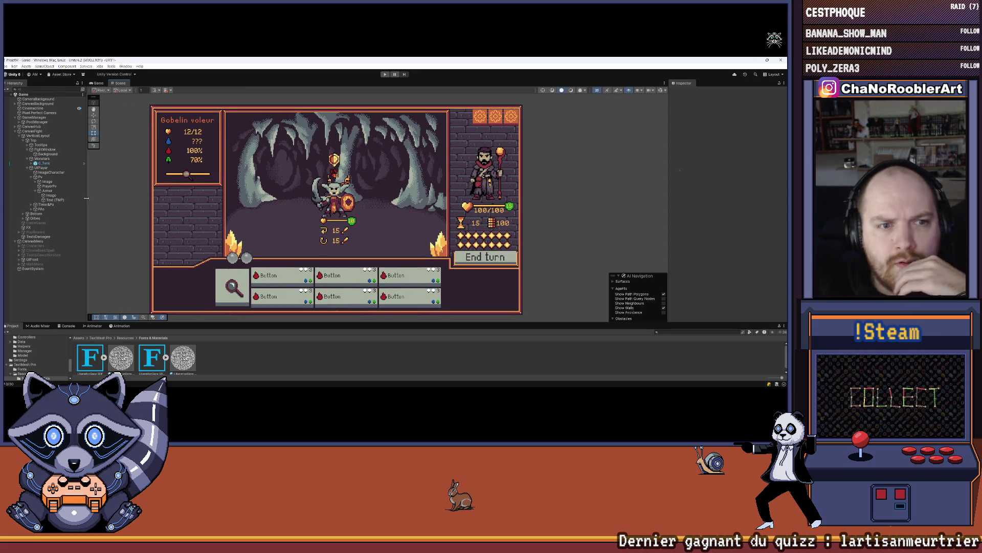
left_click(46, 191)
key("Left")
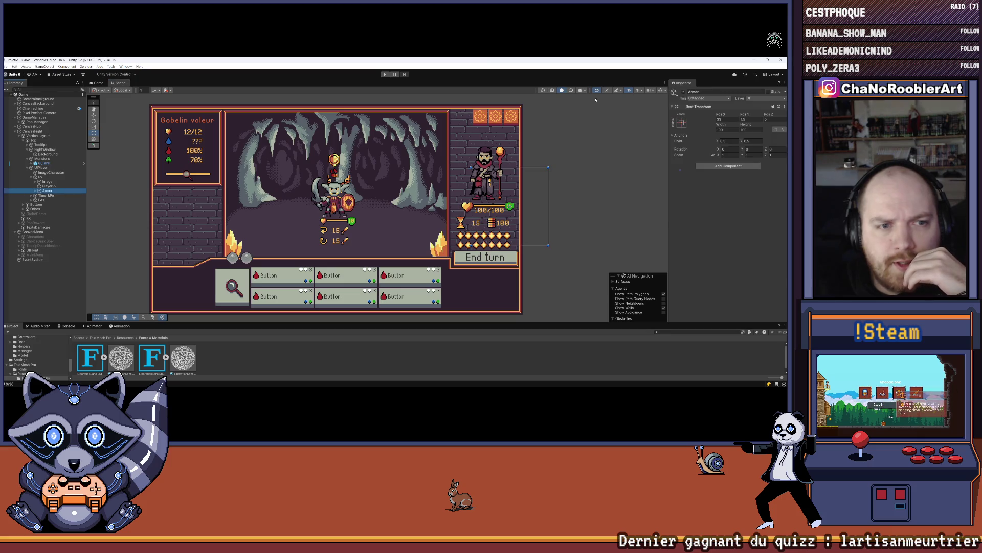
left_click(684, 91)
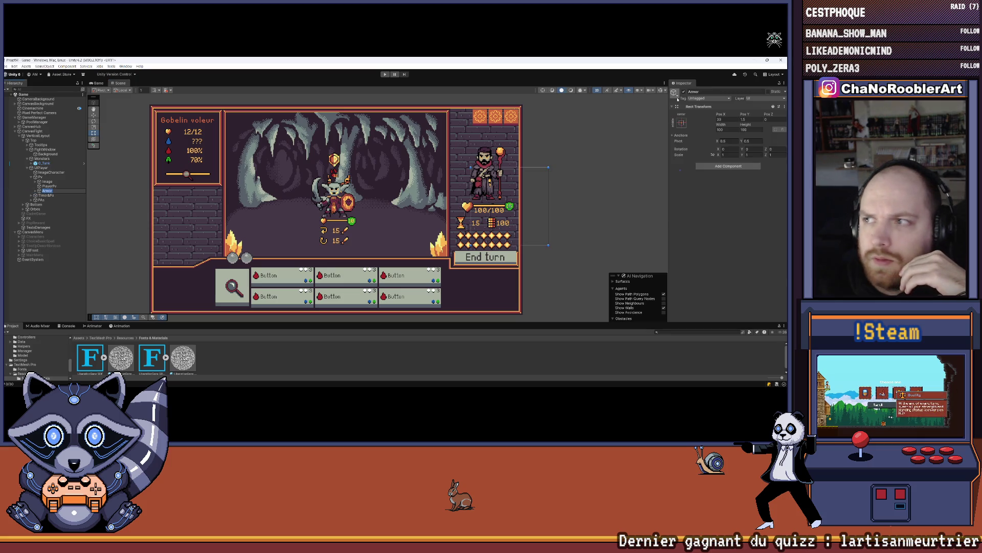
left_click(34, 288)
Step: Save the scene, check the UIPlayer and Monsters layouts, and switch to Visual Studio
left_click(6, 66)
left_click(20, 86)
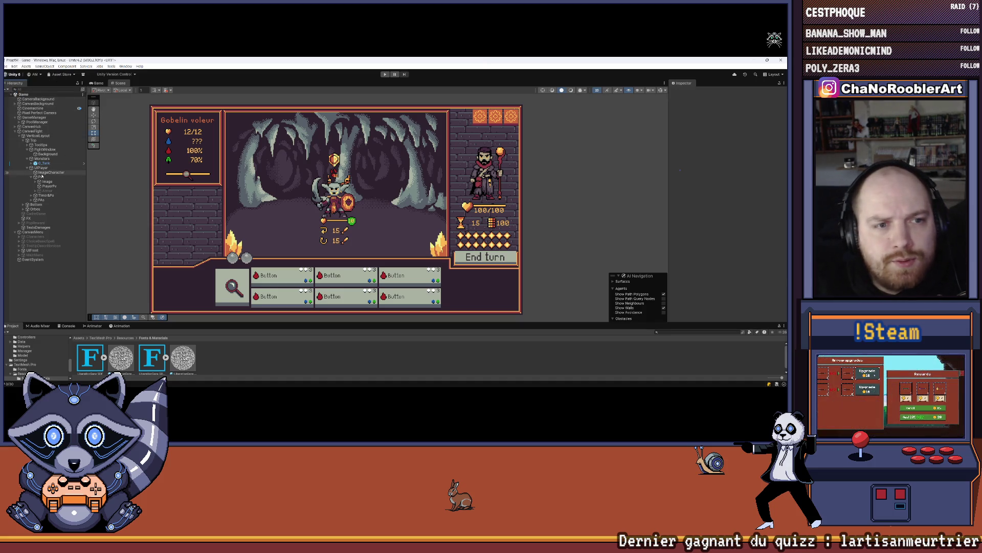
left_click(41, 168)
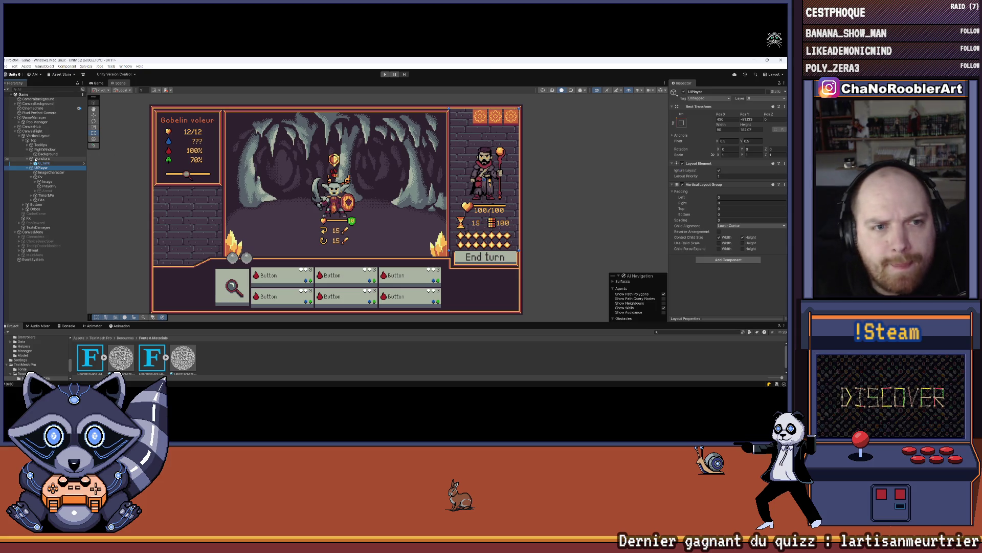
left_click(42, 159)
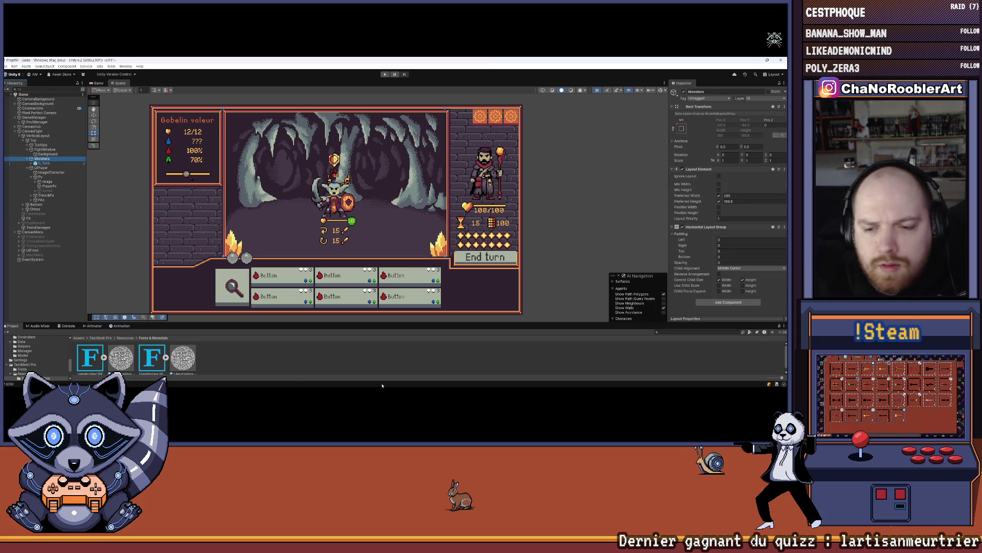
left_click(382, 386)
left_click(413, 382)
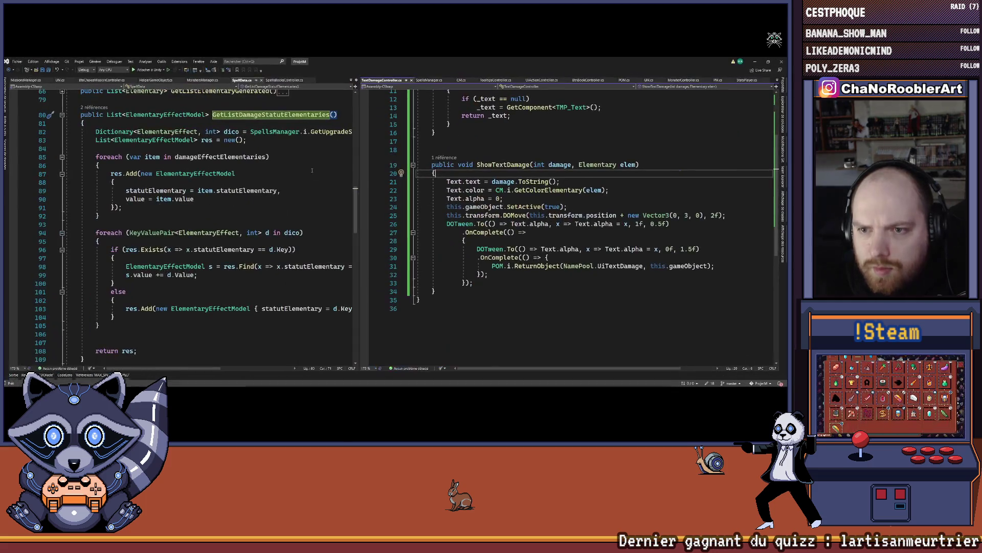
Step: Widen the left code pane and bring up PM.cs, showing its UI, PA and Orbs field declarations
scroll(510, 157, "up", 4)
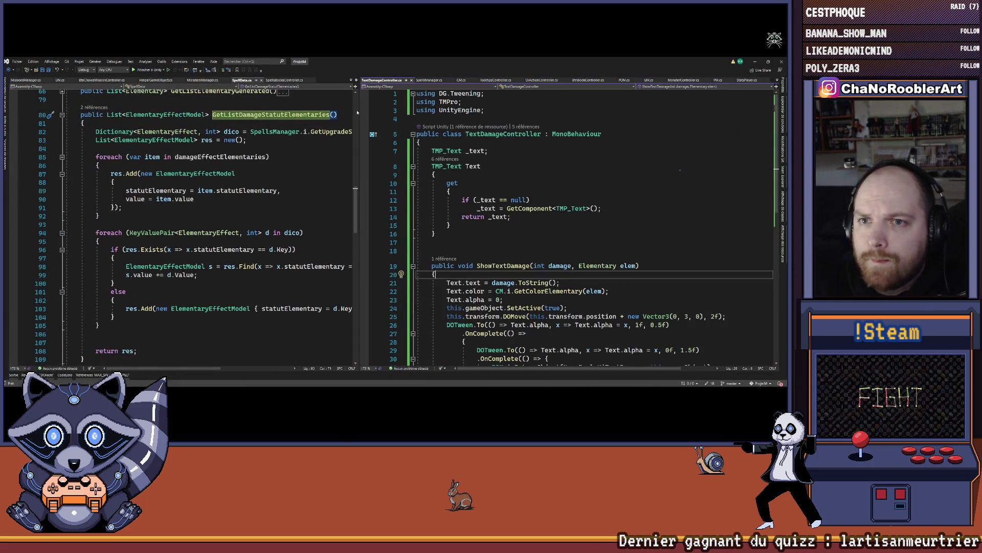
left_click_drag(359, 110, 406, 111)
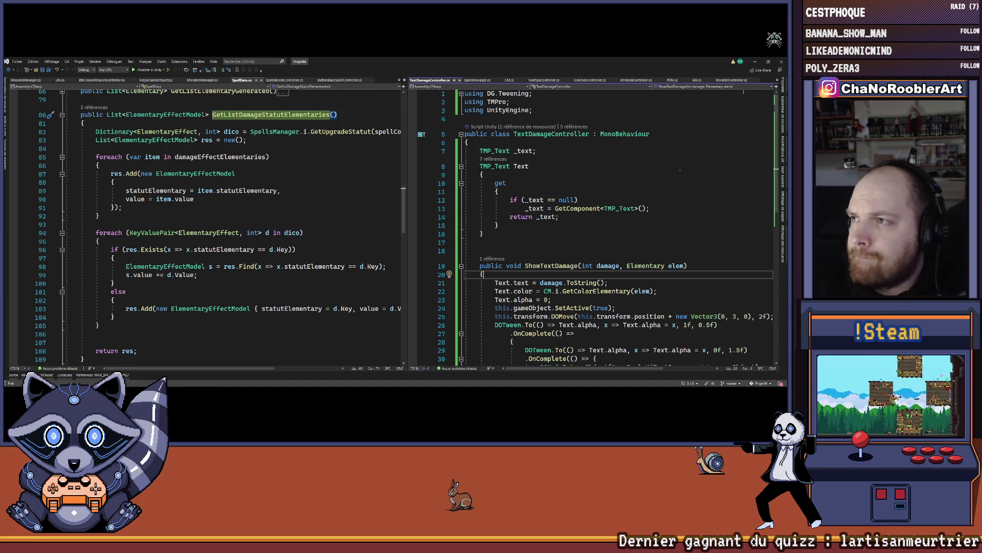
left_click(778, 80)
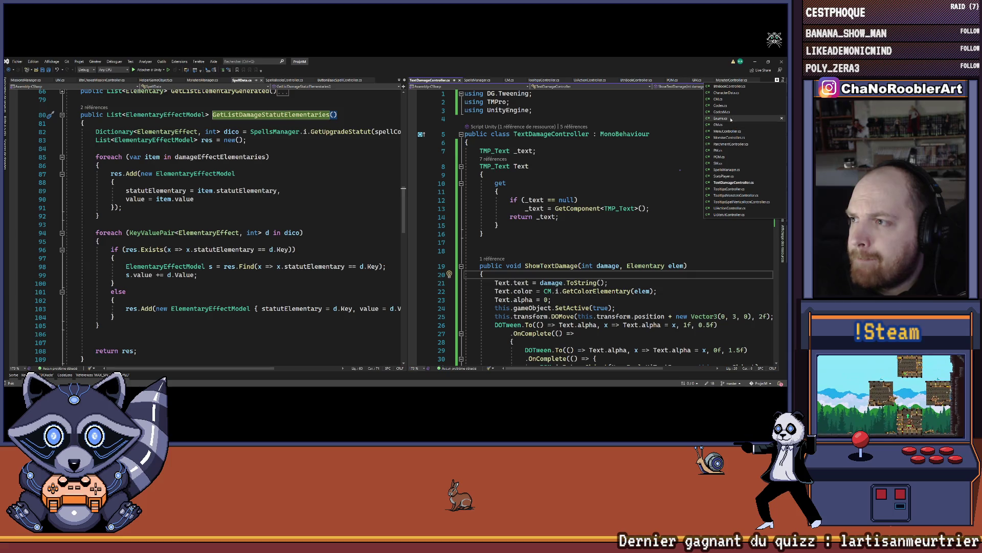
left_click(718, 151)
scroll(508, 204, "down", 1)
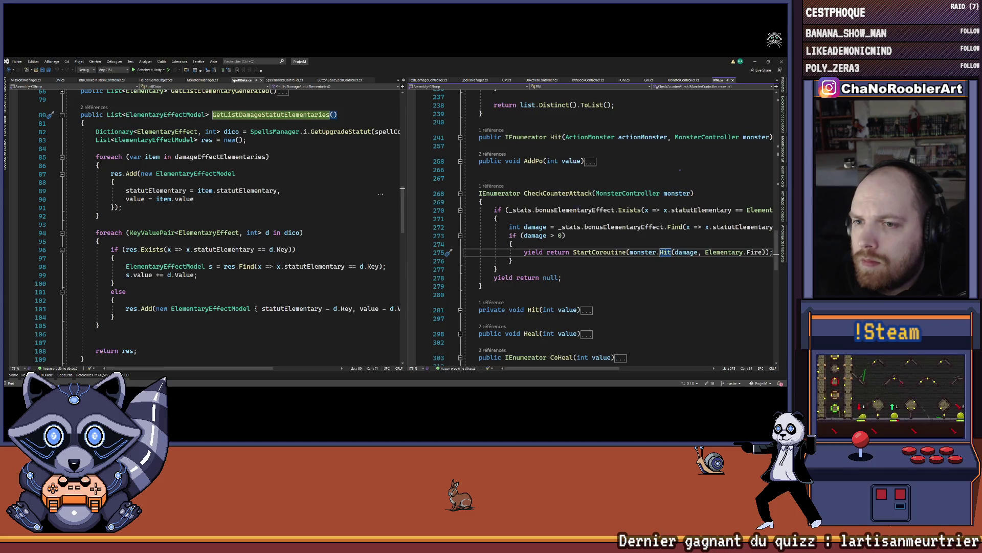
scroll(508, 204, "down", 1)
scroll(507, 203, "up", 20)
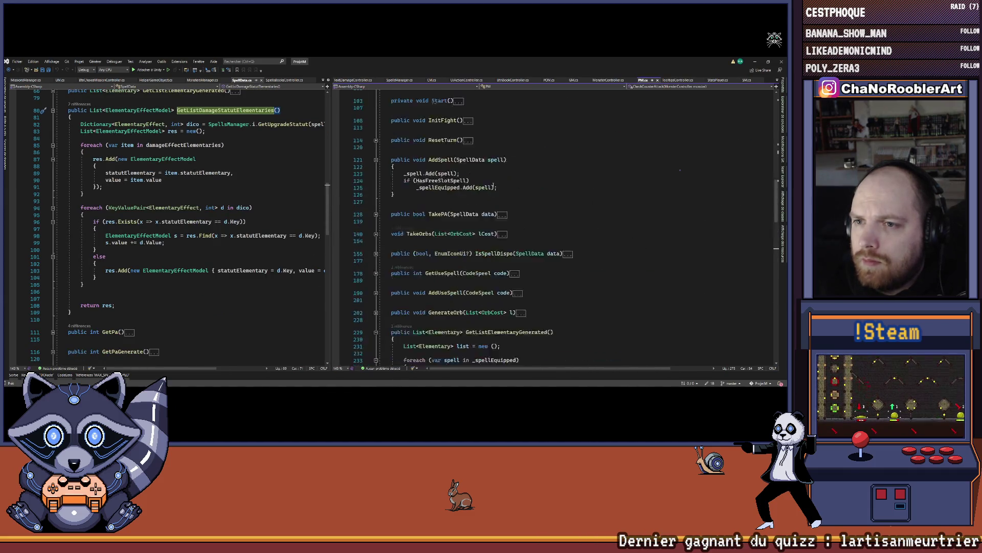
scroll(493, 192, "up", 1)
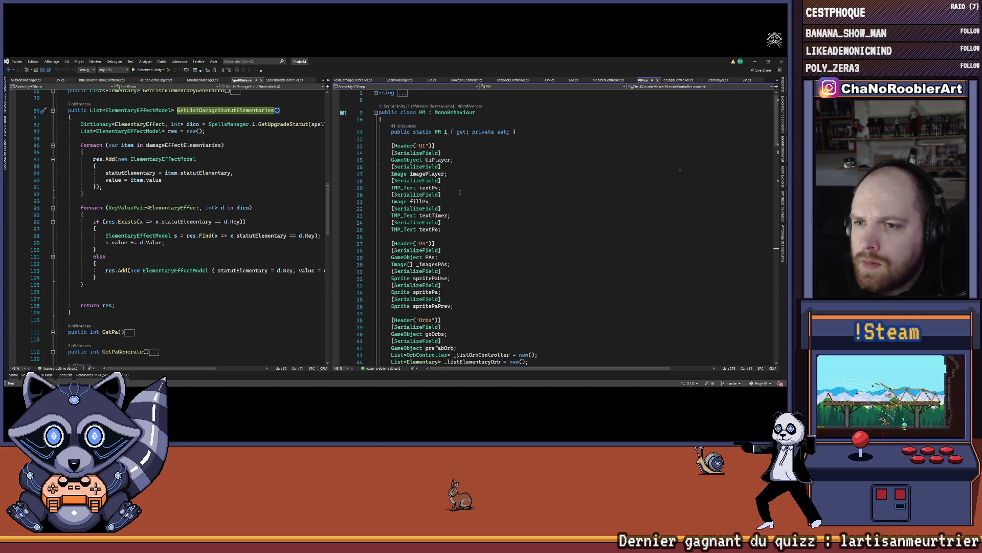
Step: Add a '[SerializeField] GameObject UiArmor;' field after the textPo declaration
left_click(460, 230)
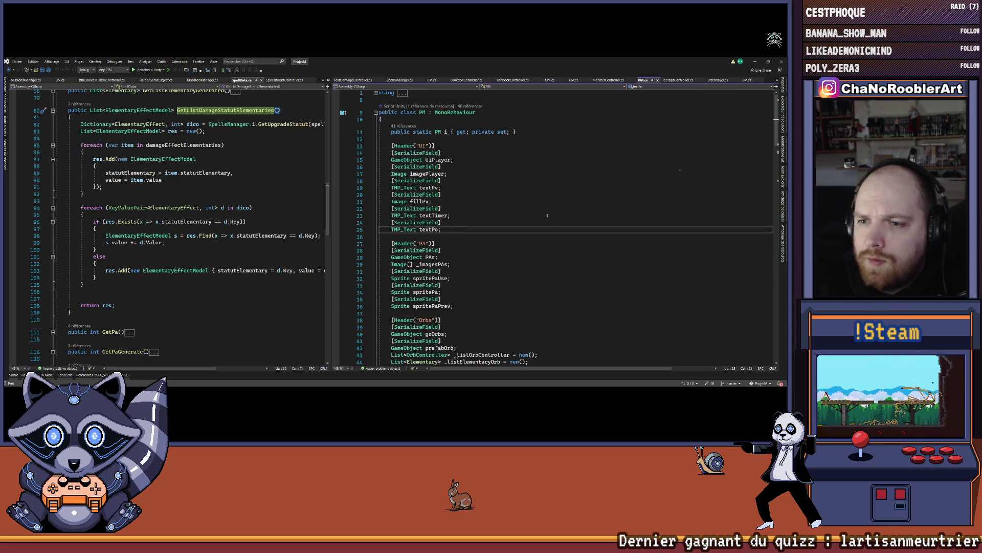
key("Return")
type("[Ser")
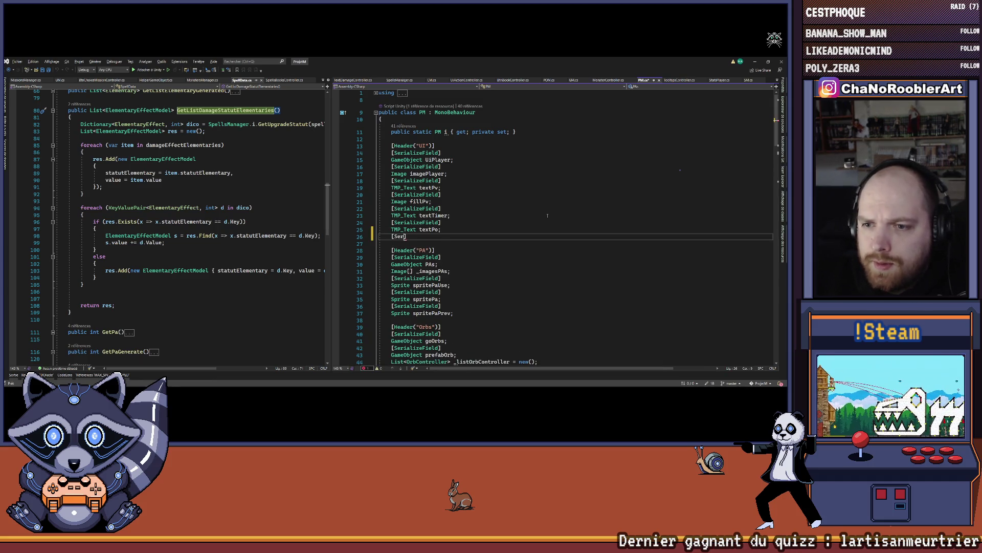
key("Tab")
key("End")
key("Return")
type("Game")
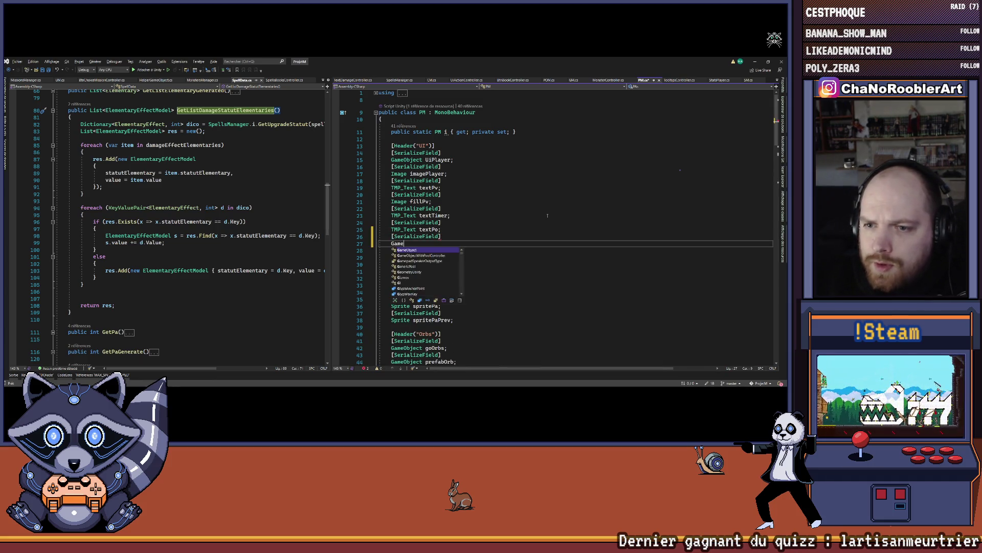
key("Tab")
type("u")
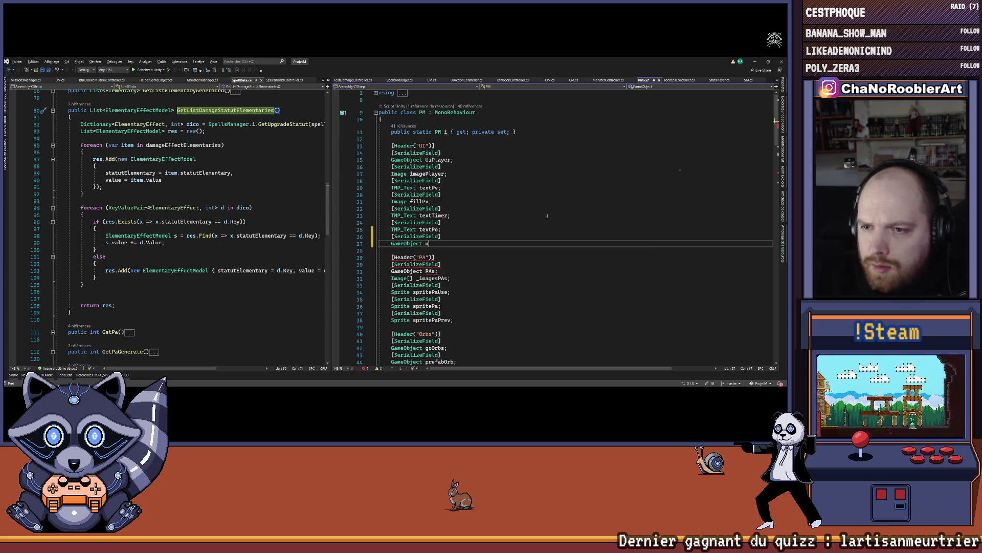
key("BackSpace")
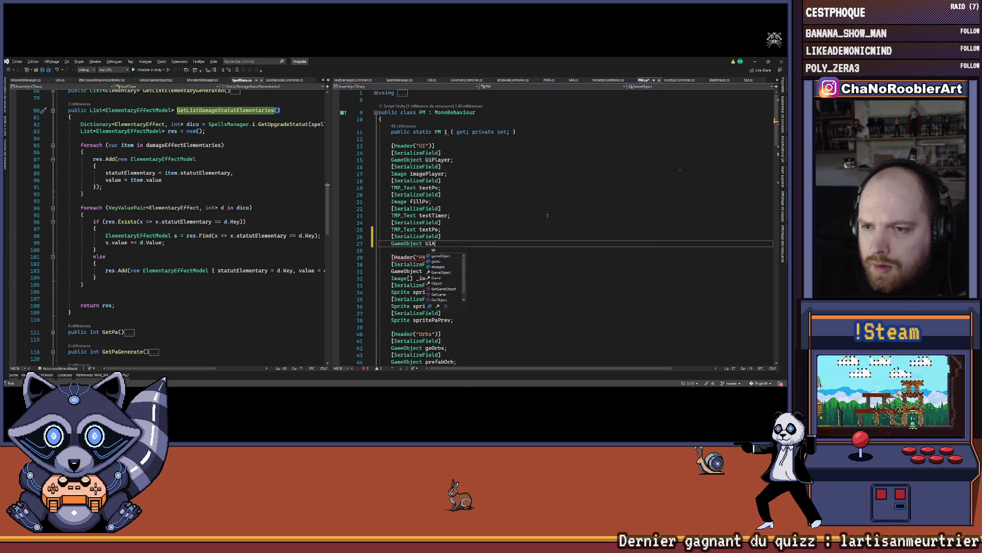
type("rmor;")
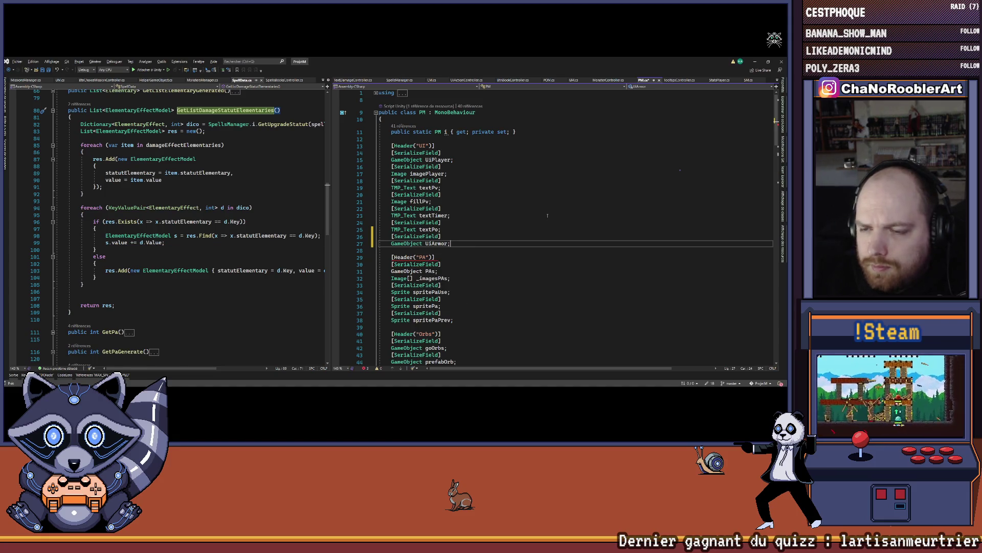
key("Return")
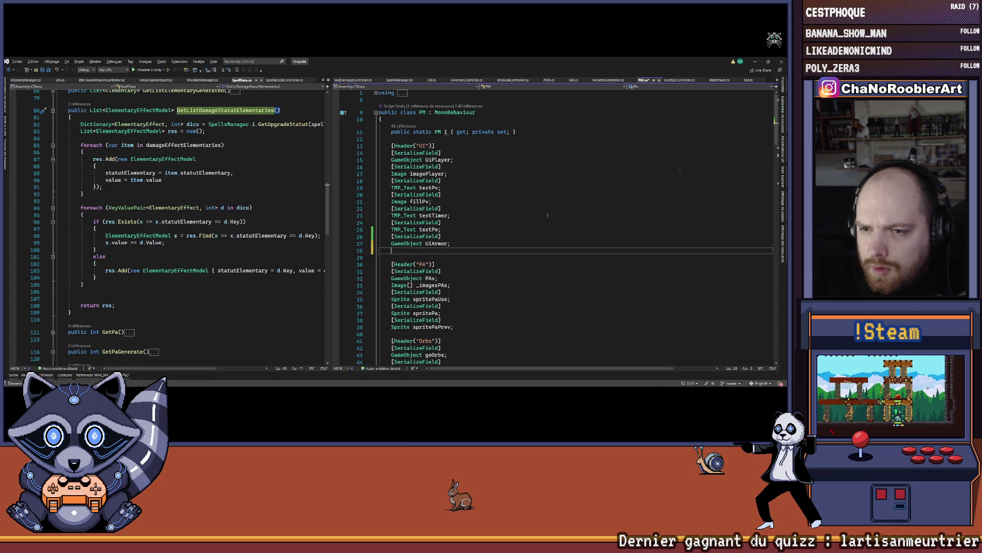
Step: Add a '[SerializeField] TMP_Text TextArmor;' field below it
type("[Ser")
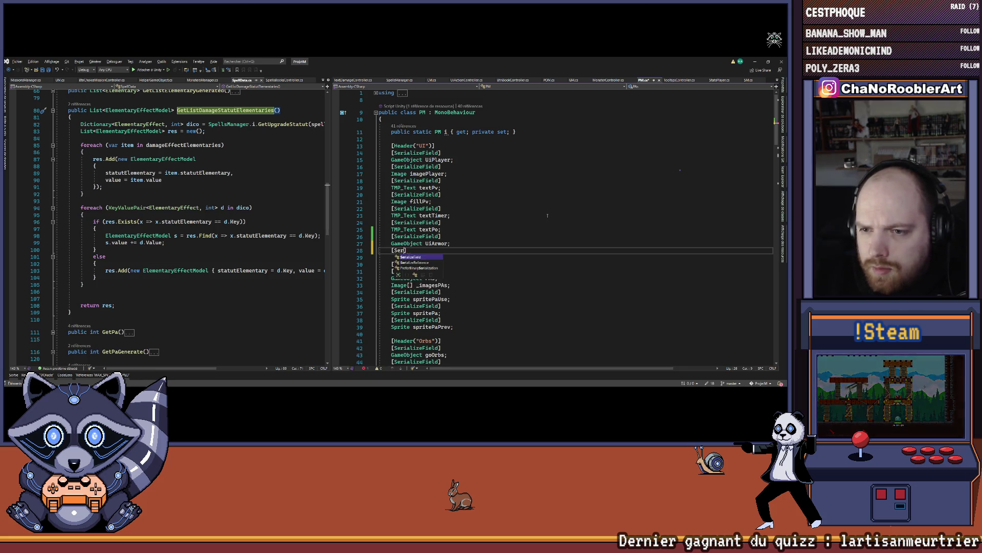
key("Tab")
key("Return")
type("Tex")
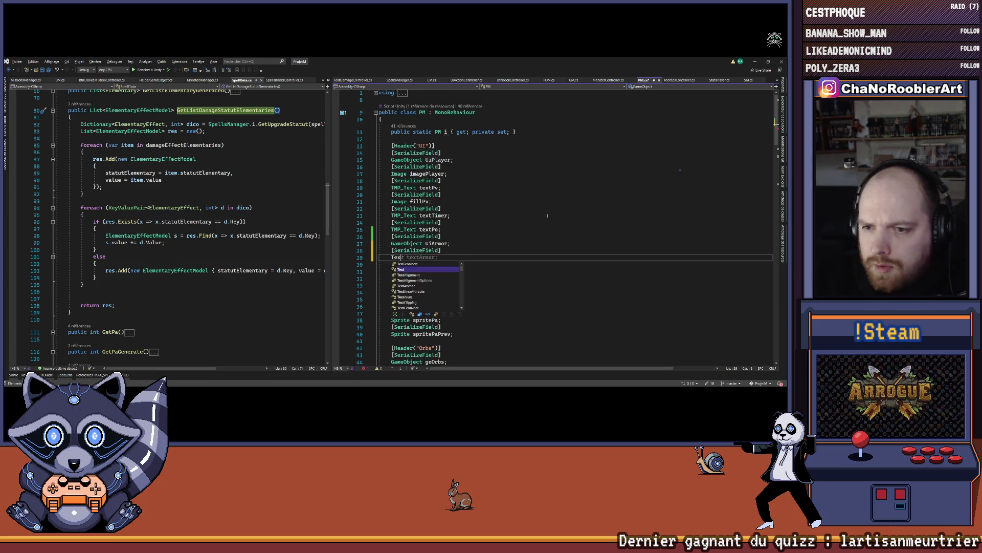
type("MP_Text T")
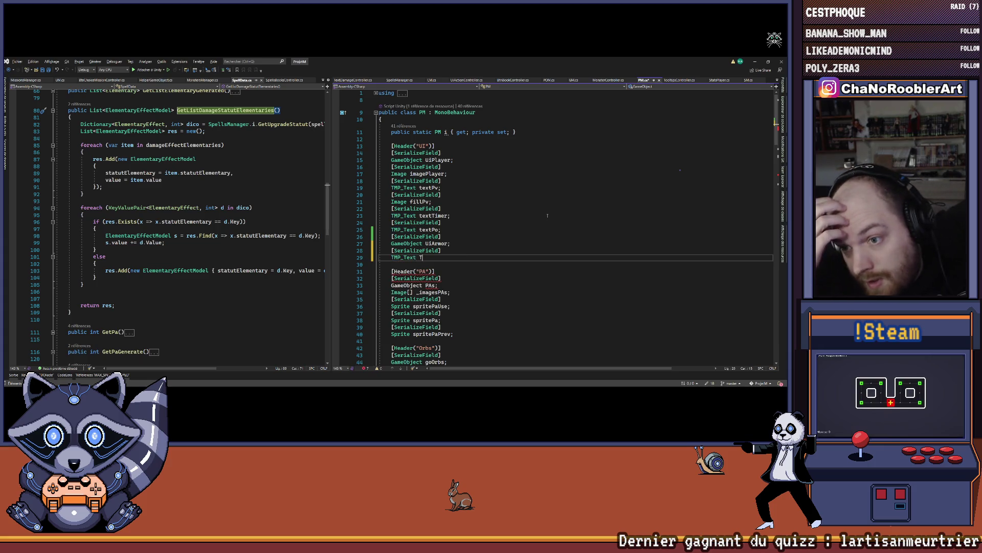
type("ext")
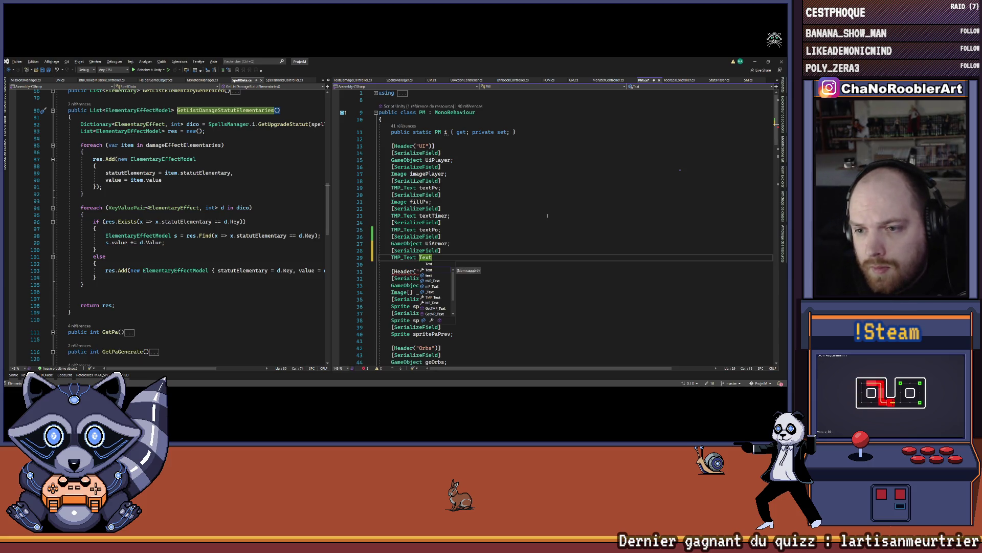
type("Armor;")
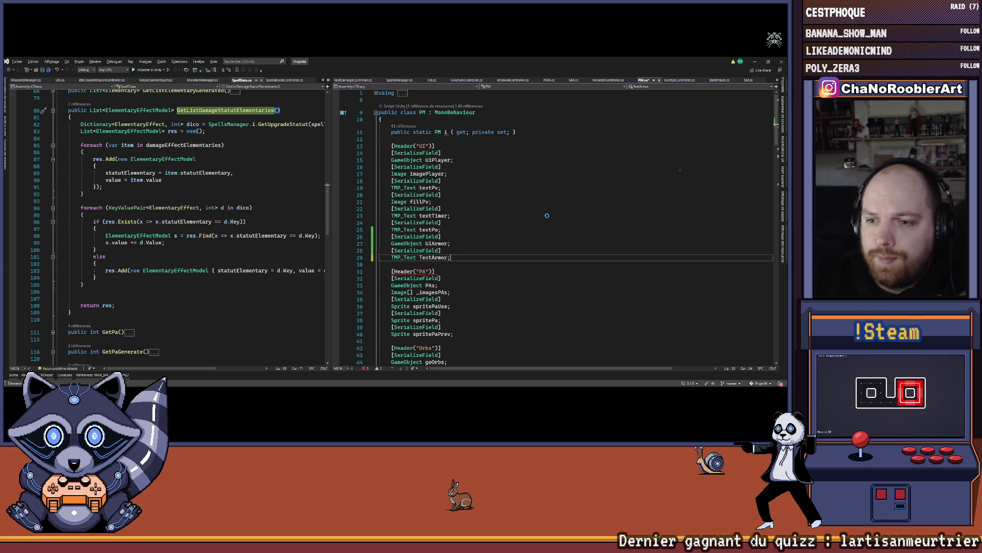
scroll(546, 215, "down", 18)
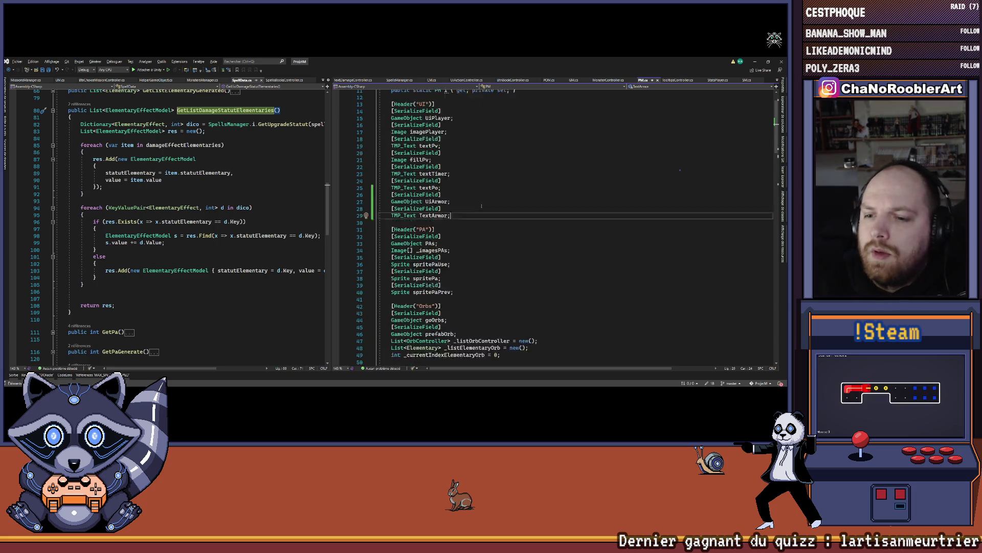
Step: Follow the ReloadUi call in InitFight to its method definition
scroll(491, 190, "down", 6)
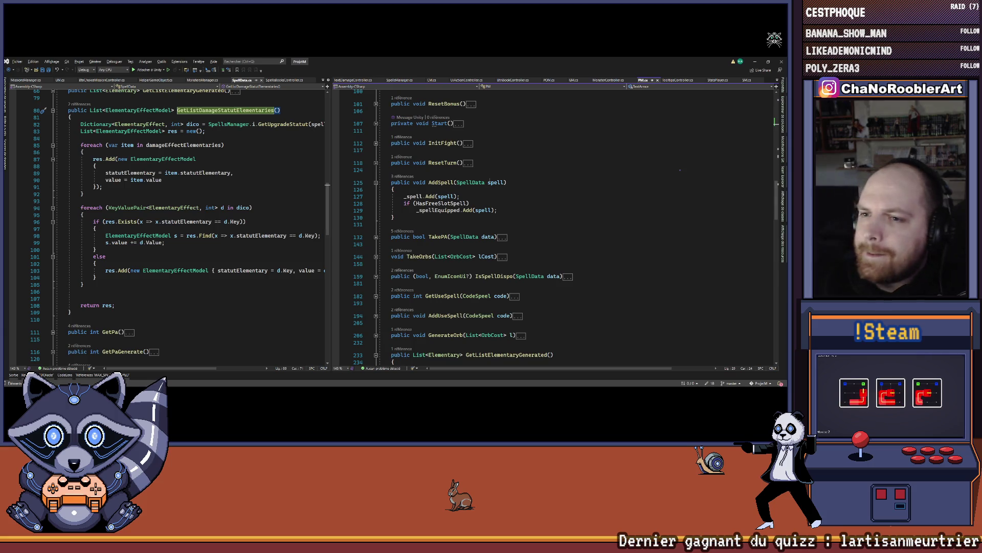
scroll(376, 154, "up", 1)
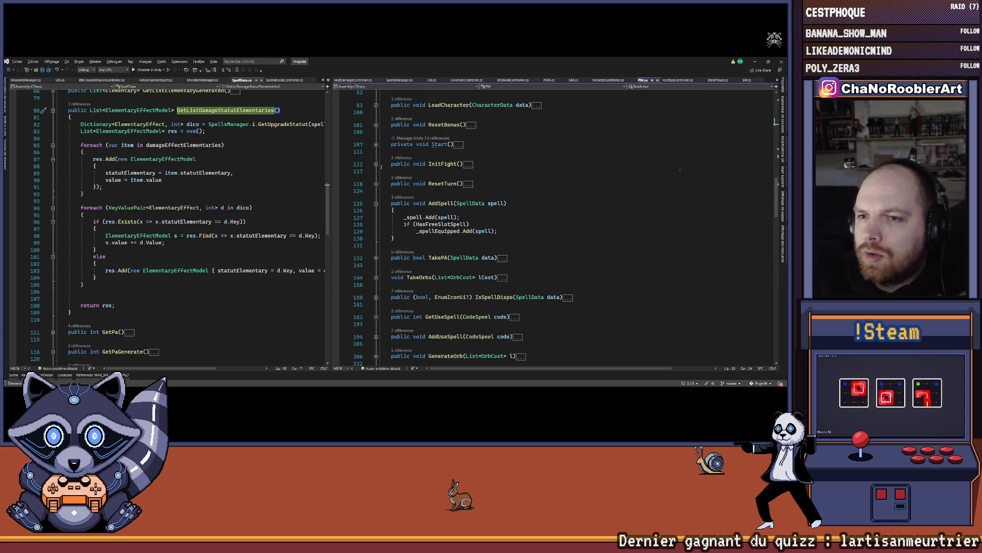
left_click(376, 164)
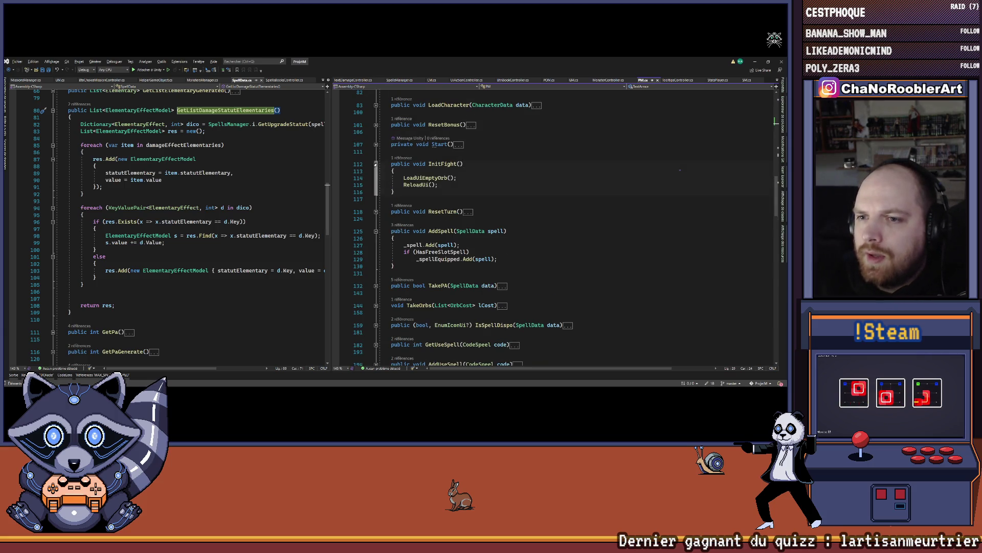
right_click(413, 185)
left_click(440, 221)
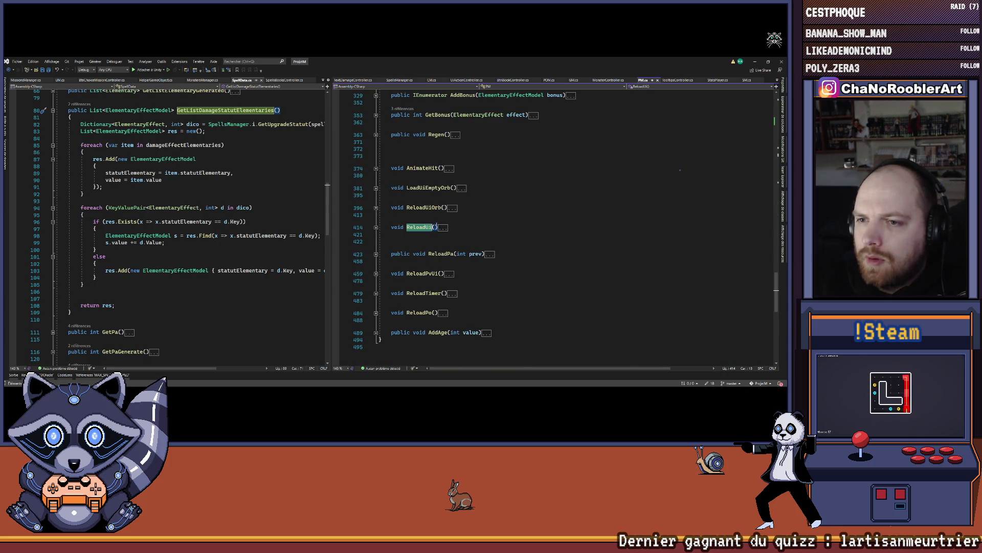
left_click(376, 227)
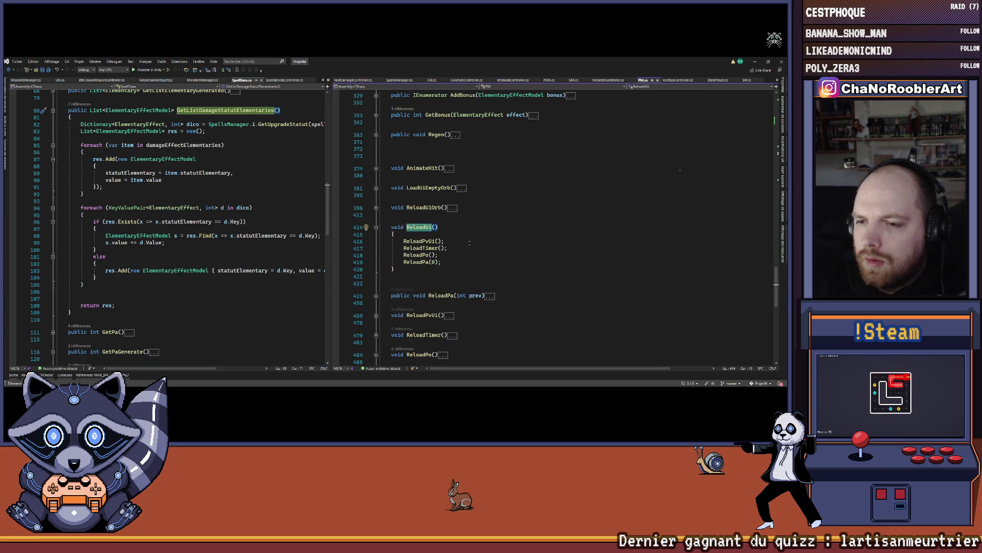
Step: Jump to ReloadPvUi and delete its armor Debug.Log line
right_click(423, 241)
left_click(445, 251)
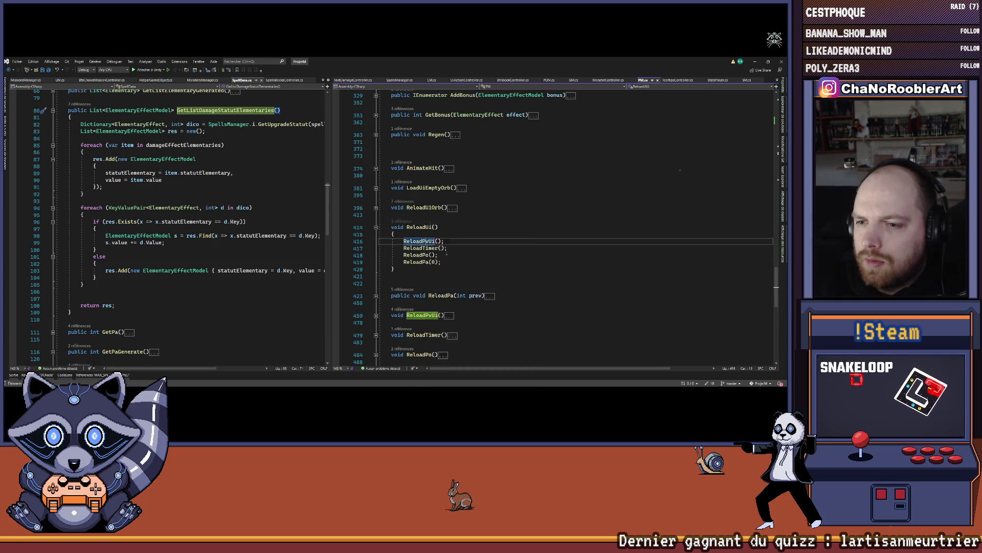
scroll(382, 235, "down", 4)
left_click(376, 227)
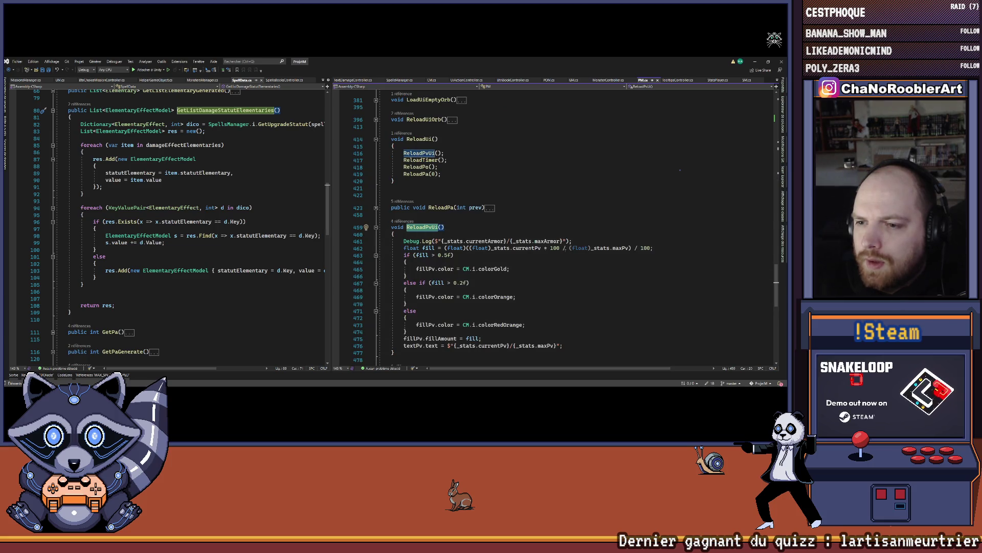
left_click_drag(572, 241, 380, 241)
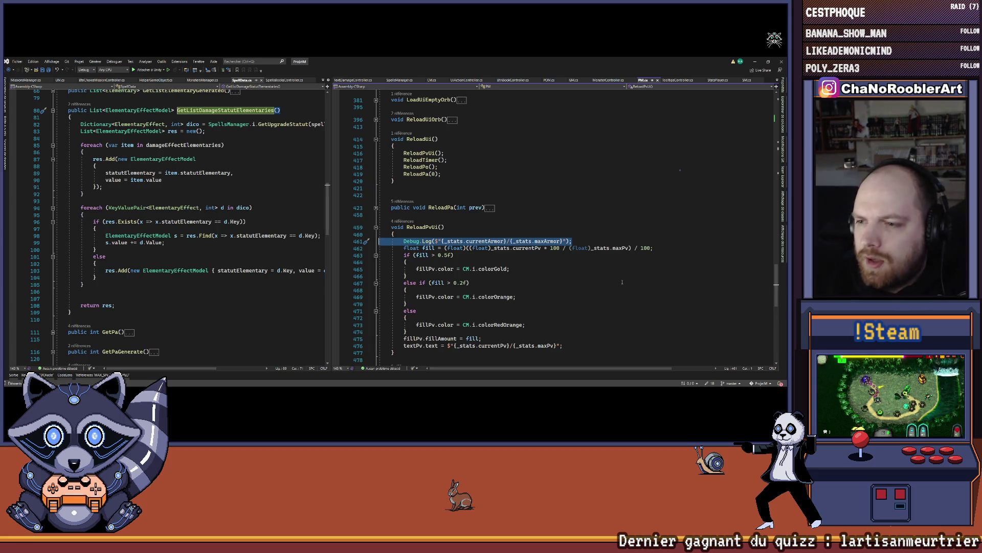
key("Delete")
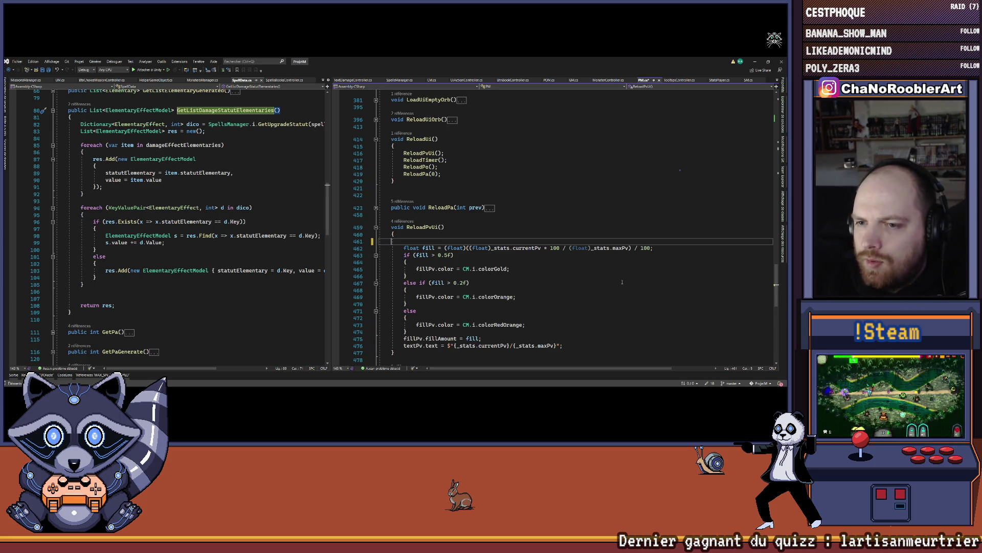
Step: Restore the Debug.Log line and add an if (Stats.currentArmor > 0) block below it
key("ctrl+z")
key("ctrl+y")
key("ctrl+z")
key("End")
key("Return")
key("Return")
key("Return")
key("Up")
key("Up")
type("if(")
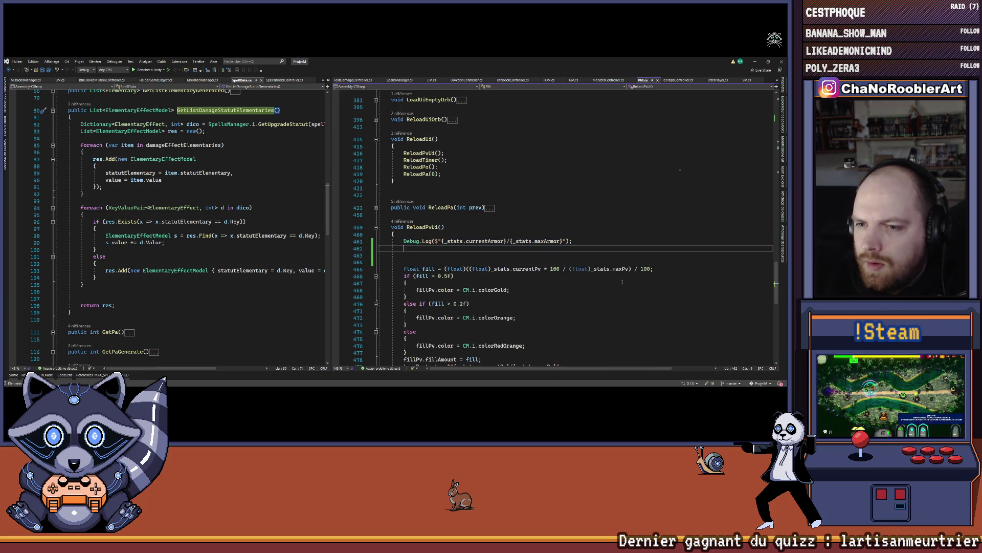
type("Stats.currentArmor > 0) {")
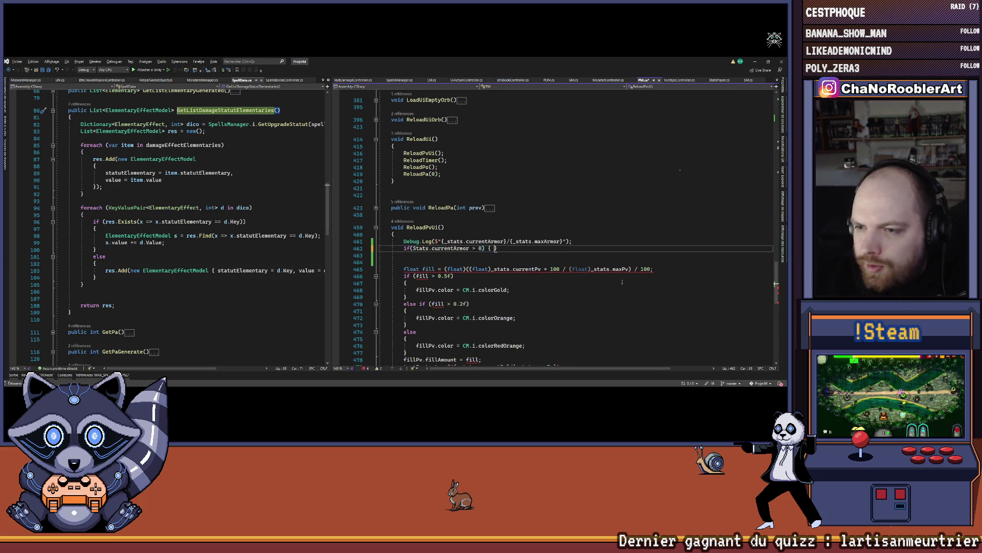
key("Return")
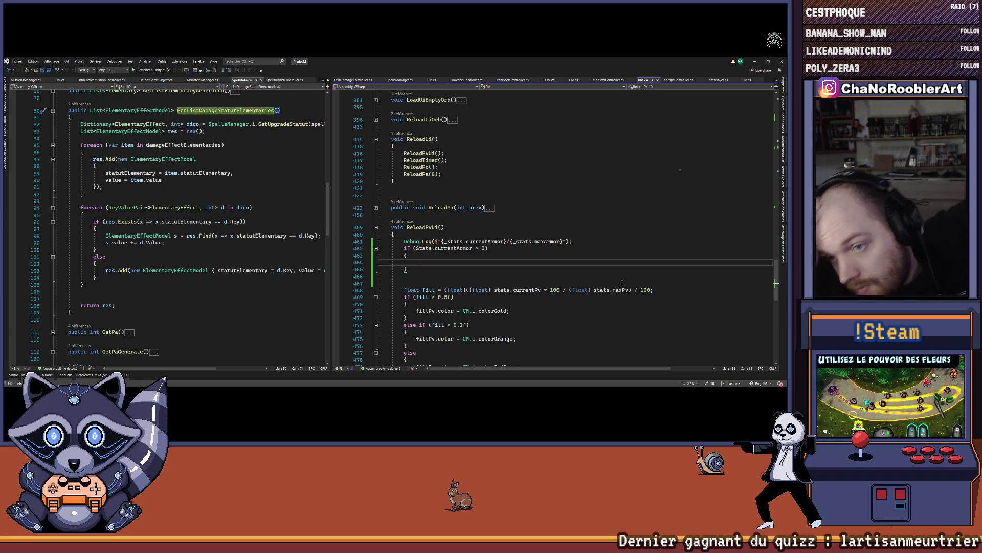
Step: Inside the armor check, set TextArmor.text to the armor value
scroll(622, 282, "up", 20)
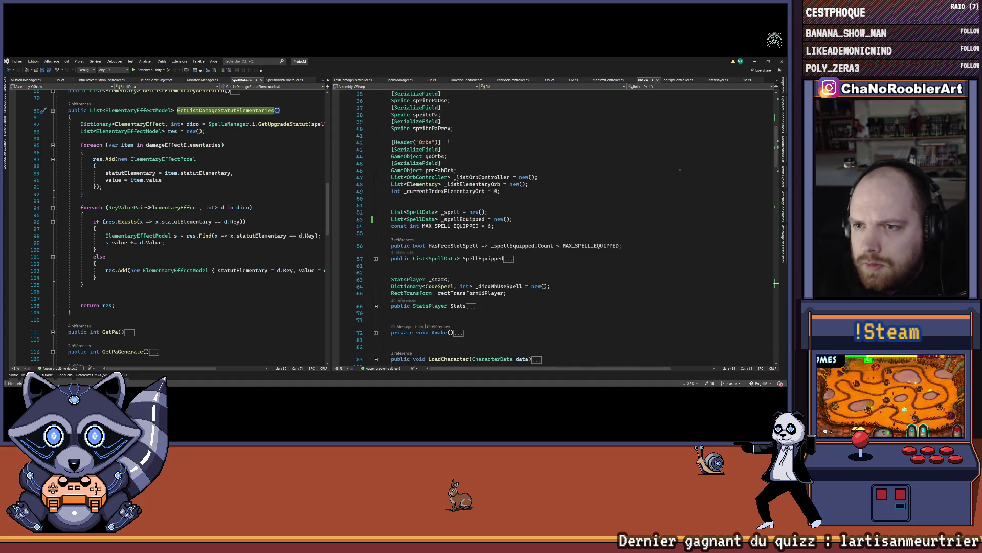
scroll(440, 195, "up", 5)
left_click(430, 157)
scroll(430, 158, "down", 20)
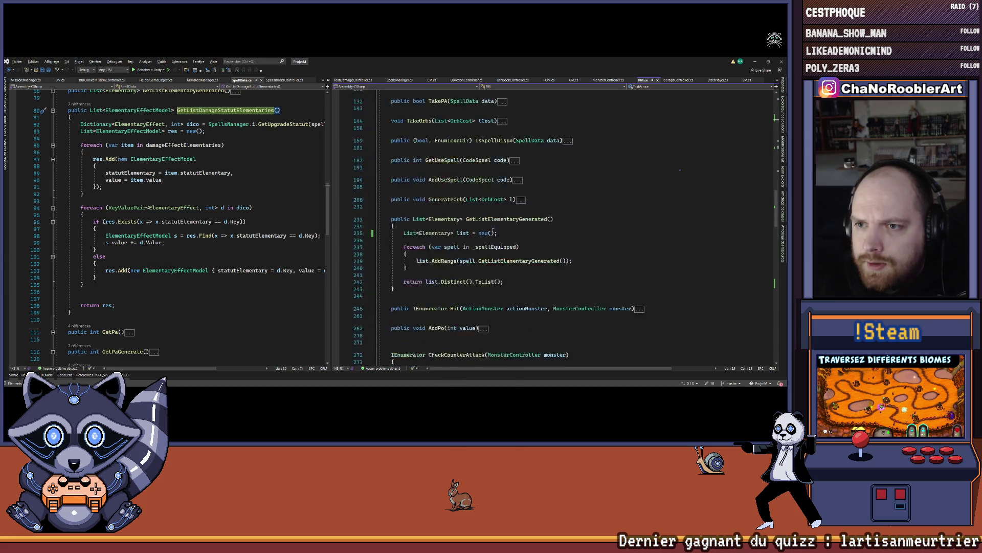
left_click(433, 267)
key("Up")
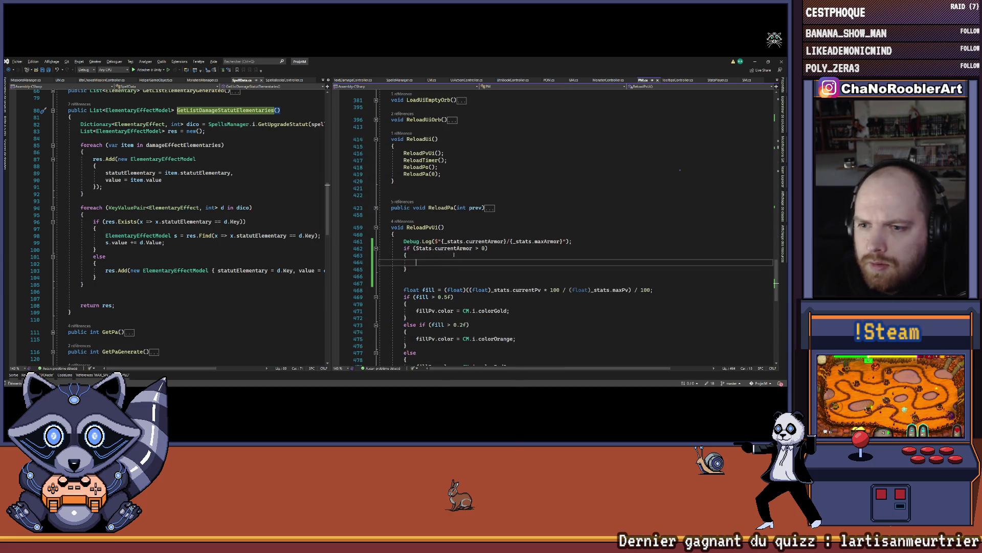
type("TextArmor.text =")
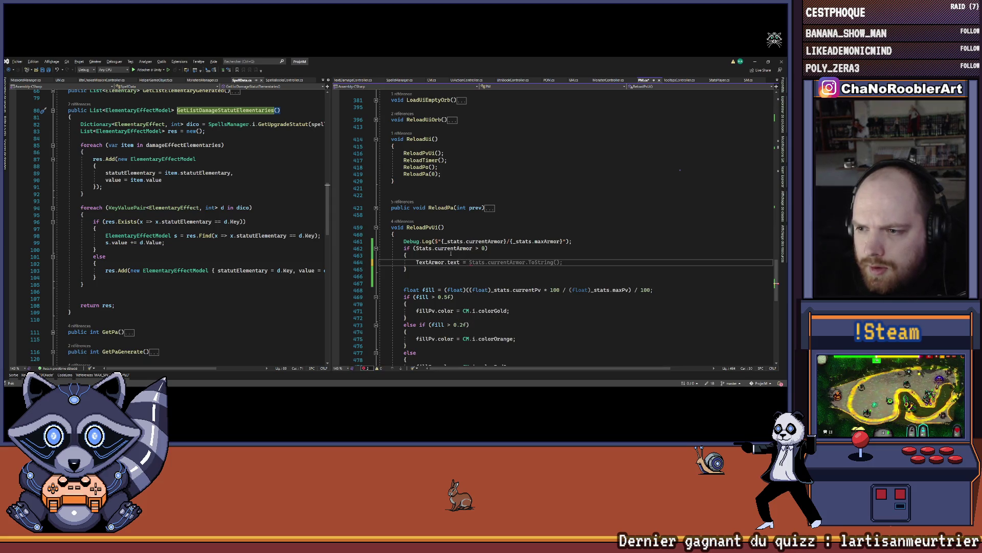
key("Tab")
key("Return")
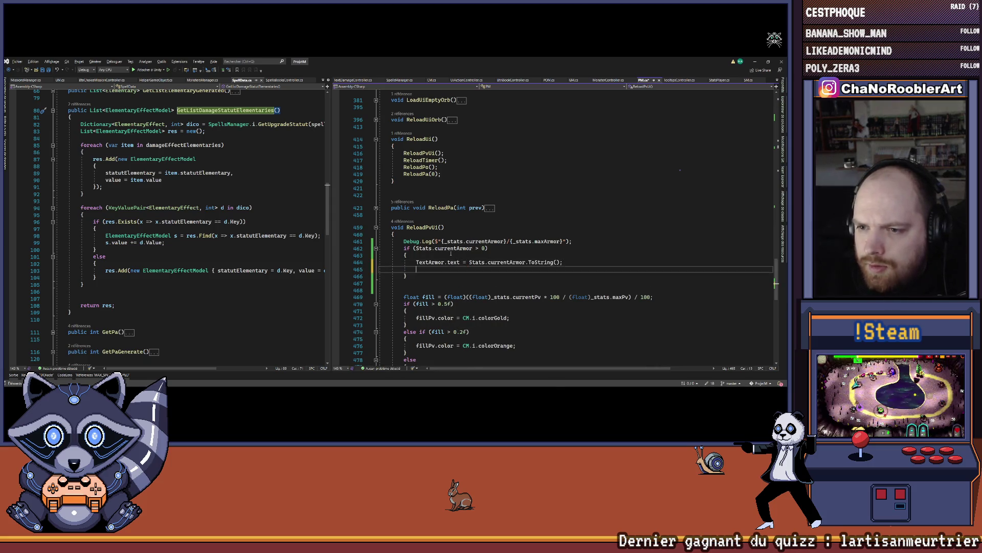
Step: Add UiArmor.SetActive(true) to the armor check and save PM.cs
type("ui")
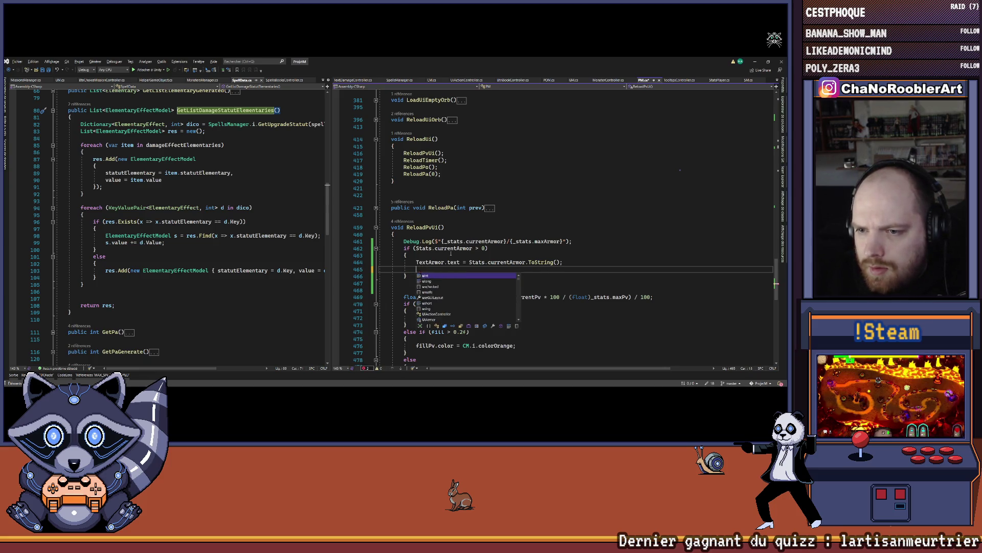
key("BackSpace")
key("BackSpace")
type("UiA")
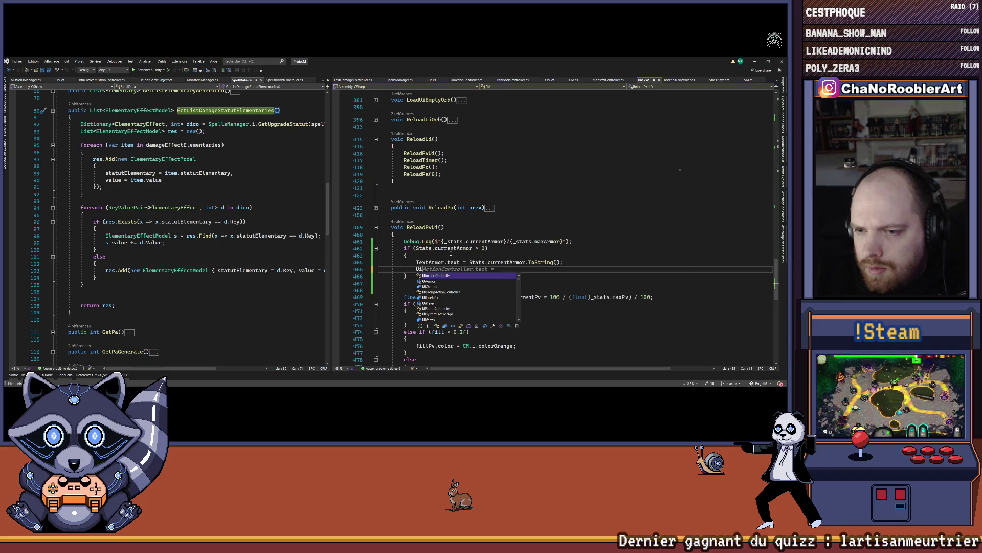
key("BackSpace")
type("a")
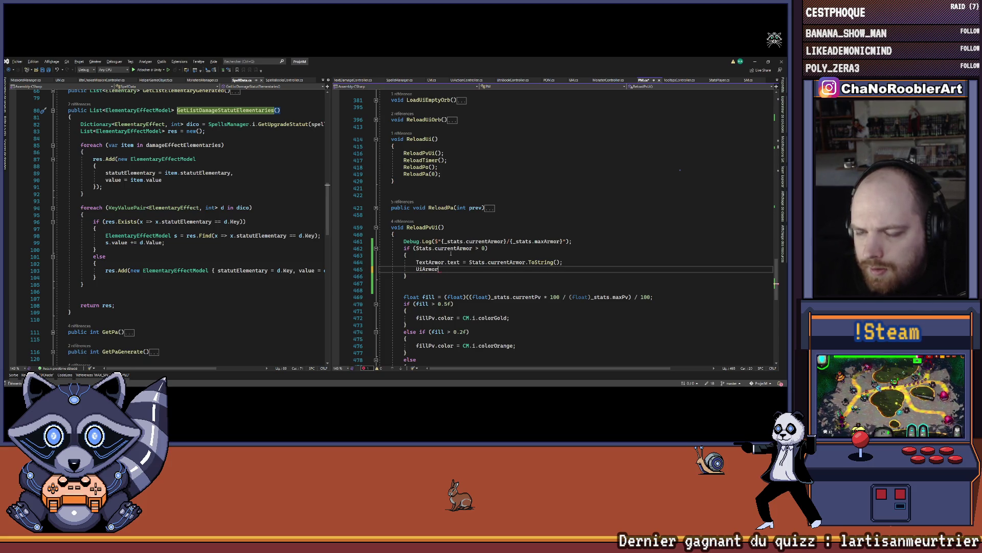
type("SetActive(true);")
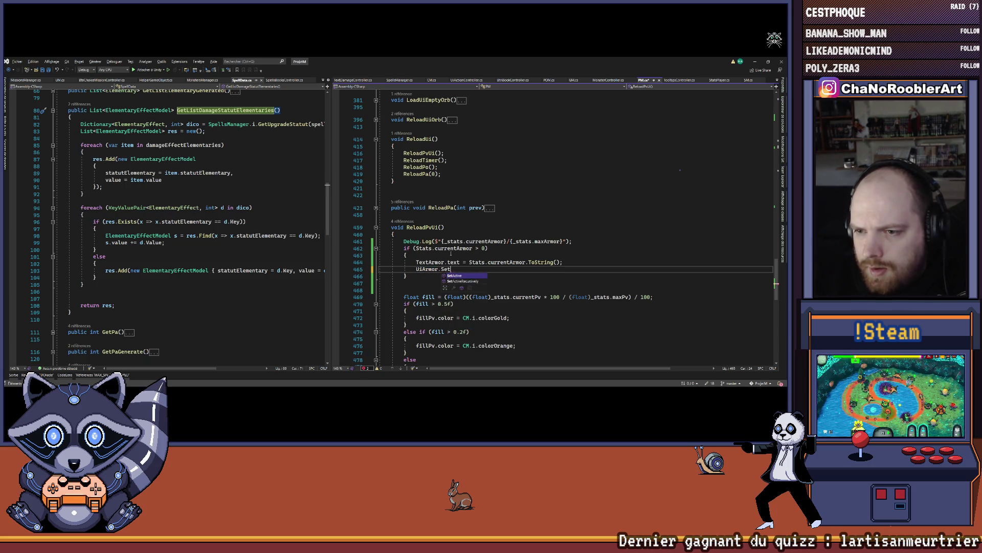
key("ctrl+s")
Step: Add an else branch that calls UiArmor.SetActive(false)
key("Down")
key("Return")
type("else")
key("Tab")
key("Tab")
key("Up")
key("Up")
key("shift+End")
key("ctrl+c")
key("Down")
key("Down")
key("Down")
key("ctrl+v")
key("Left")
key("Left")
key("BackSpace")
type("l")
key("Tab")
Step: Delete the leftover Debug.Log line and go back to Unity to recompile
key("Up")
key("Up")
key("Up")
key("Up")
key("Up")
key("Up")
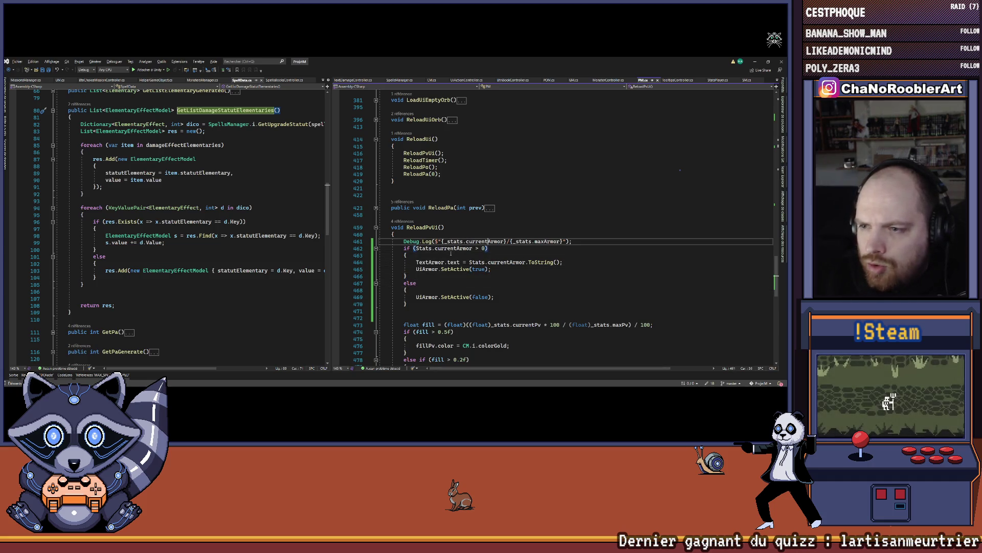
key("shift+Home")
key("BackSpace")
key("BackSpace")
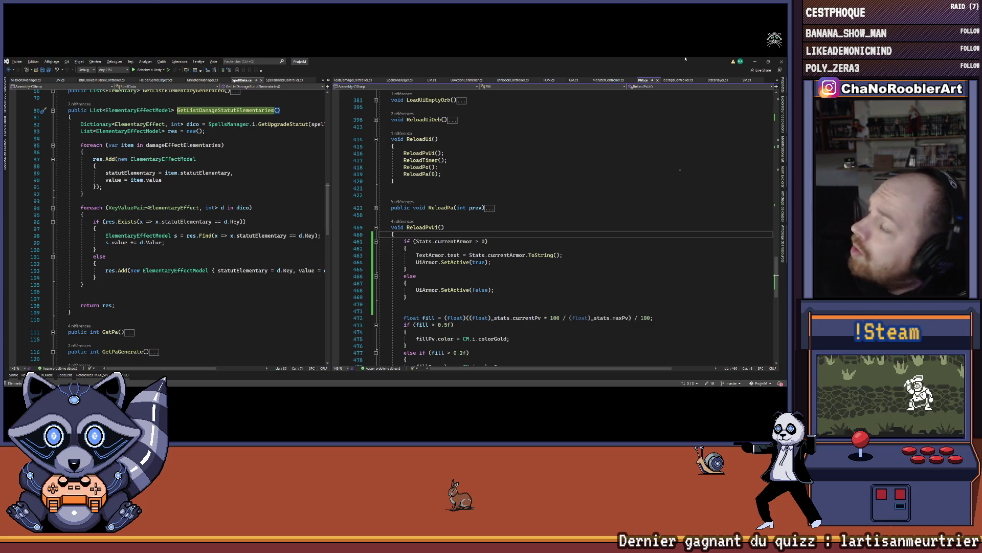
left_click(754, 62)
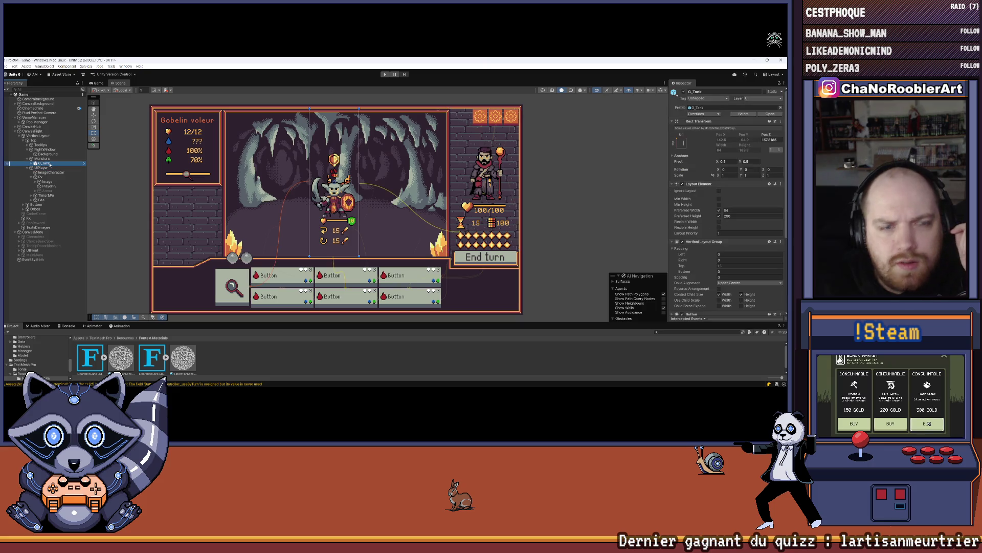
Step: On GameManager's PM script, assign Armor to UI Armor and its Text (TMP) to Text Armor
left_click(8, 66)
left_click(12, 92)
left_click(34, 117)
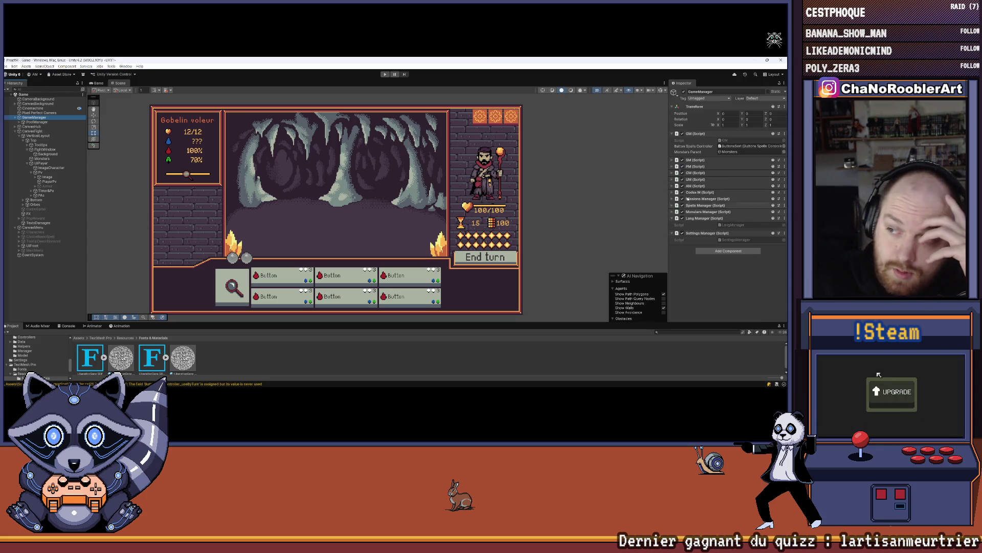
left_click(673, 166)
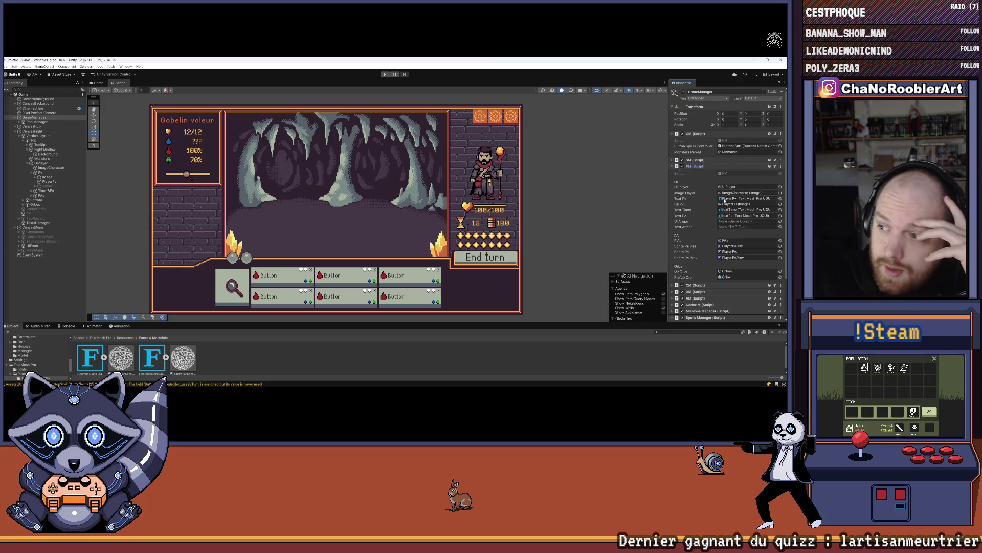
scroll(728, 226, "down", 1)
left_click_drag(47, 186, 729, 205)
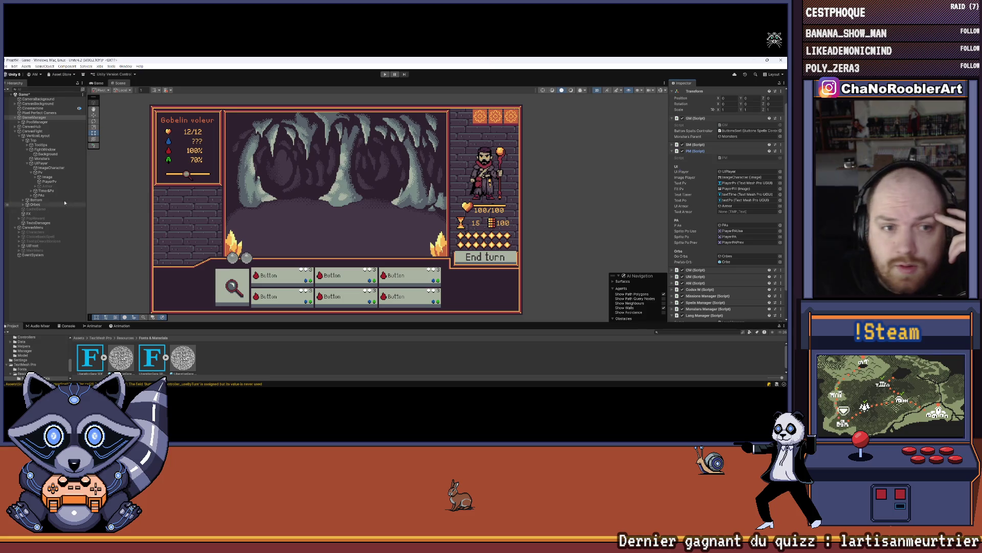
left_click(35, 186)
left_click_drag(625, 238, 749, 211)
Step: Deactivate the CanvasFight object and start Play mode
left_click(51, 286)
left_click(31, 172)
left_click(6, 67)
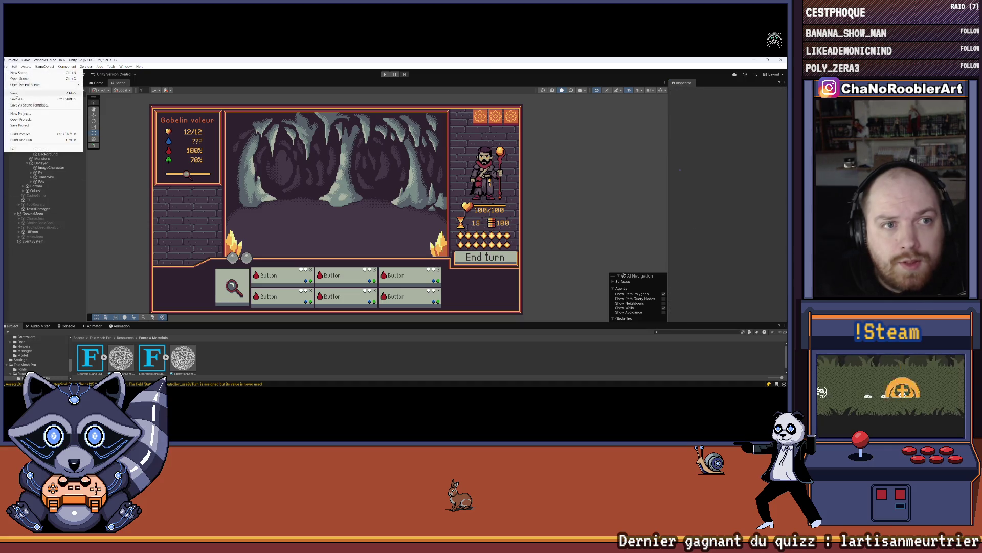
left_click(6, 67)
left_click(15, 131)
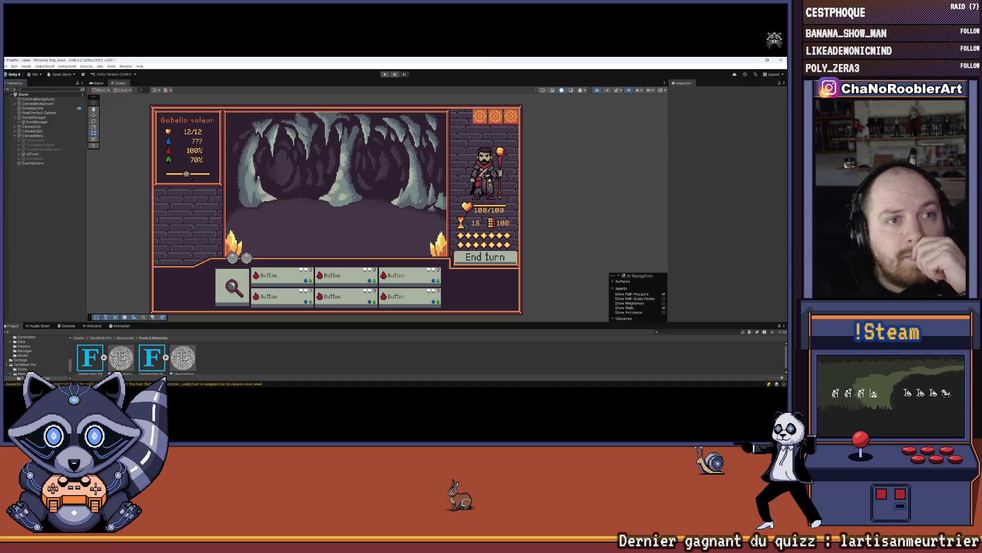
left_click(7, 67)
left_click(7, 67)
scroll(273, 154, "down", 2)
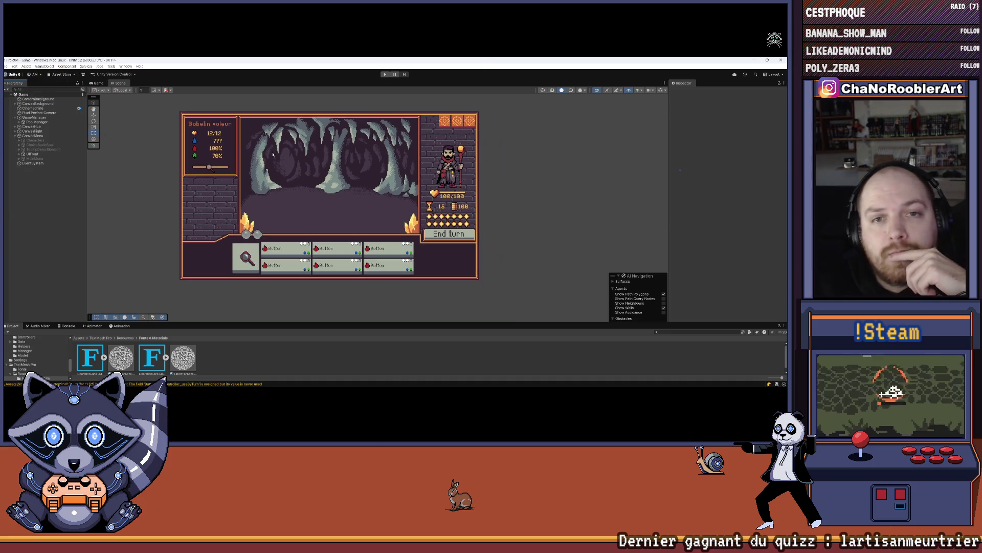
left_click(50, 131)
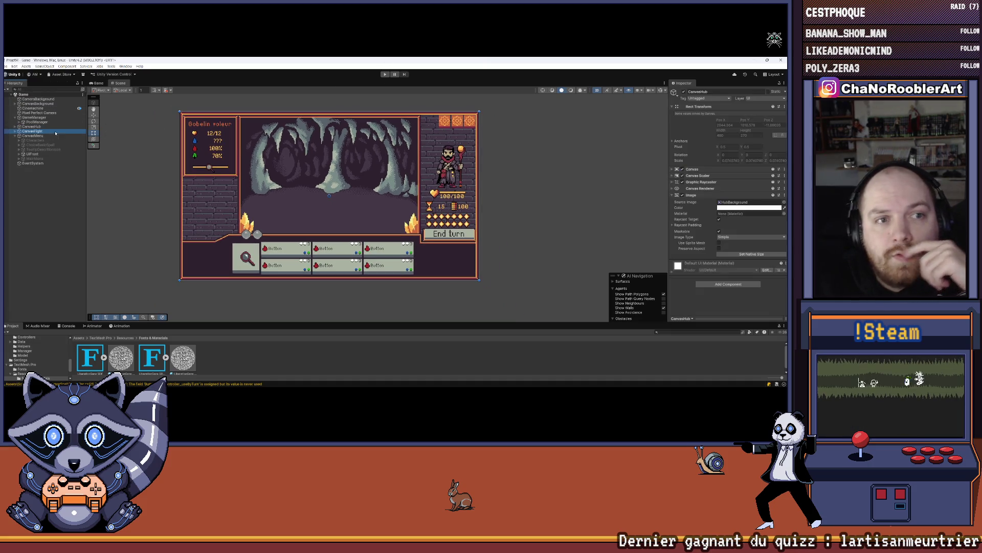
left_click(684, 92)
left_click(39, 200)
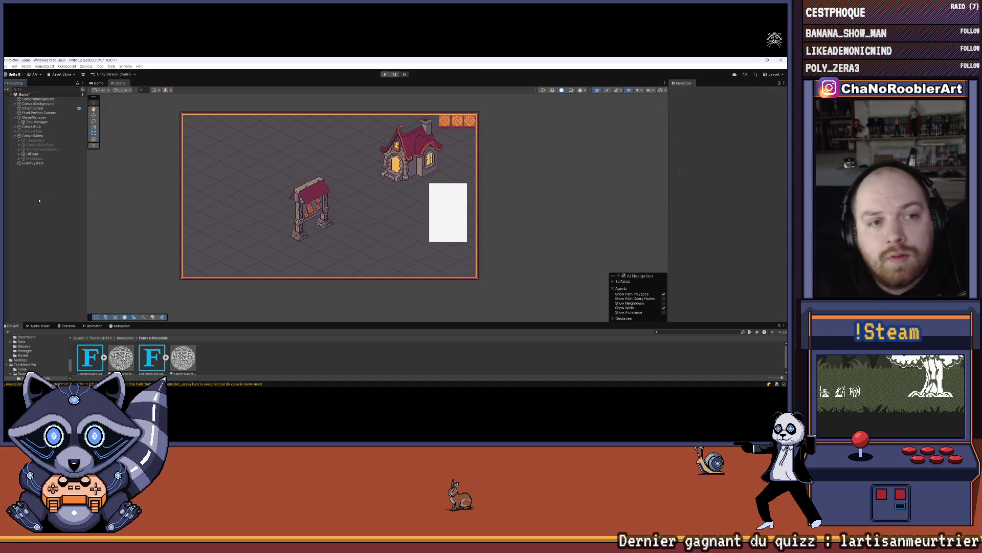
left_click(385, 75)
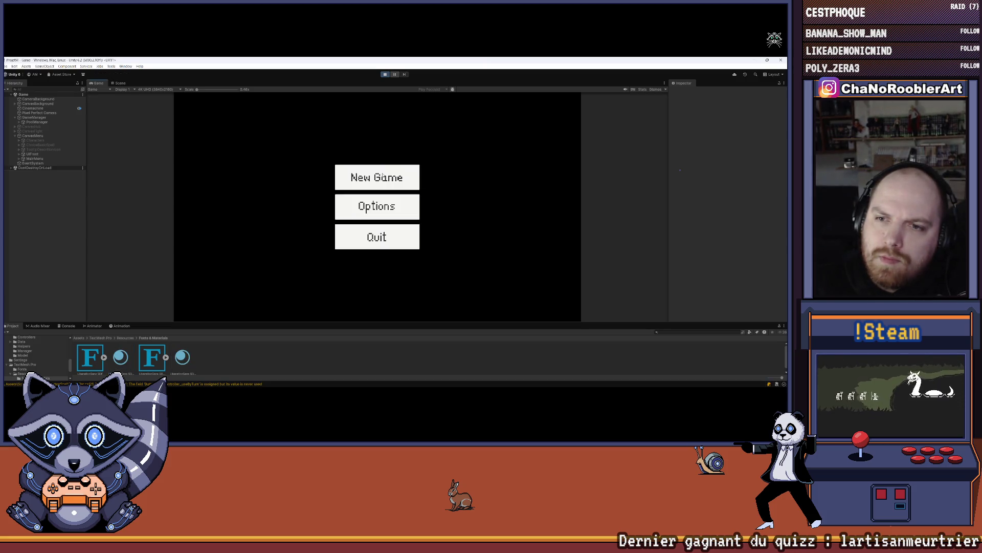
Step: Start a new game as the apprentice wizard with P_Sylphia and F_Flameiris, then stop play
left_click(411, 179)
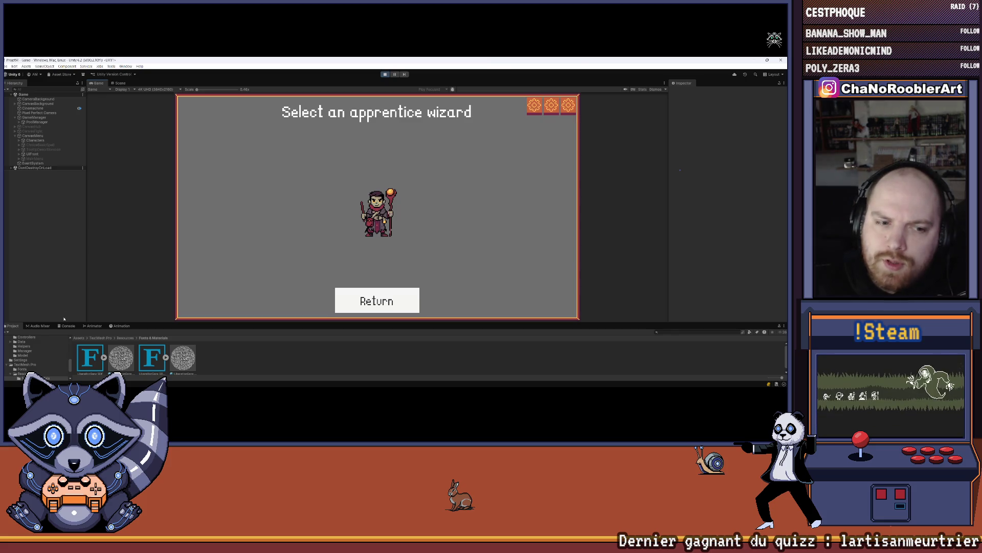
left_click(403, 211)
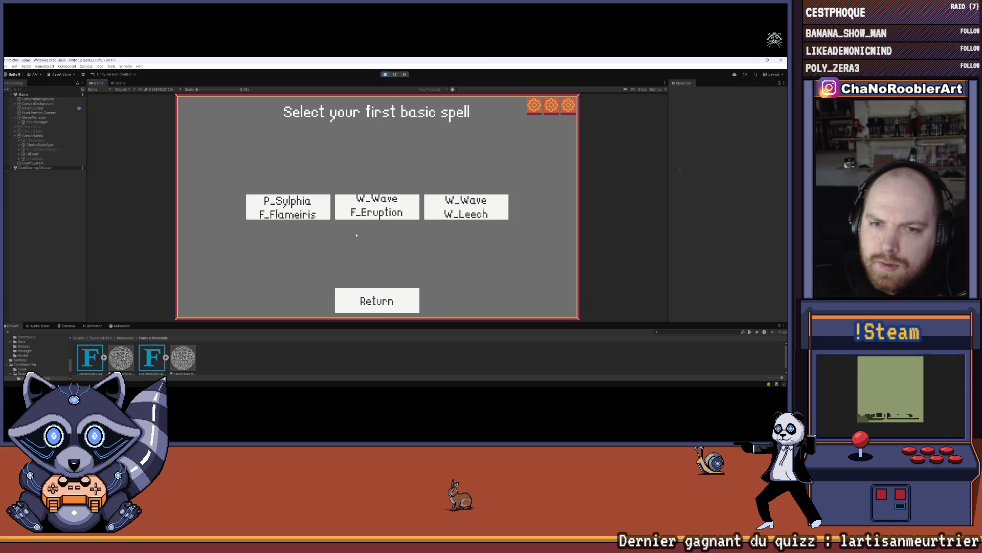
left_click(304, 213)
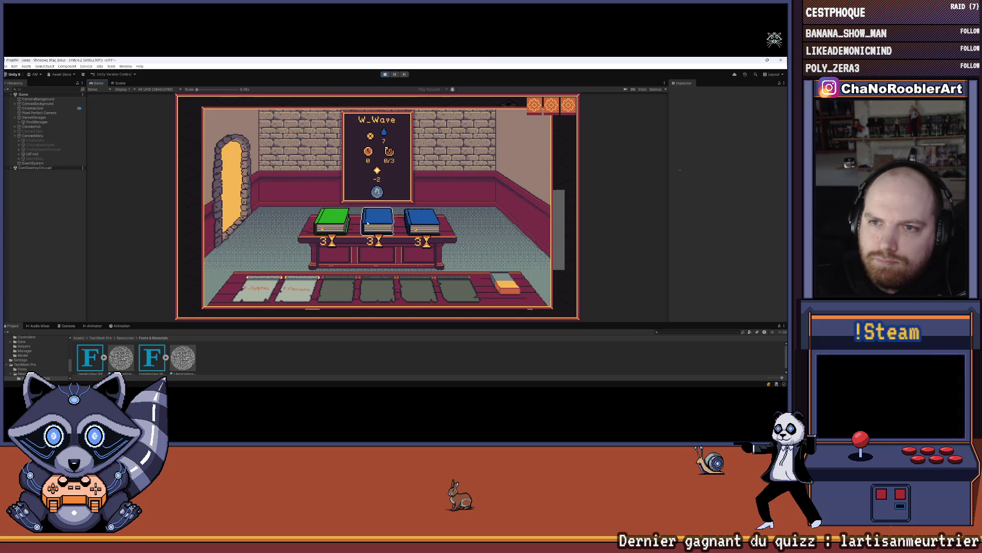
key("ctrl+p")
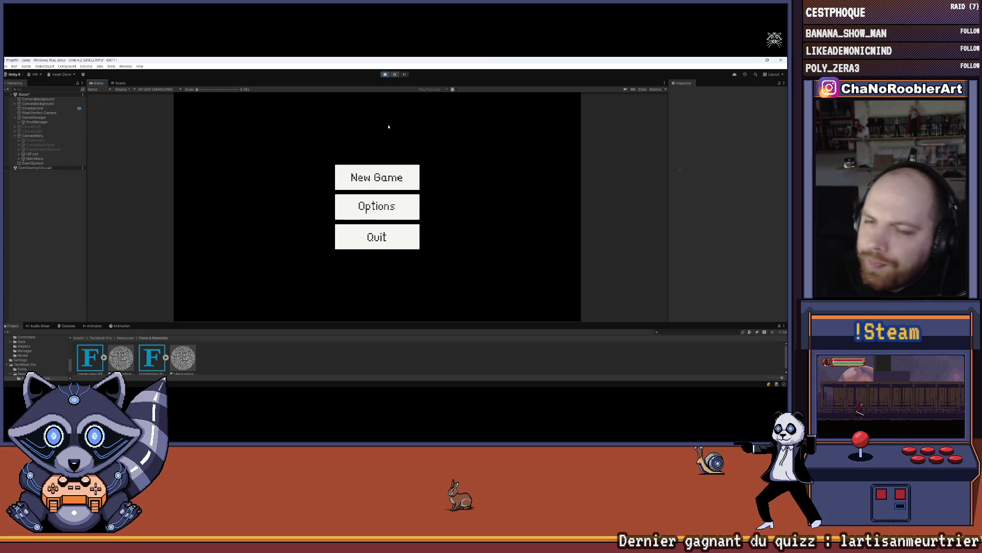
Step: Restart as the apprentice wizard with W_Multi/P_WildThorn and launch the mission's cave battle
left_click(377, 177)
left_click(377, 207)
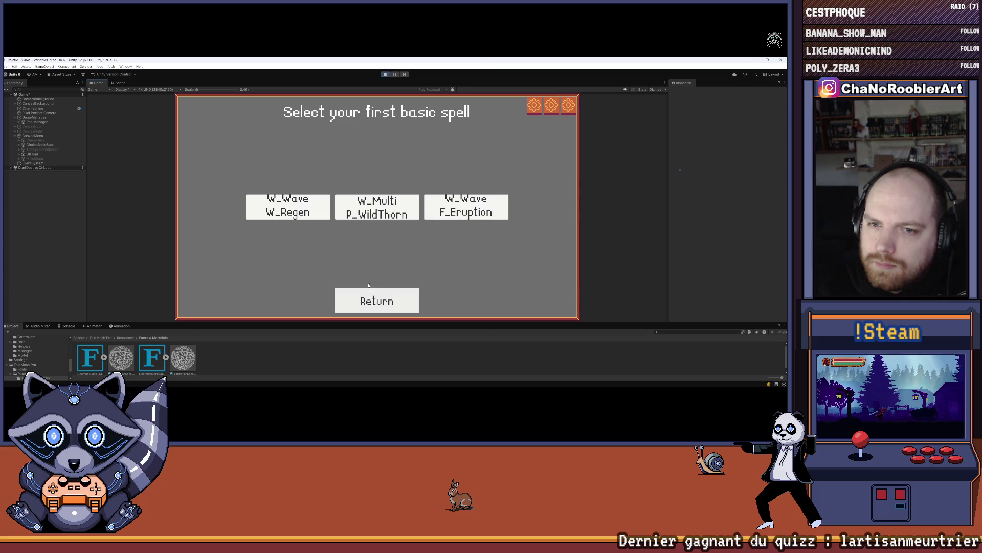
left_click(377, 208)
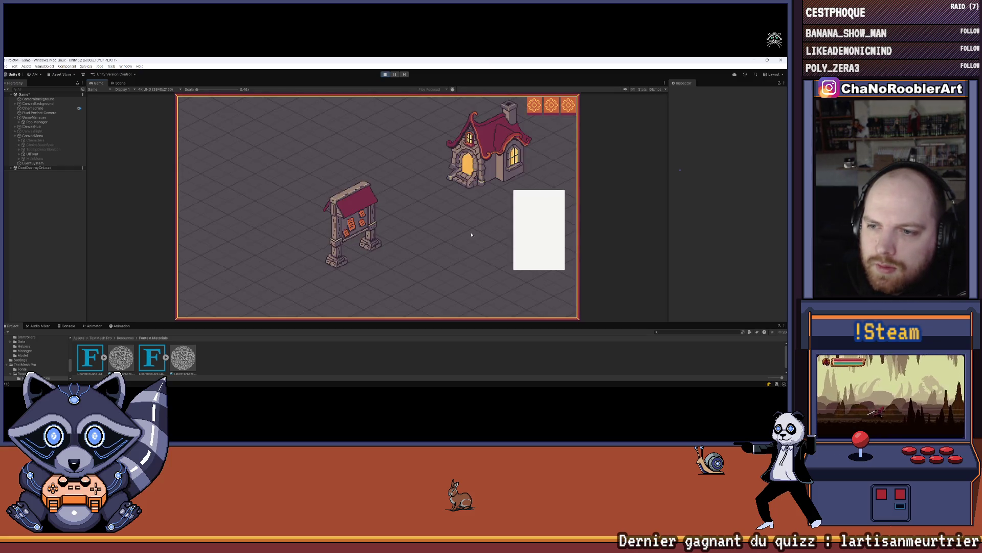
left_click(394, 277)
left_click(394, 275)
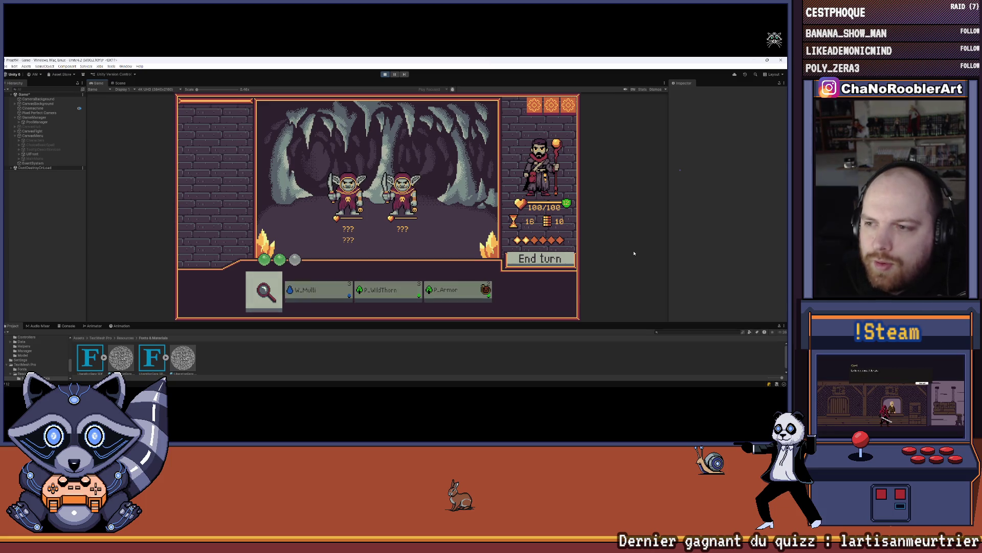
Step: Inspect a goblin, then play P_Armor twice across turns to see the shield absorb hits
left_click(264, 290)
left_click(519, 264)
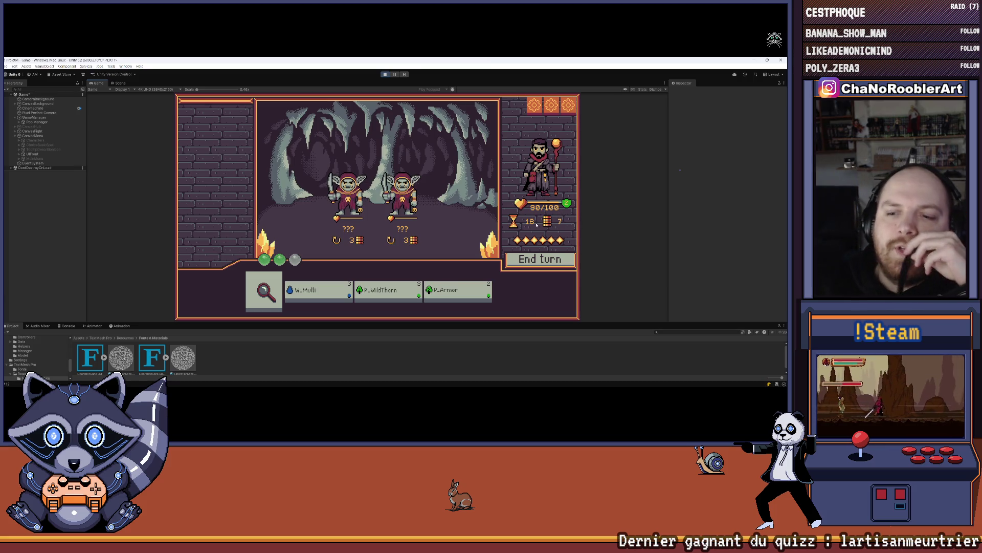
left_click(458, 291)
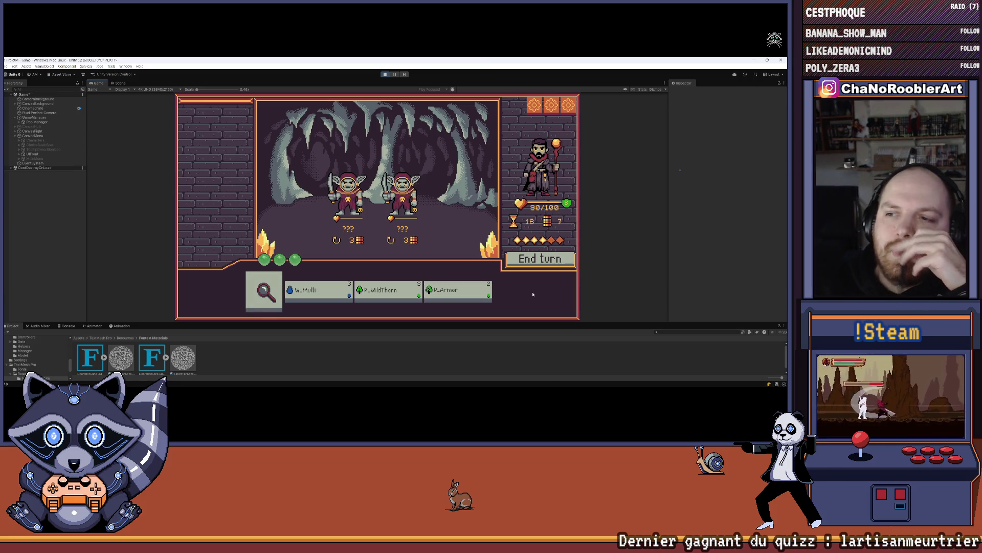
left_click(545, 267)
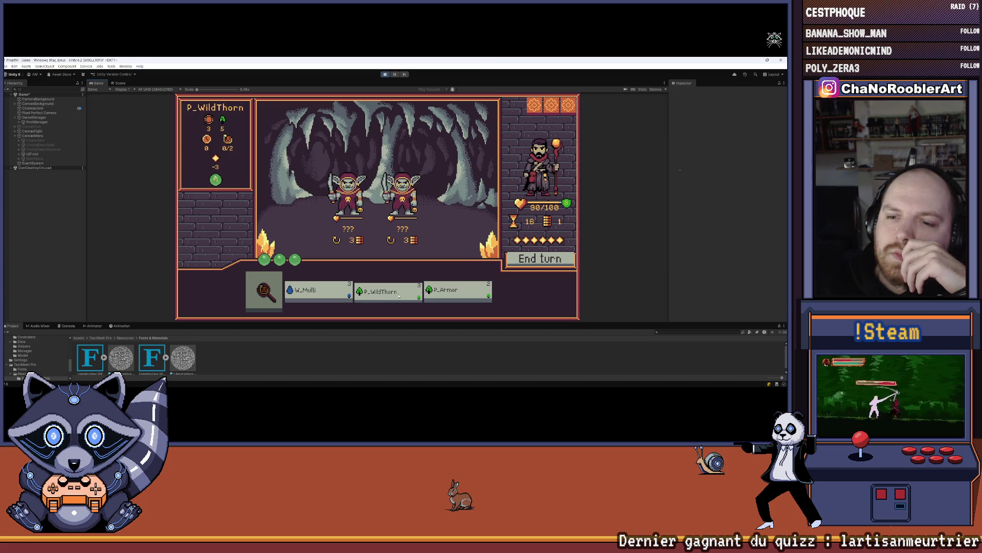
left_click(487, 290)
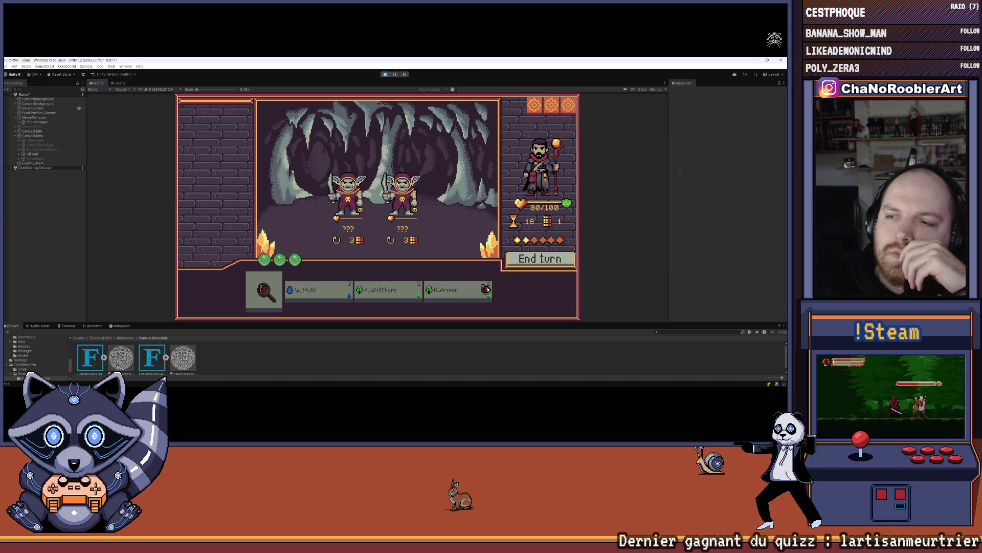
left_click(522, 264)
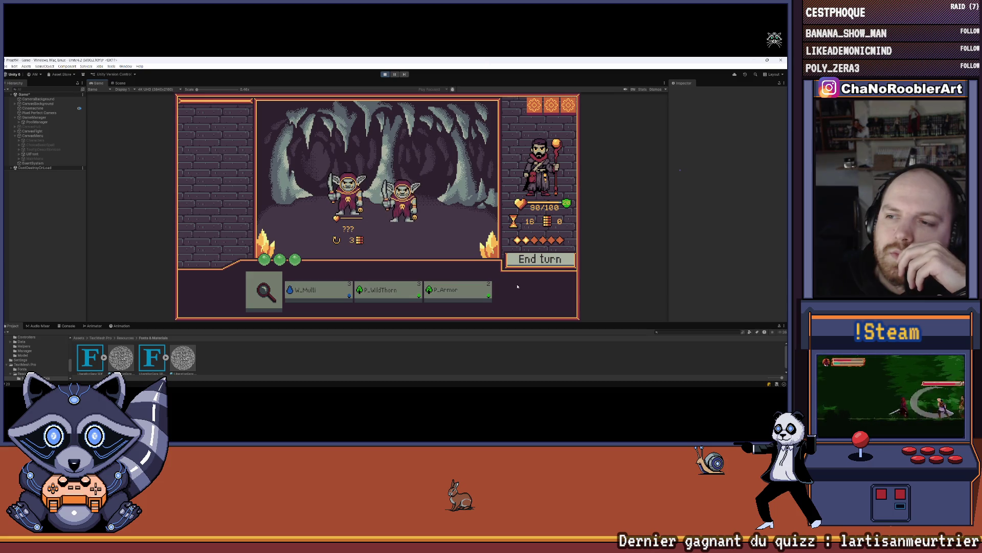
Step: Take several goblin turns, then raise the shield to 12 and 14 with P_Armor
left_click(261, 298)
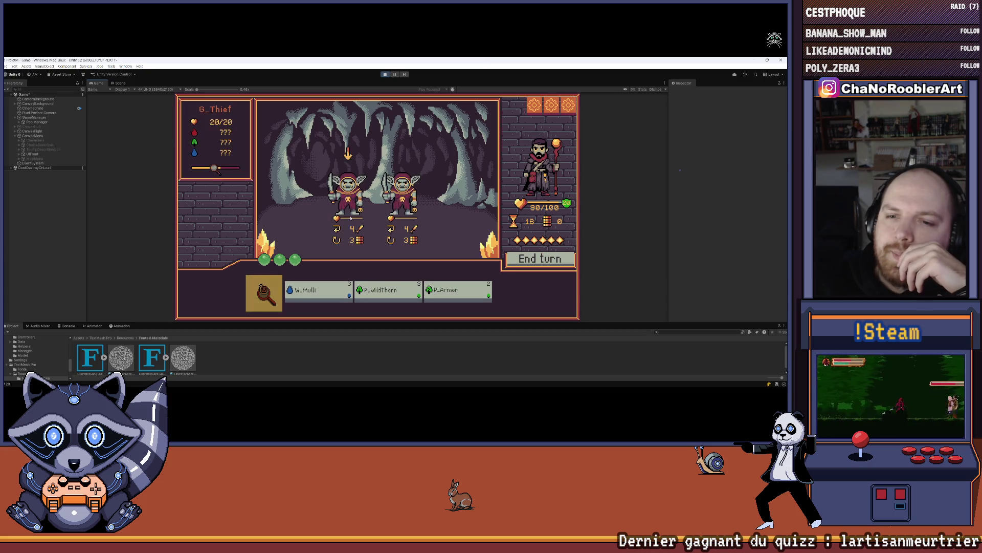
left_click(533, 260)
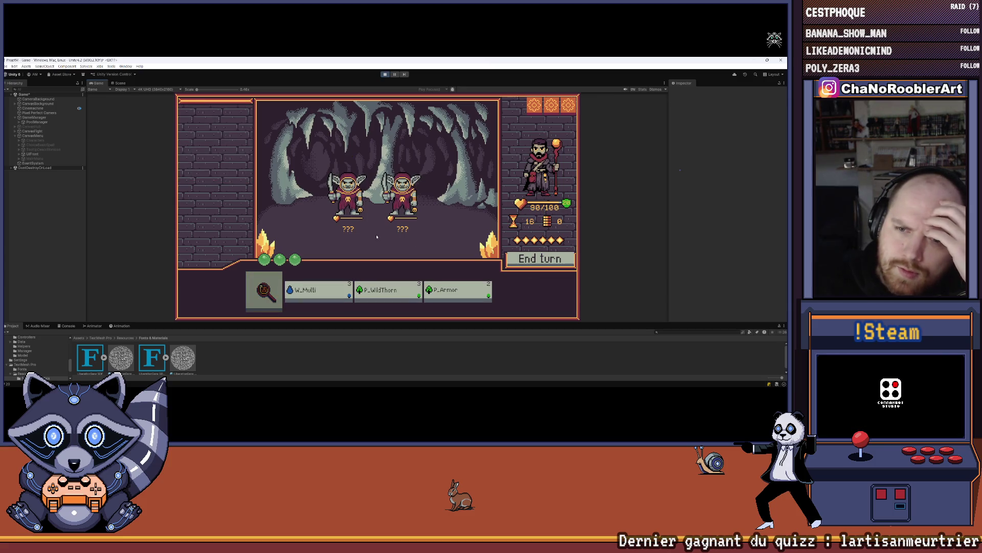
left_click(532, 257)
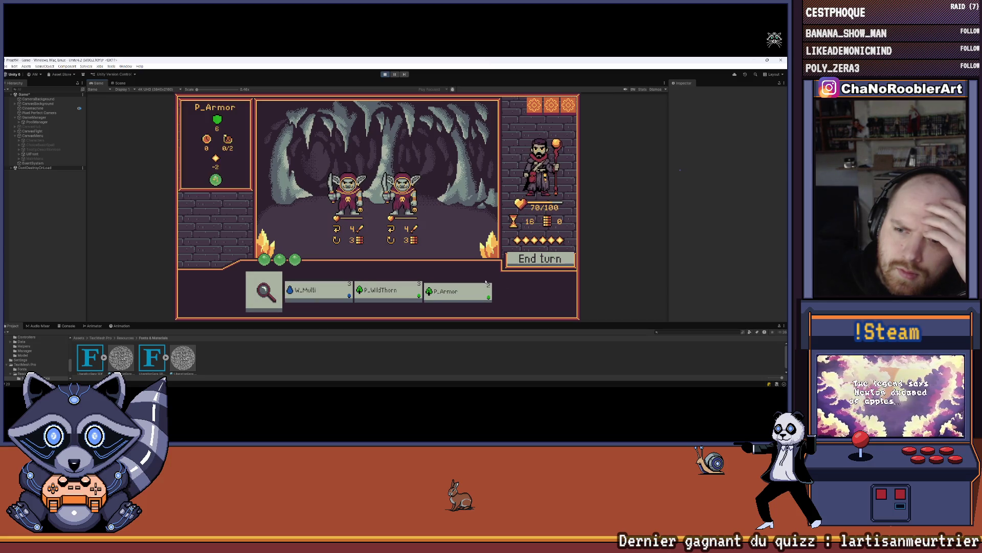
left_click(522, 261)
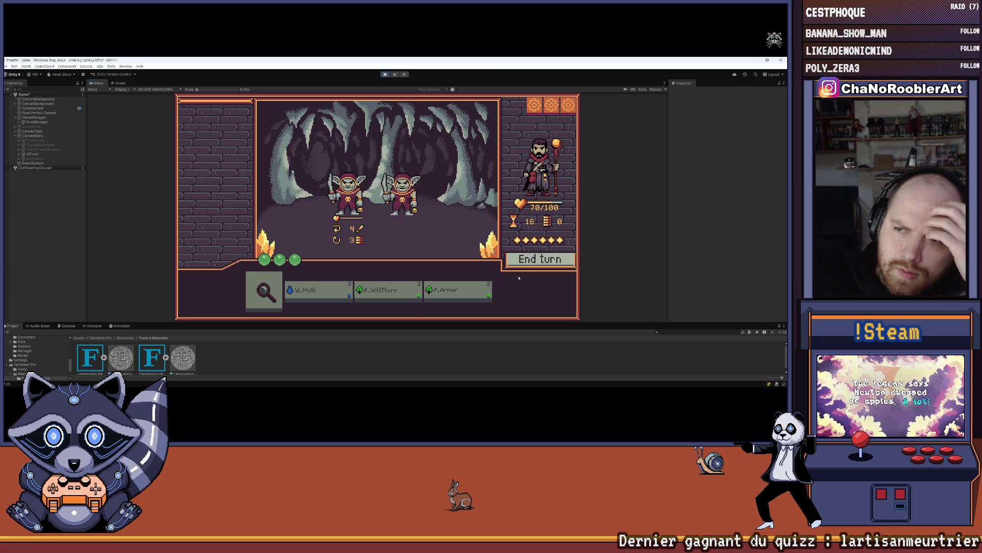
left_click(528, 261)
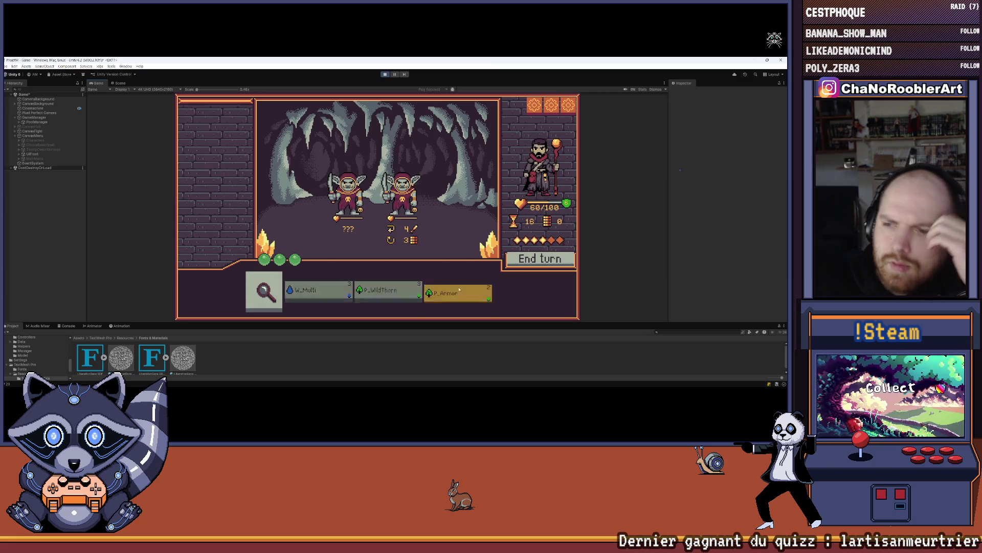
left_click(465, 287)
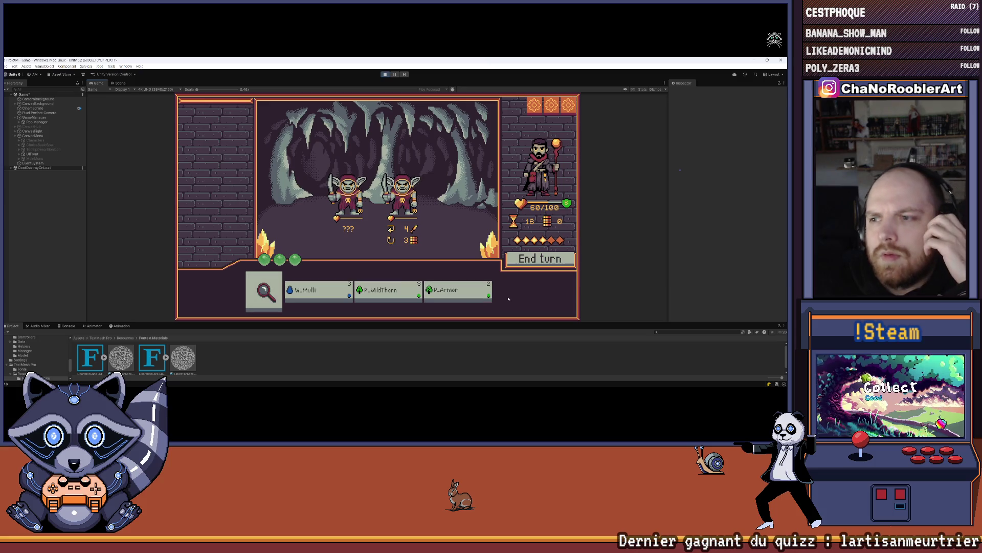
left_click(538, 261)
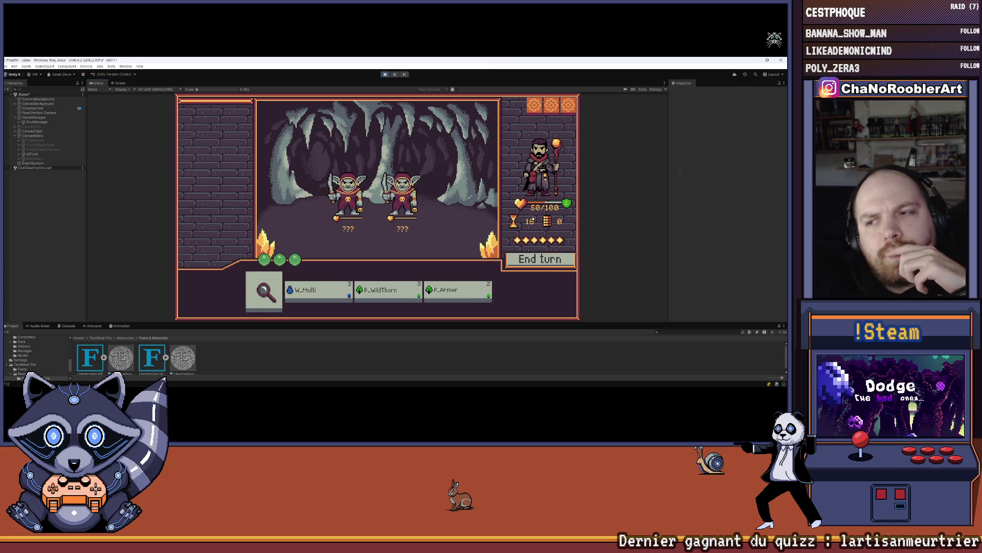
left_click(463, 294)
left_click(533, 260)
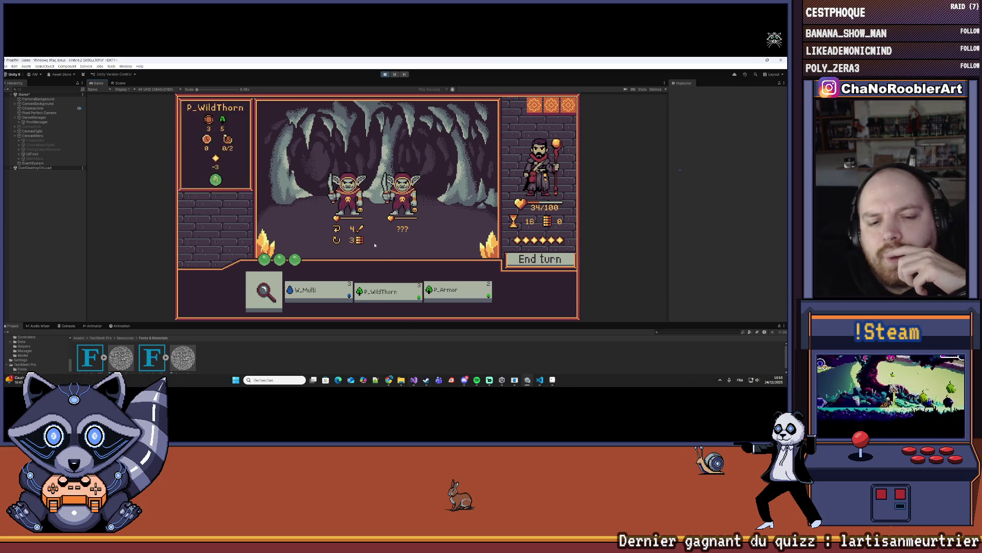
Step: Glance at the code, then play P_Armor for 12 armor and end three turns
left_click(414, 380)
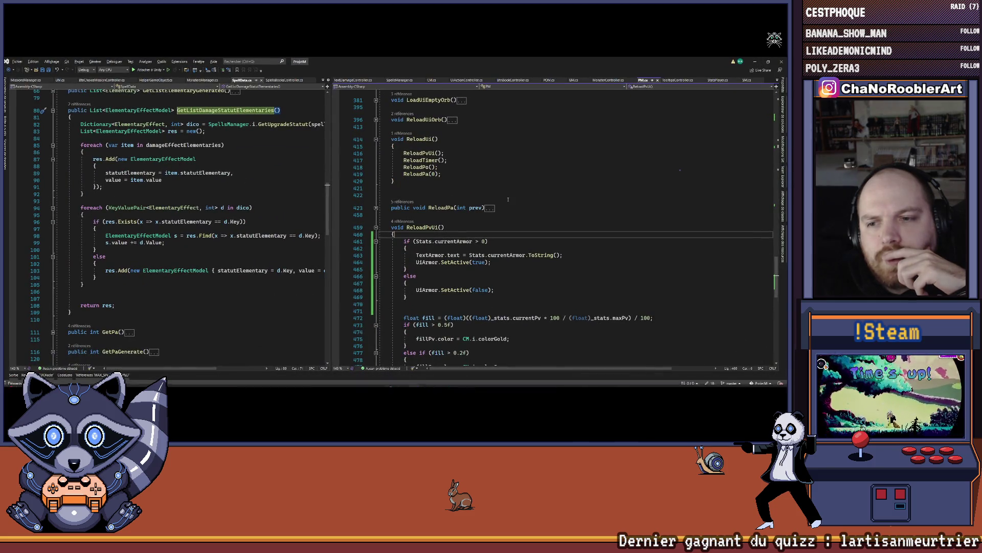
scroll(467, 206, "up", 1)
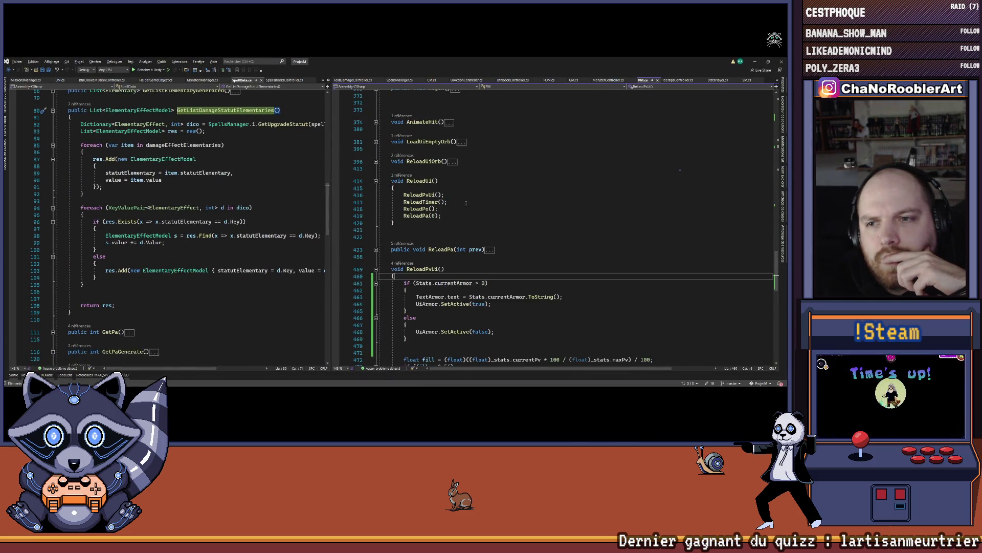
key("alt+Tab")
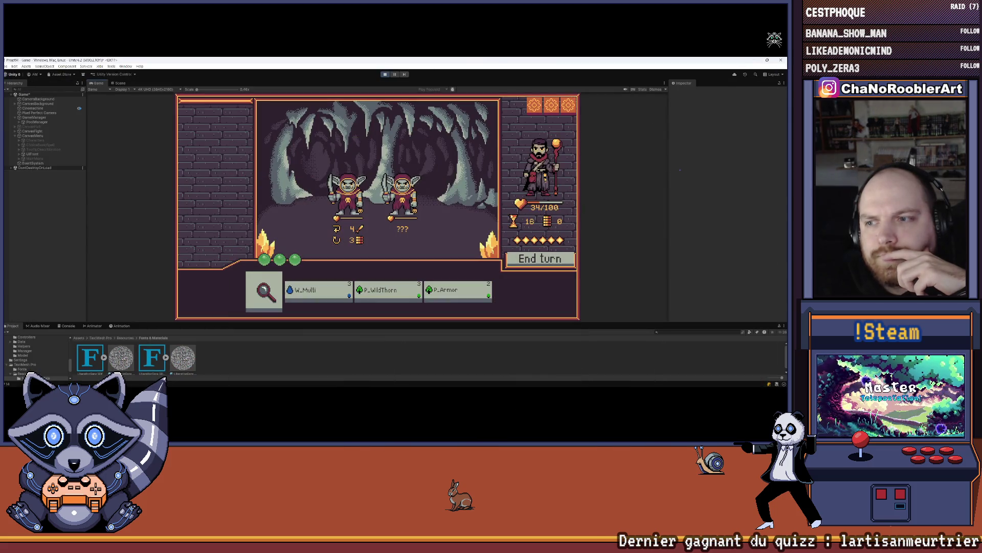
mouse_move(308, 295)
left_click(458, 292)
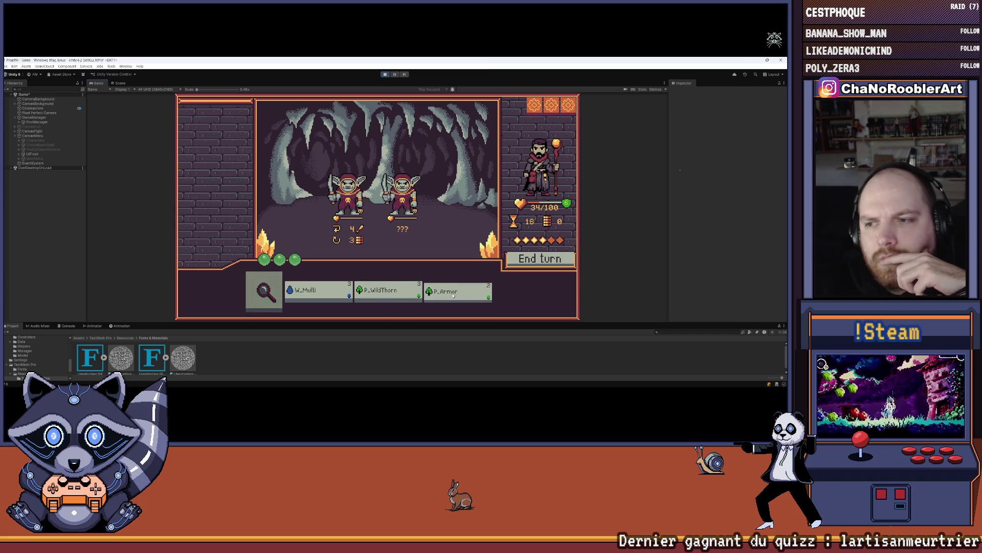
left_click(538, 261)
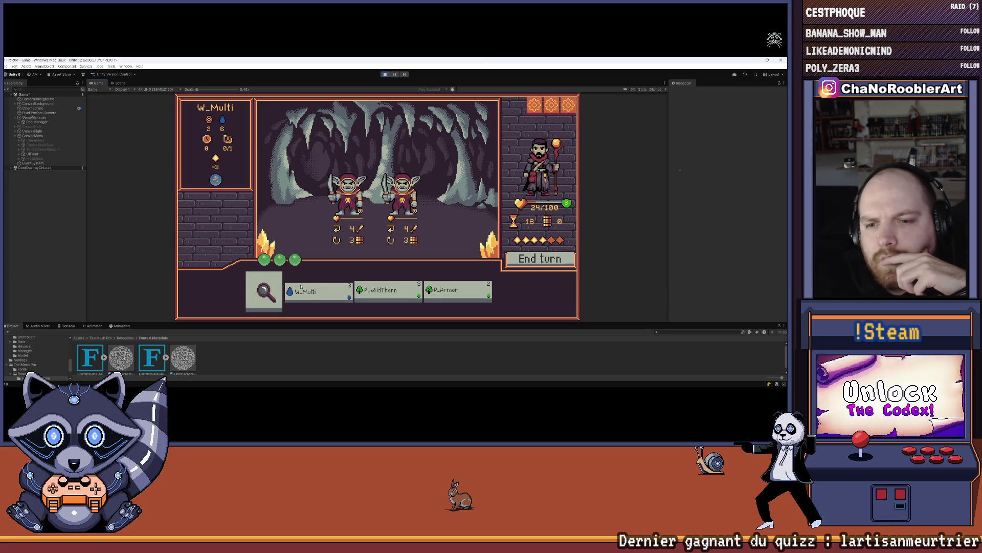
left_click(529, 260)
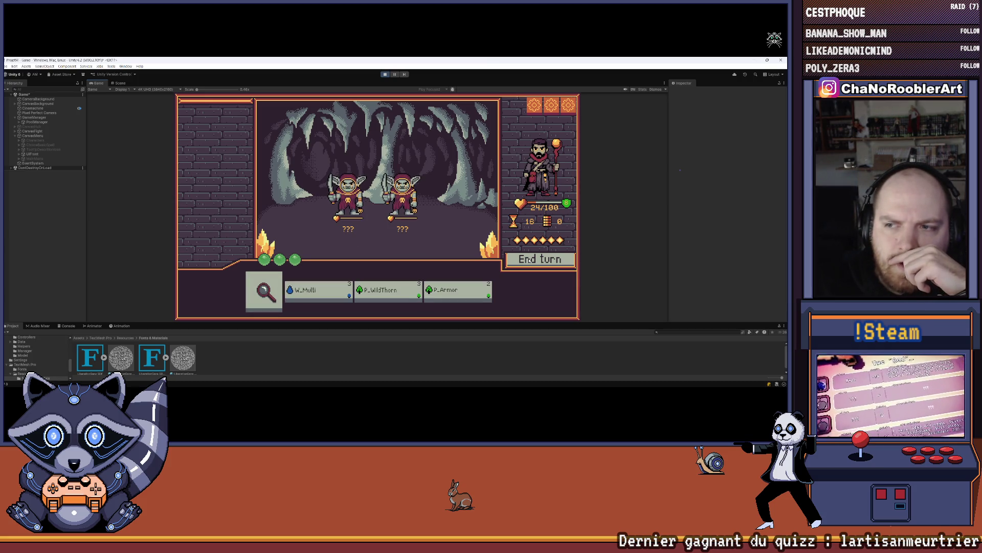
left_click(528, 260)
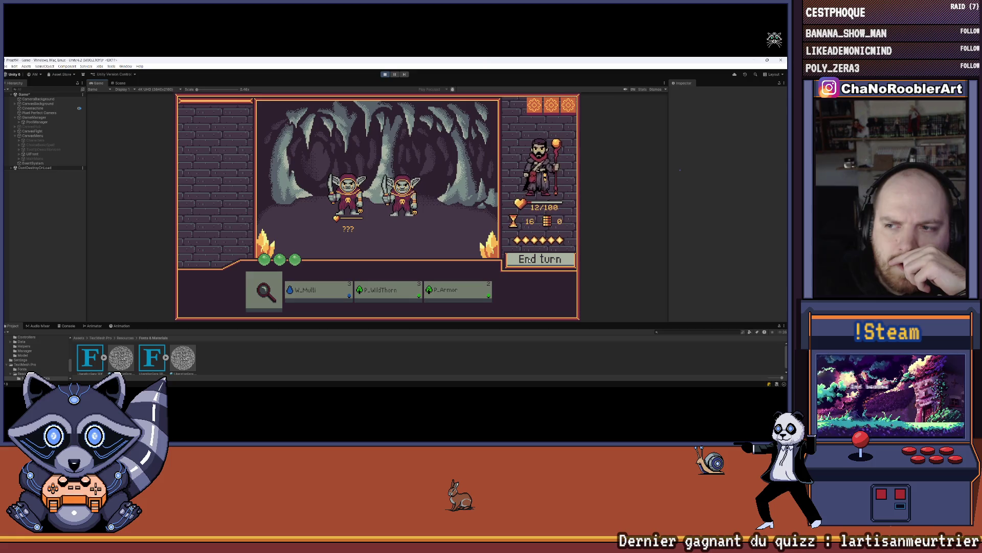
Step: Play P_Armor once more against the goblins' attacks, then stop Play mode
left_click(265, 291)
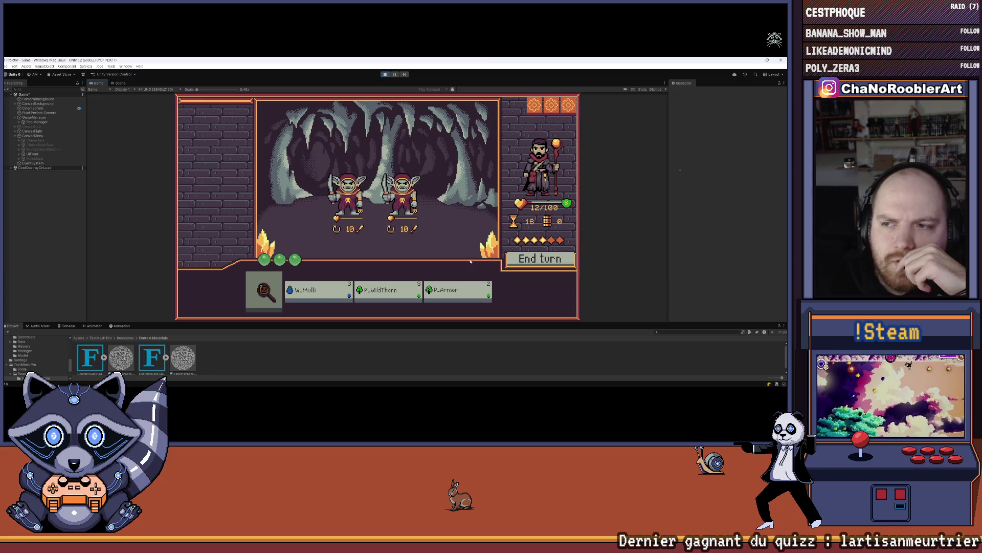
left_click(485, 289)
left_click(534, 260)
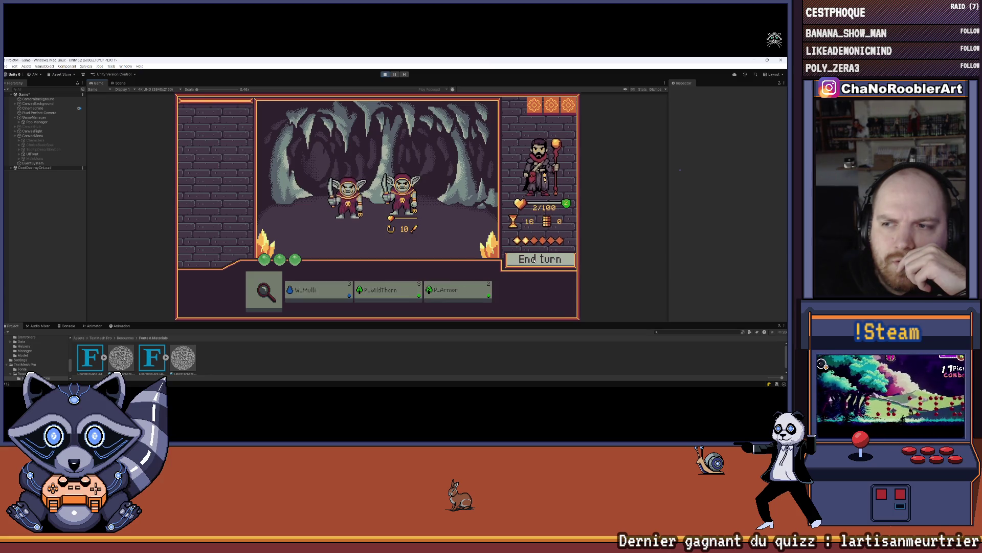
left_click(387, 75)
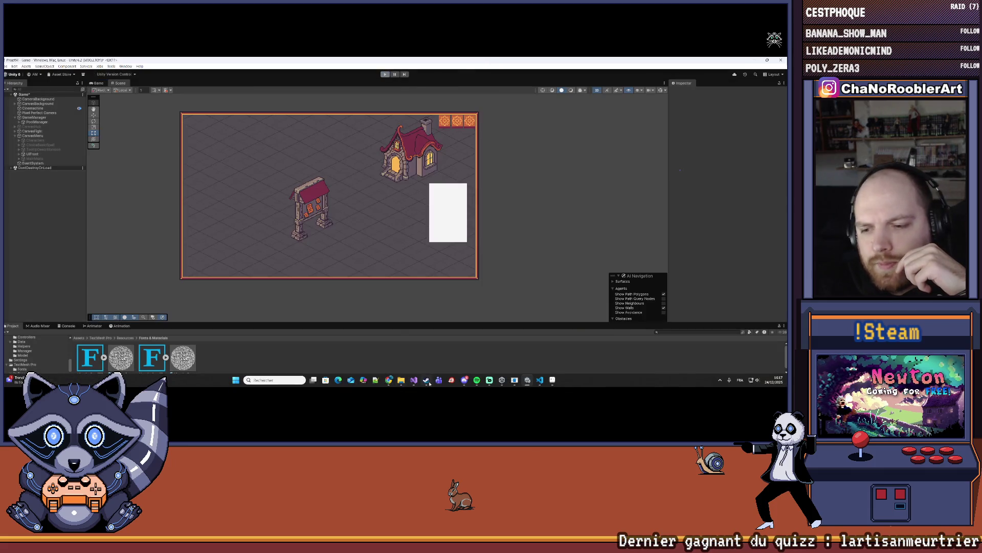
Step: In PM.cs, collapse the ReloadPvUi method and expand the Hit method
left_click(414, 381)
scroll(462, 257, "down", 4)
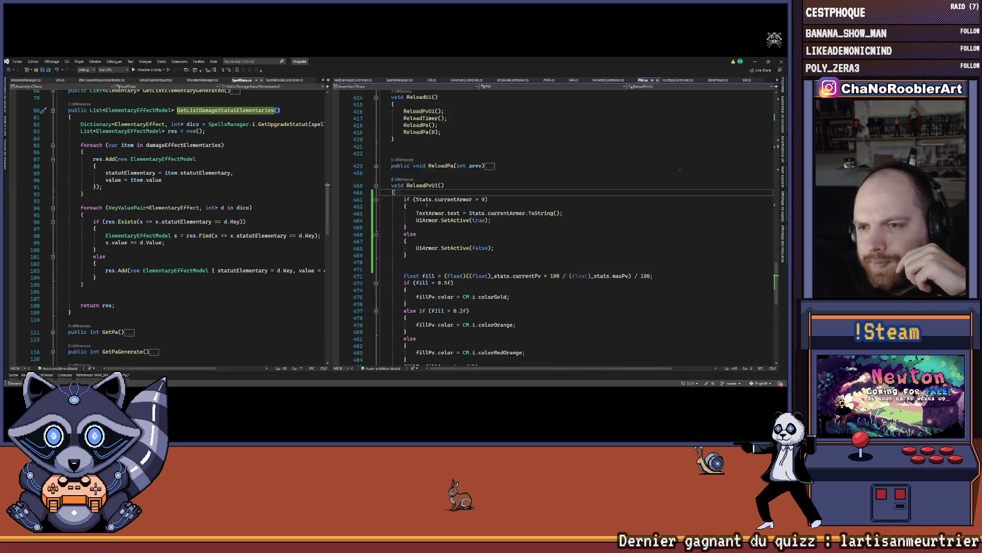
scroll(462, 257, "up", 5)
scroll(406, 186, "down", 1)
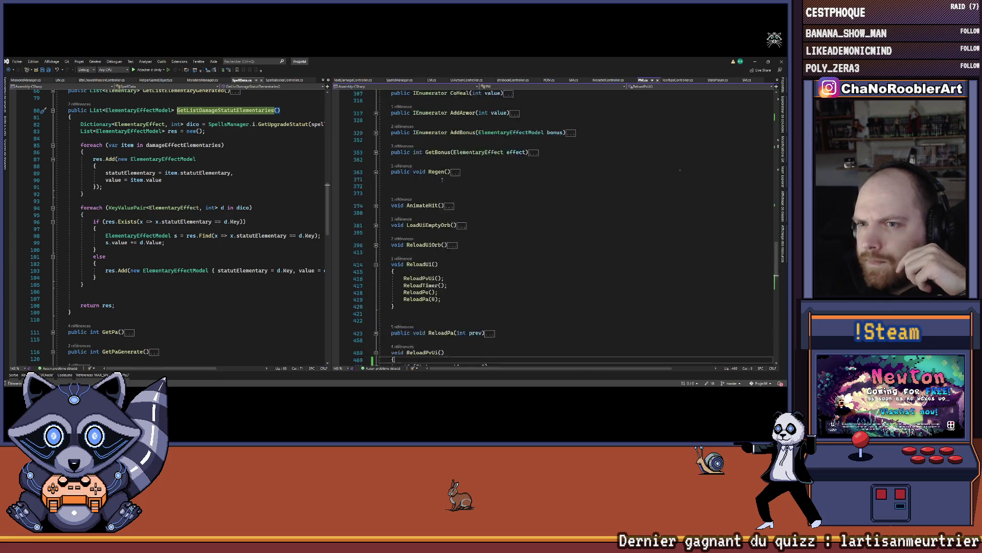
scroll(528, 189, "down", 4)
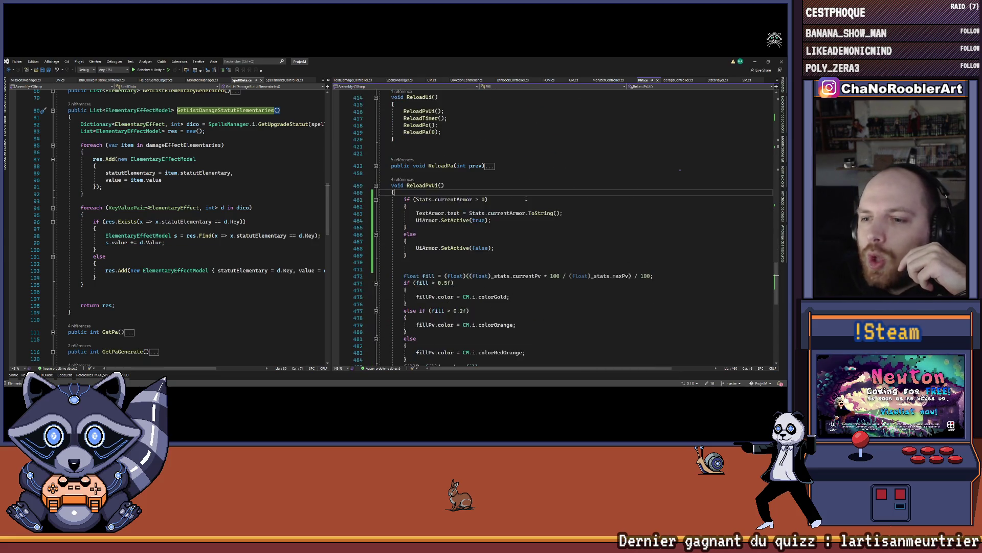
left_click(376, 185)
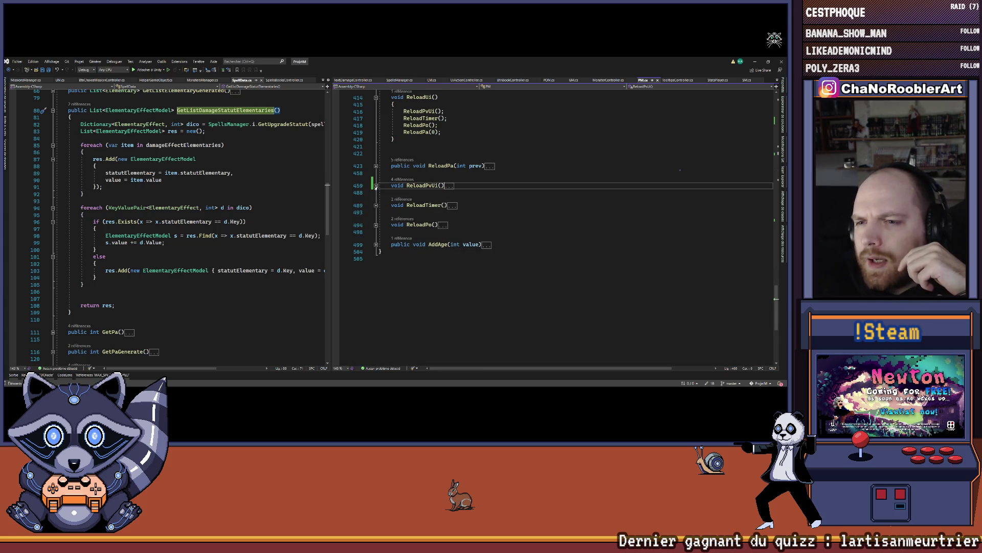
scroll(513, 205, "up", 6)
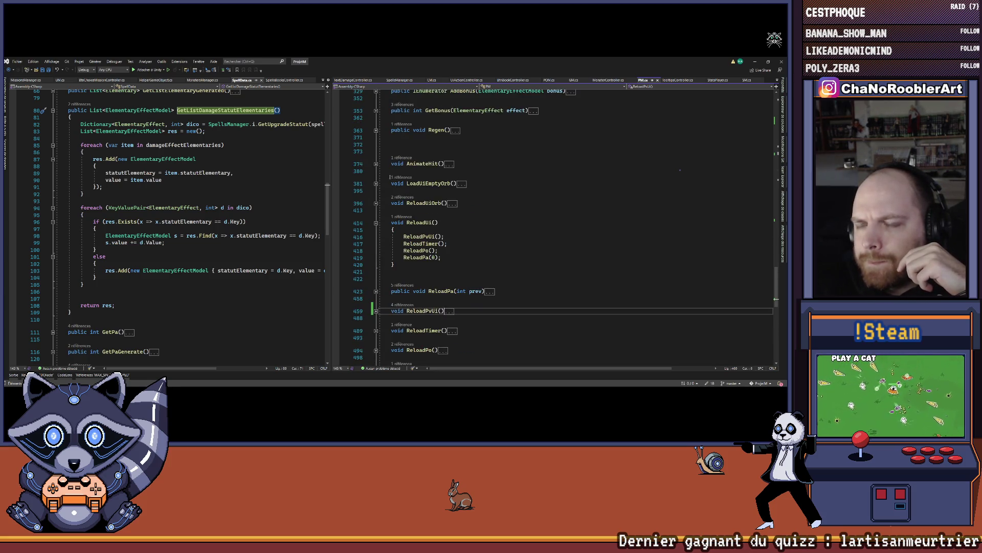
scroll(391, 177, "up", 7)
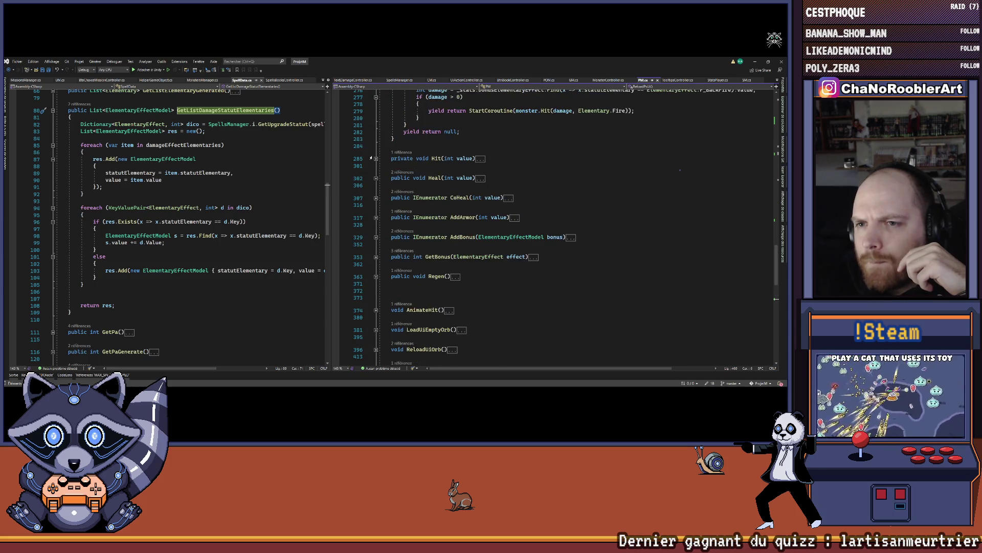
left_click(376, 158)
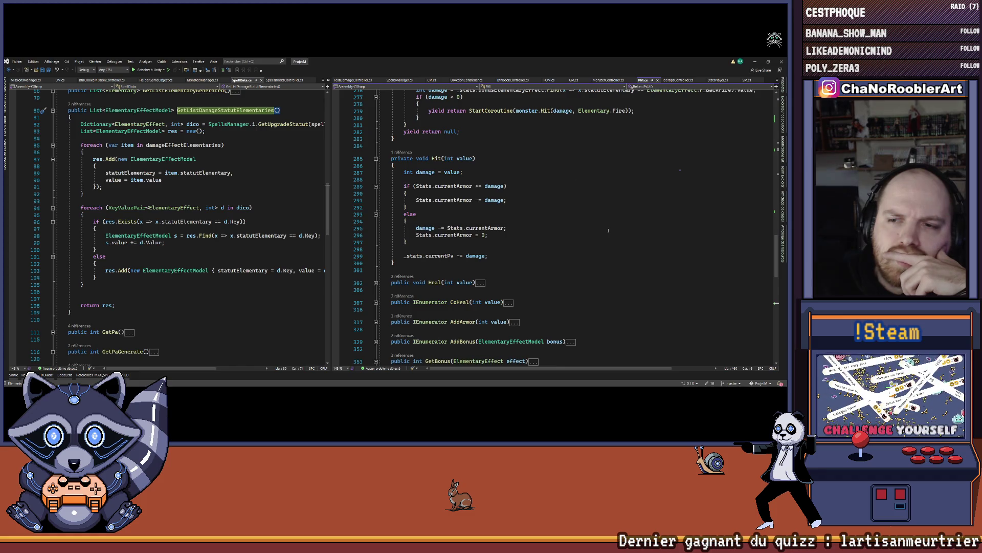
Step: Review Hit's armor check, damage uses and the 'Stats.currentArmor = 0;' line
scroll(608, 231, "down", 3)
scroll(606, 232, "up", 6)
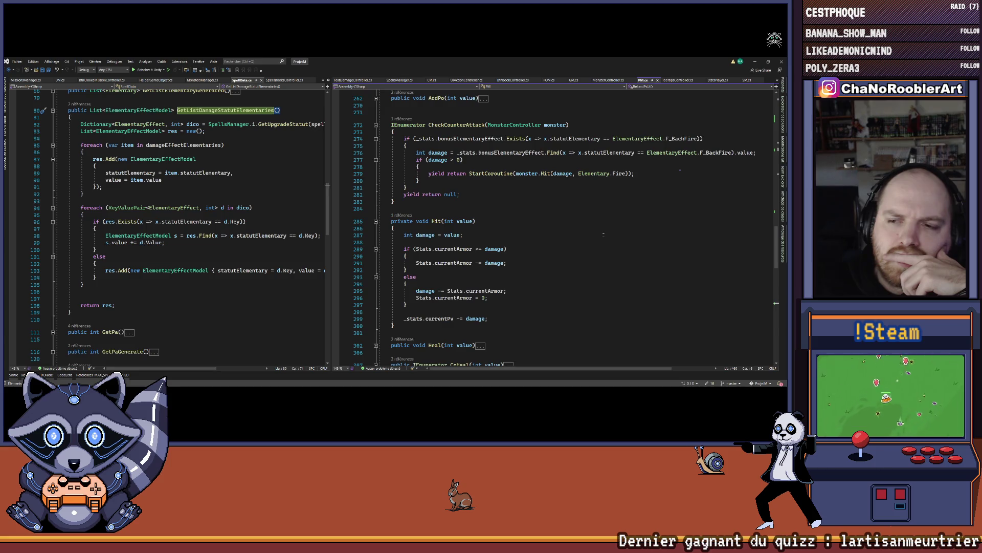
left_click(457, 249)
left_click(441, 242)
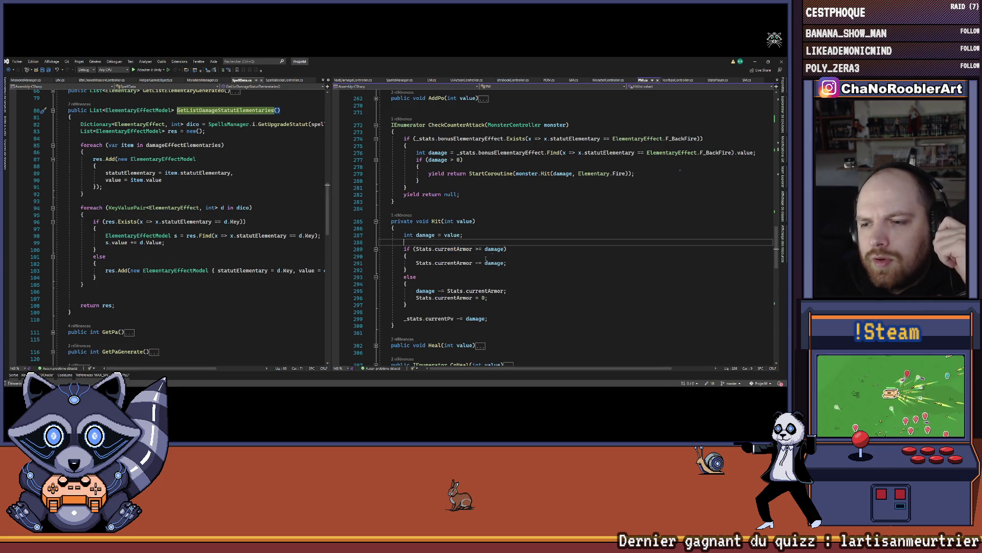
left_click_drag(417, 263, 542, 265)
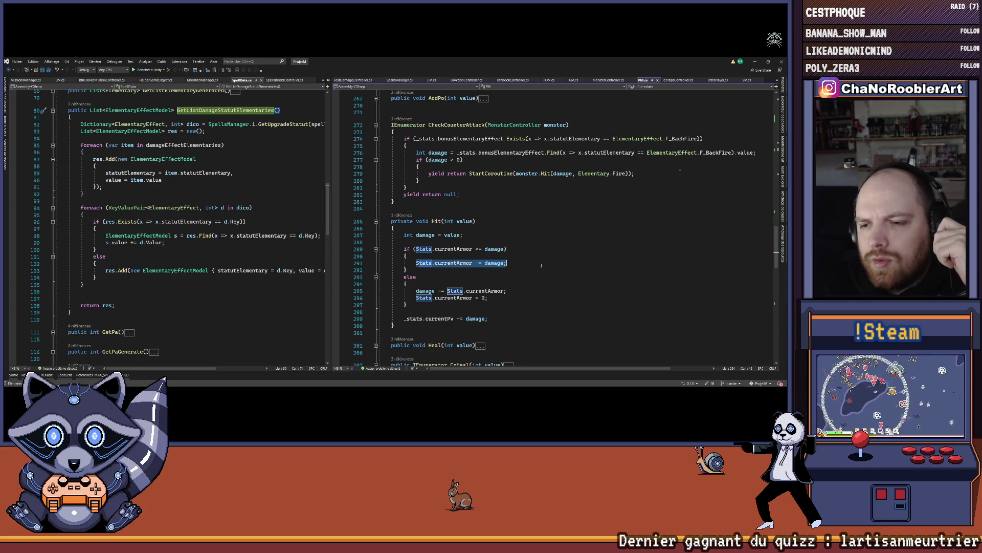
key("Down")
key("Down")
key("Down")
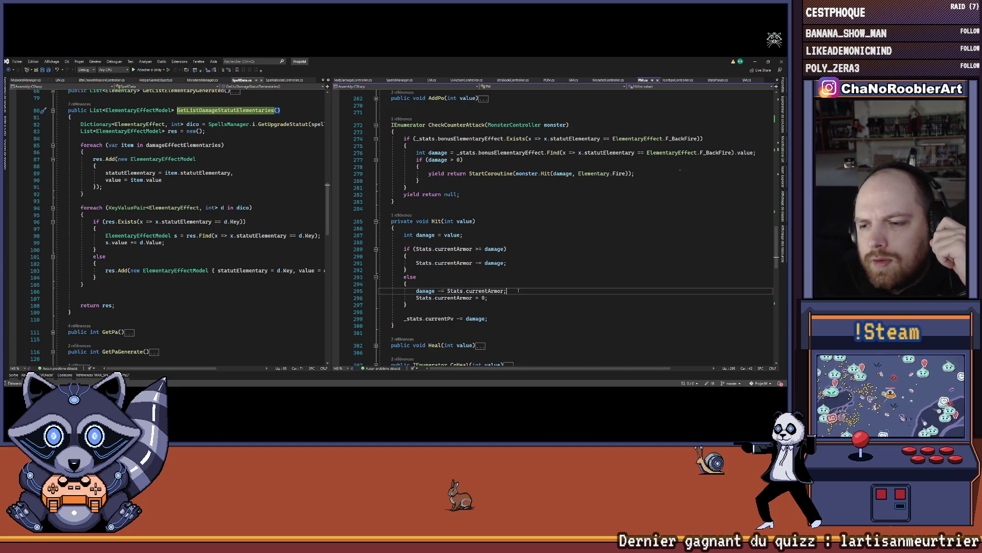
left_click_drag(507, 290, 429, 290)
double_click(426, 290)
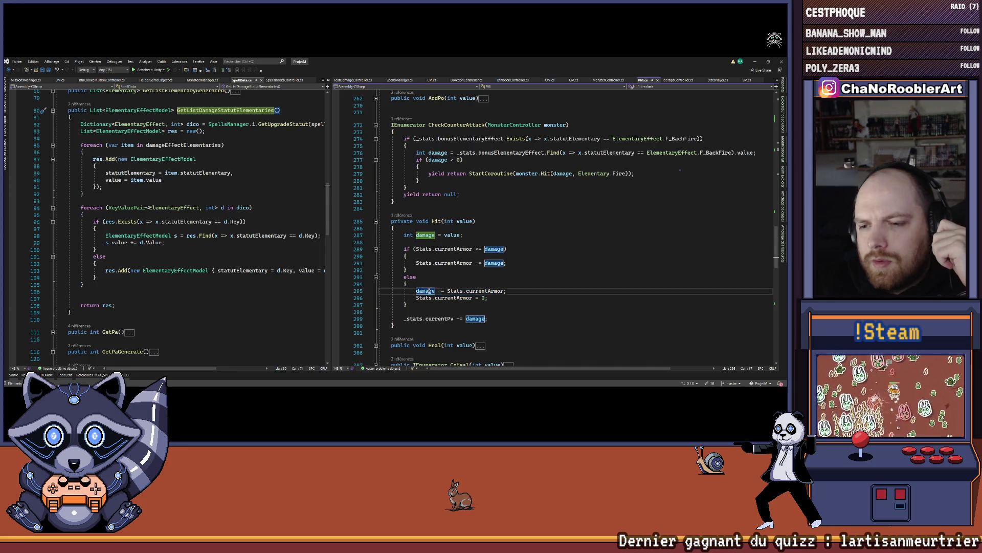
left_click(418, 298)
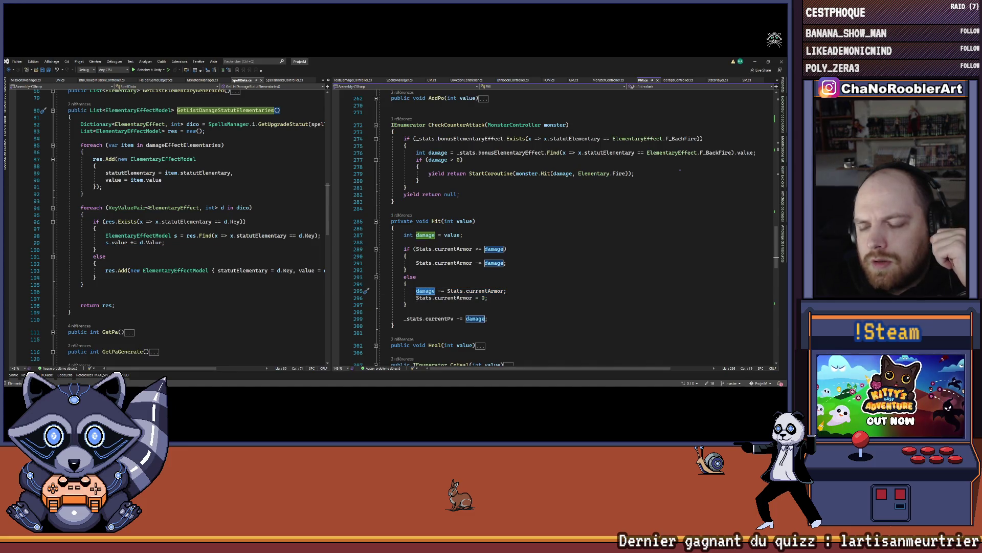
left_click_drag(418, 298, 509, 300)
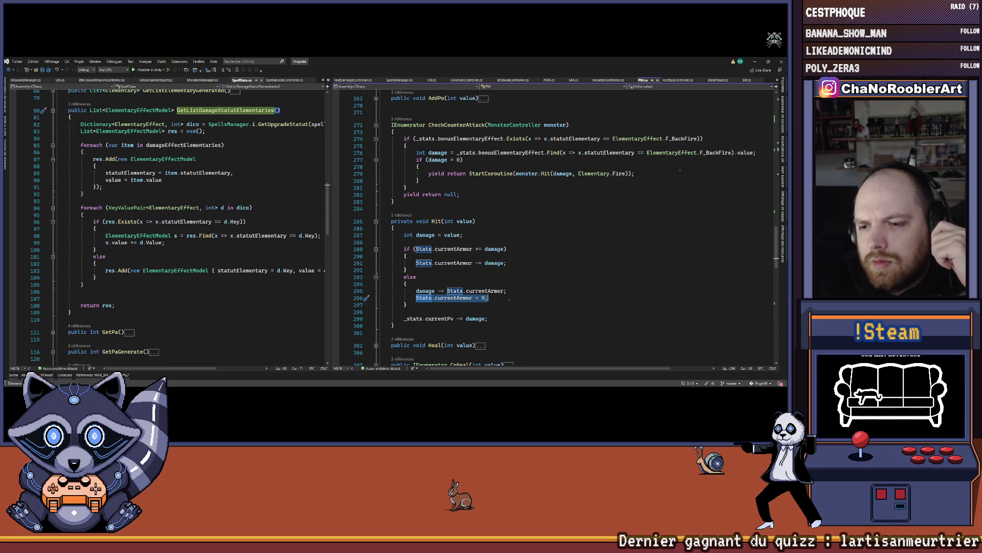
left_click(472, 318)
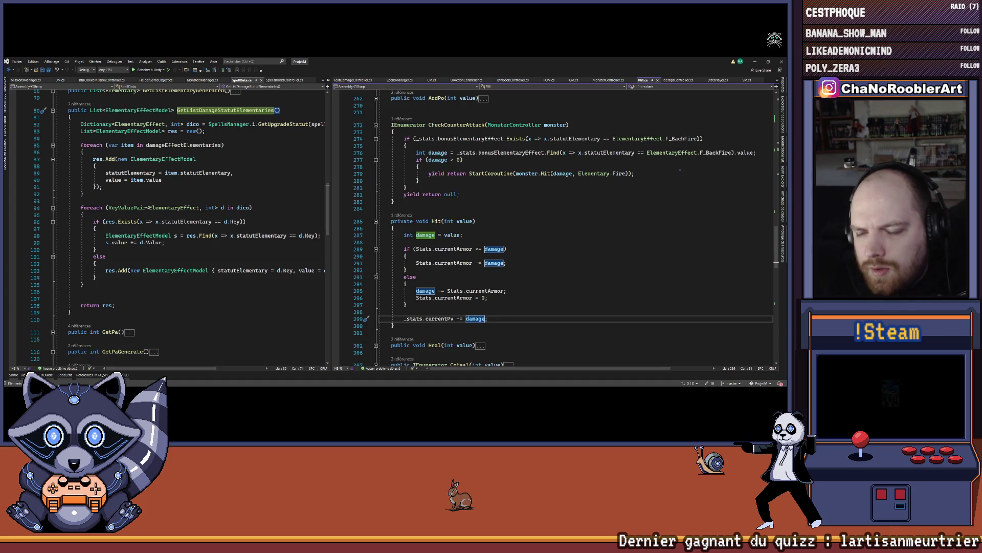
Step: Move '_stats.currentPv -= damage;' into the else block after the armor reset, then save
key("ctrl+x")
key("Up")
key("Up")
key("End")
key("Return")
type("*")
key("ctrl+s")
key("Down")
key("Delete")
key("Delete")
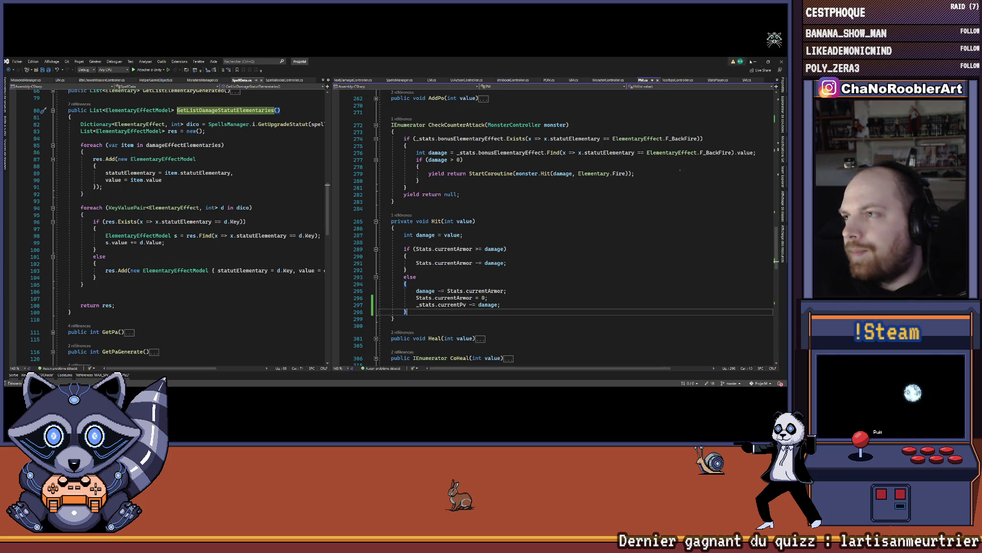
key("alt+Tab")
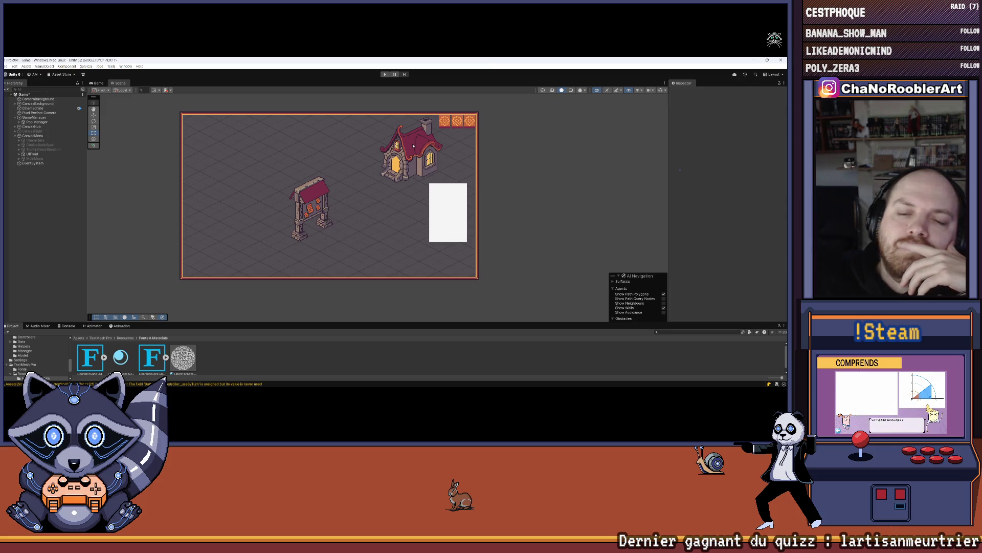
Step: Play a new apprentice-wizard game with W_Wave, W_Regen and P_Armor, and enter a cave mission
key("ctrl+p")
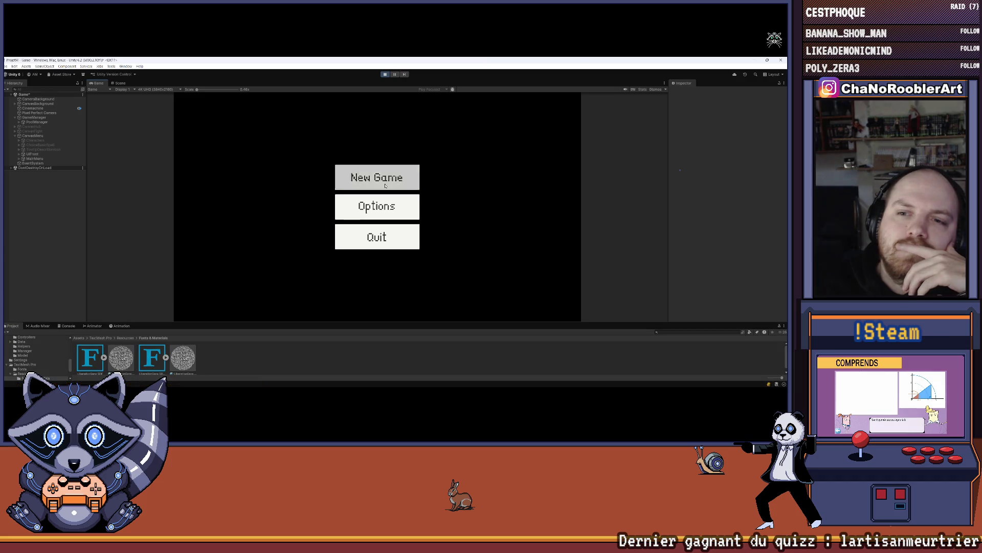
left_click(381, 176)
left_click(386, 198)
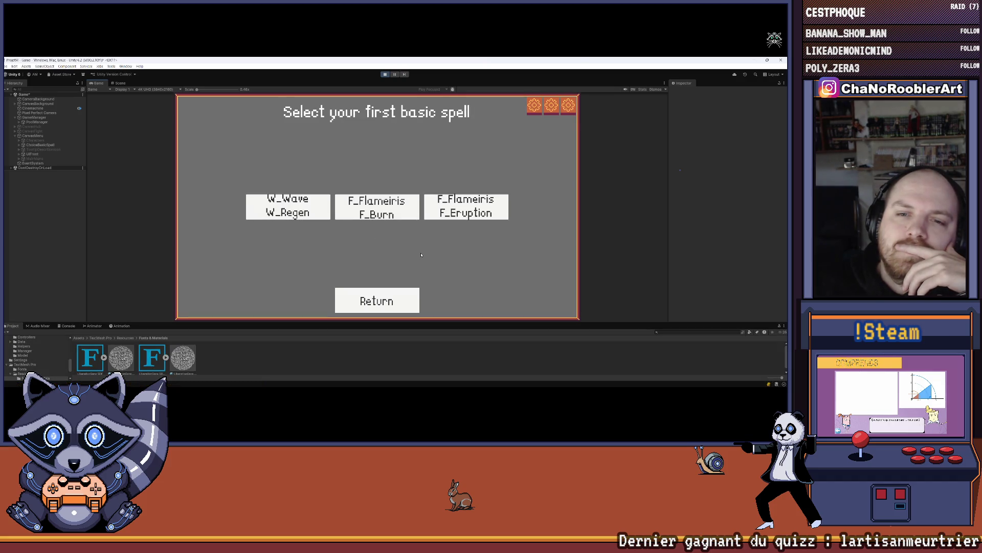
left_click(288, 207)
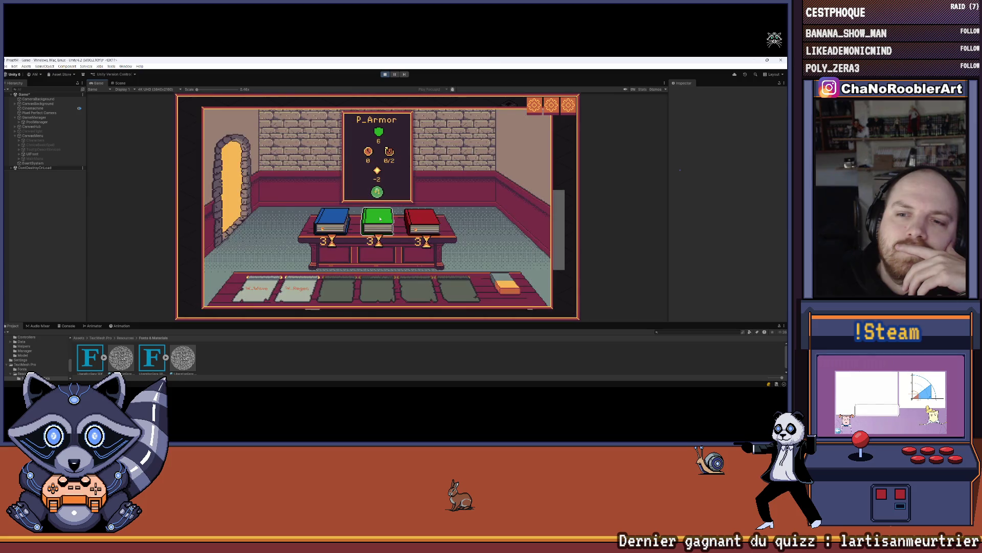
left_click(374, 222)
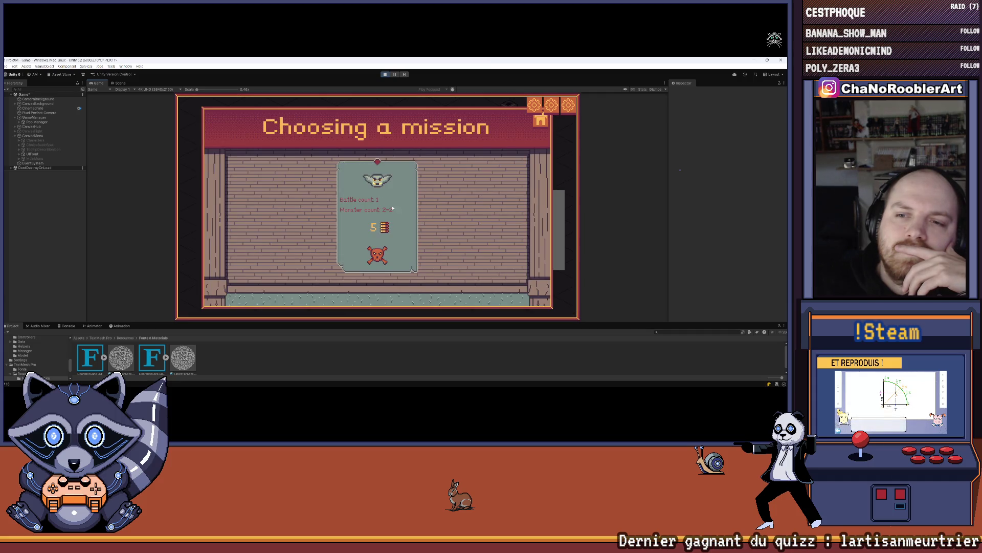
left_click(393, 209)
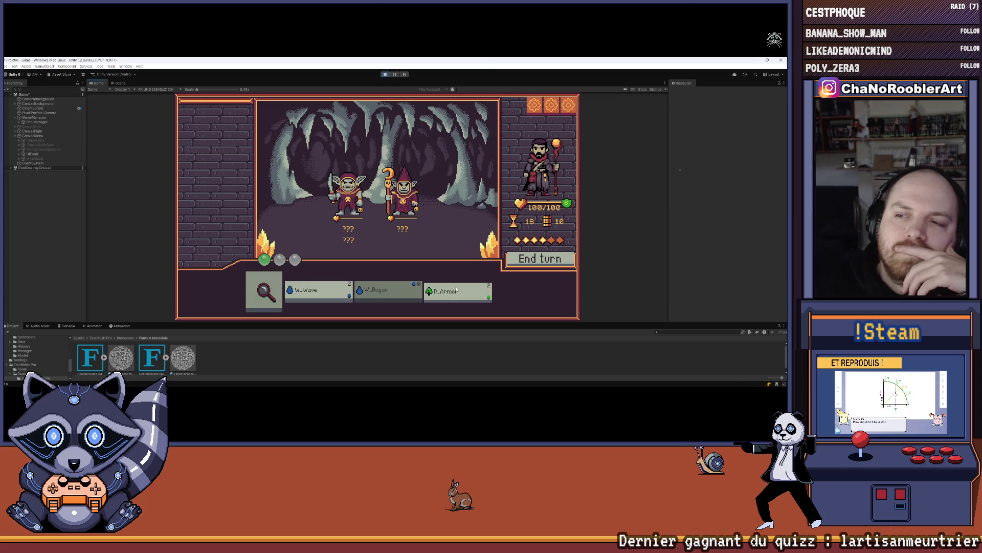
Step: Kill the goblin mage with W_Wave, then play P_Armor and take a goblin hit
key("1")
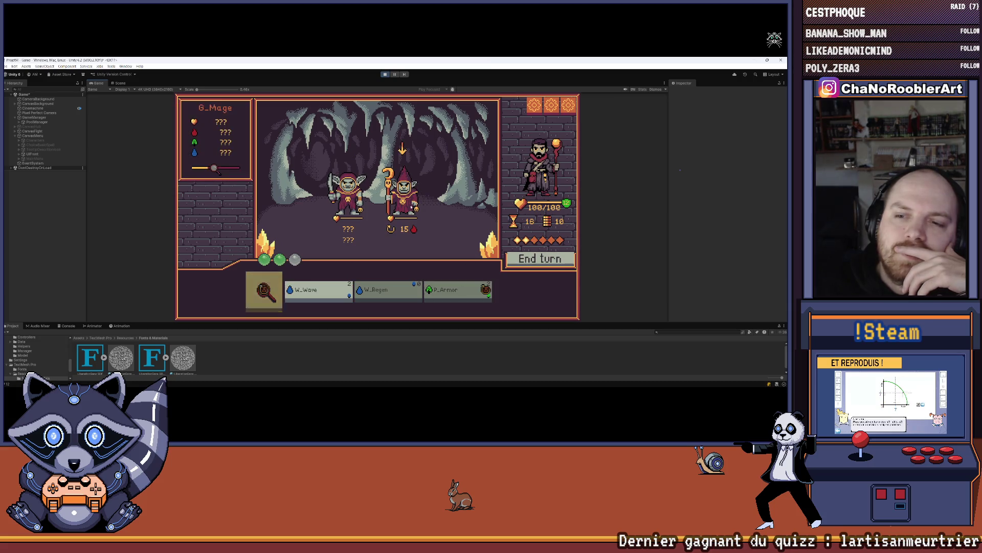
right_click(396, 240)
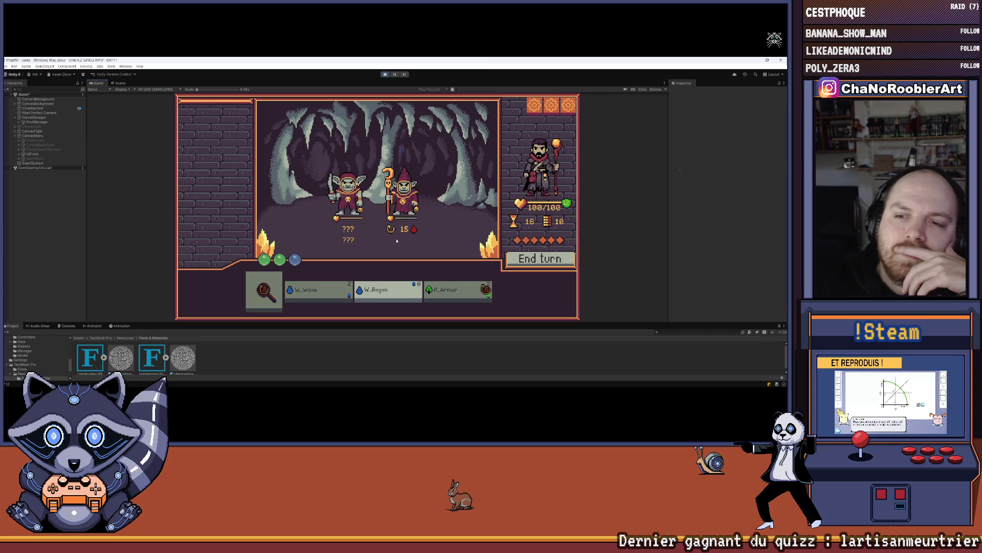
left_click(538, 261)
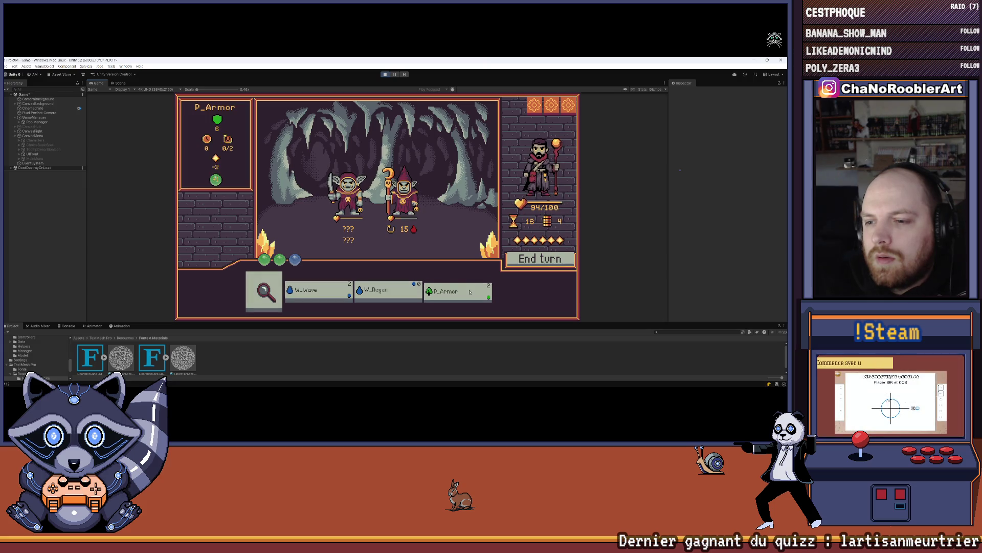
left_click(400, 202)
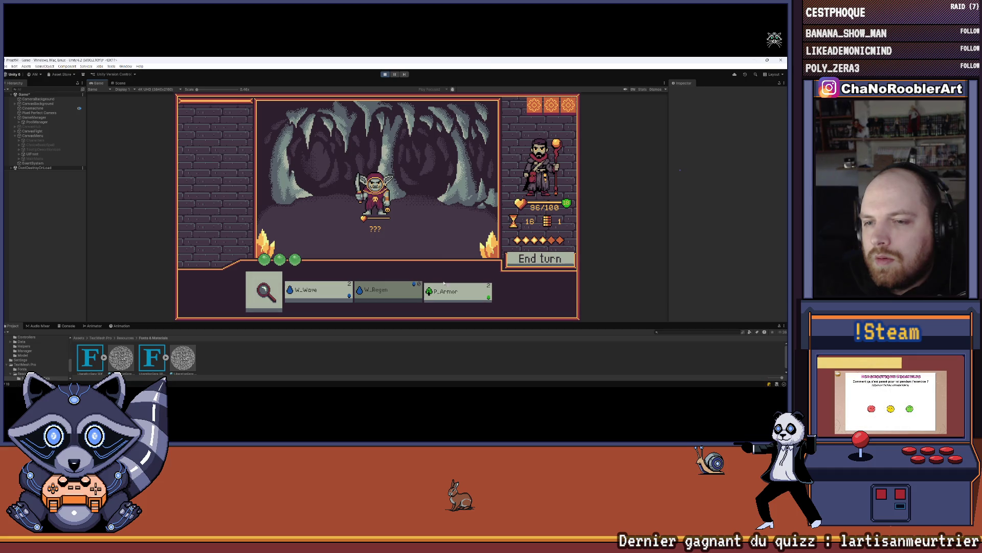
left_click(264, 291)
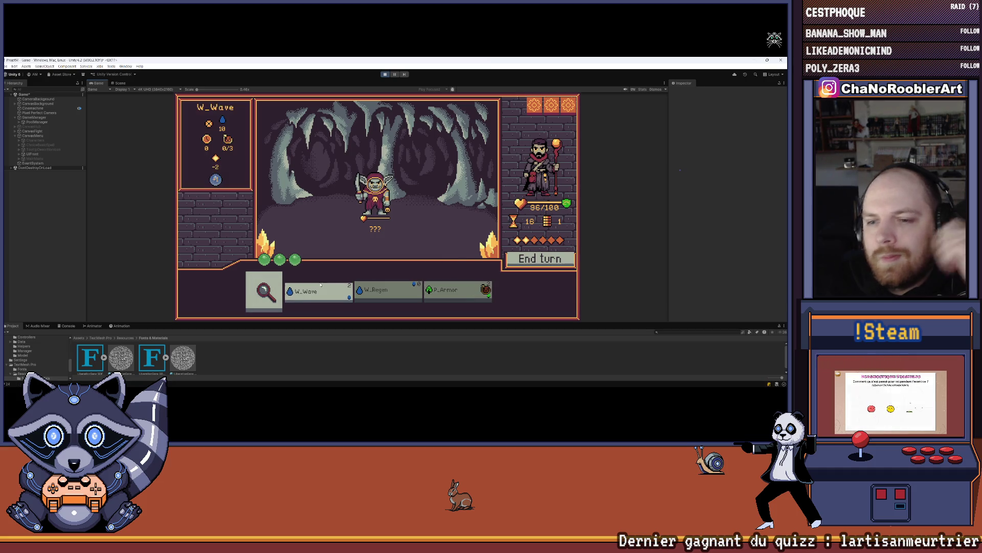
left_click(264, 290)
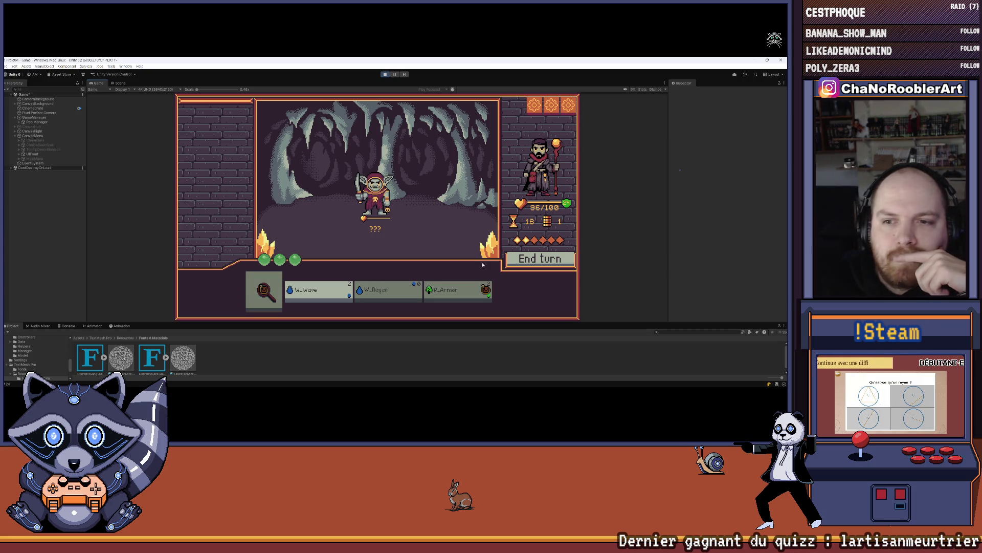
left_click(529, 260)
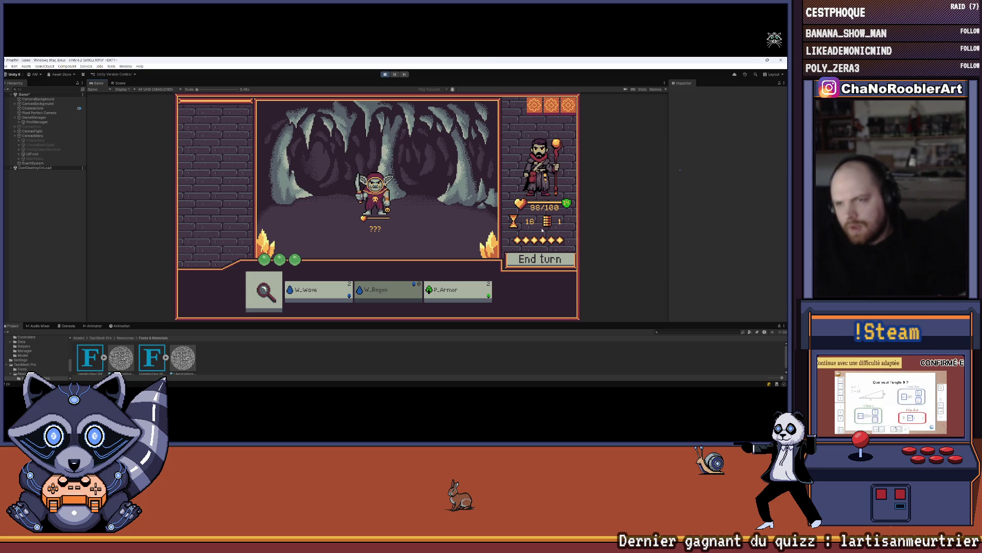
left_click(475, 281)
left_click(527, 260)
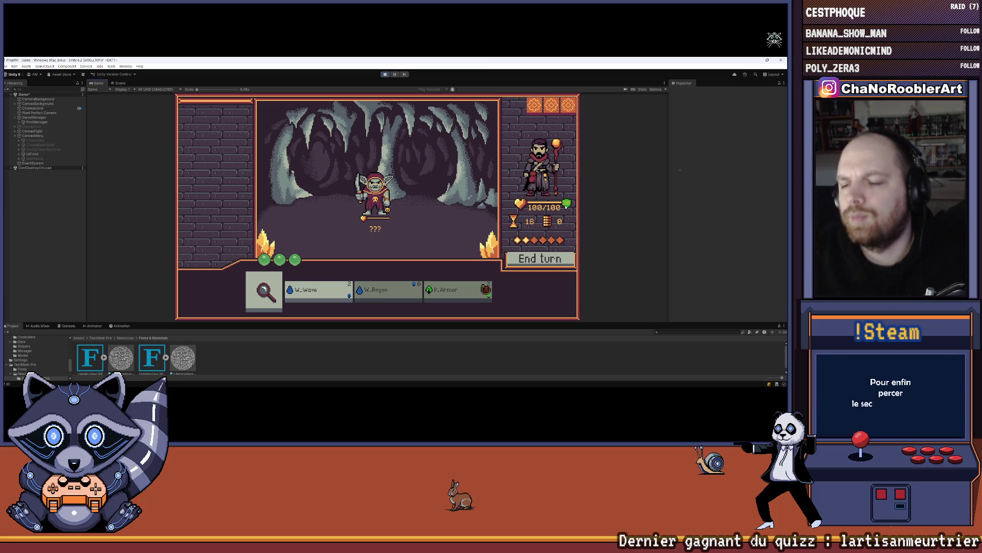
Step: Finish the last goblin with W_Regen and W_Wave, then learn F_Puissance in the spell shop
left_click(400, 287)
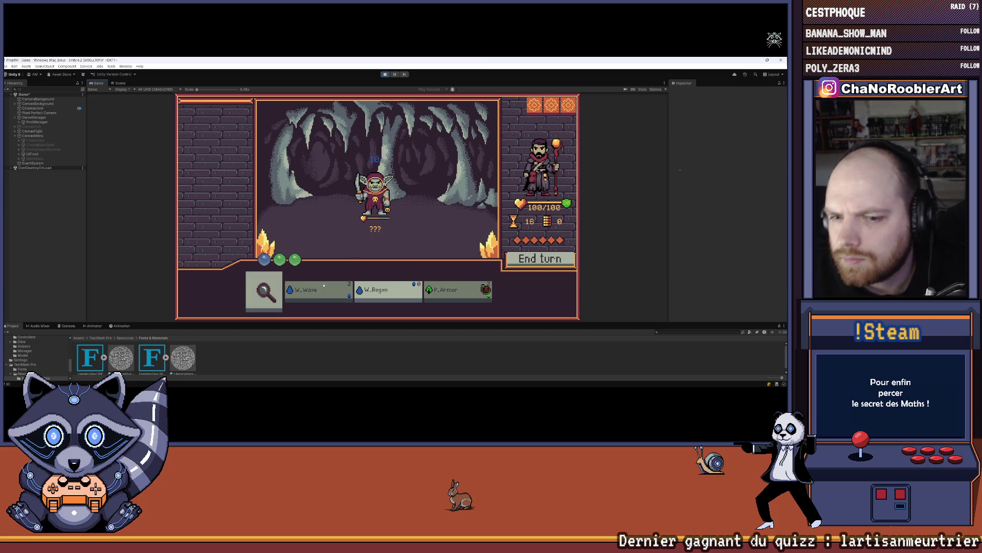
left_click(363, 208)
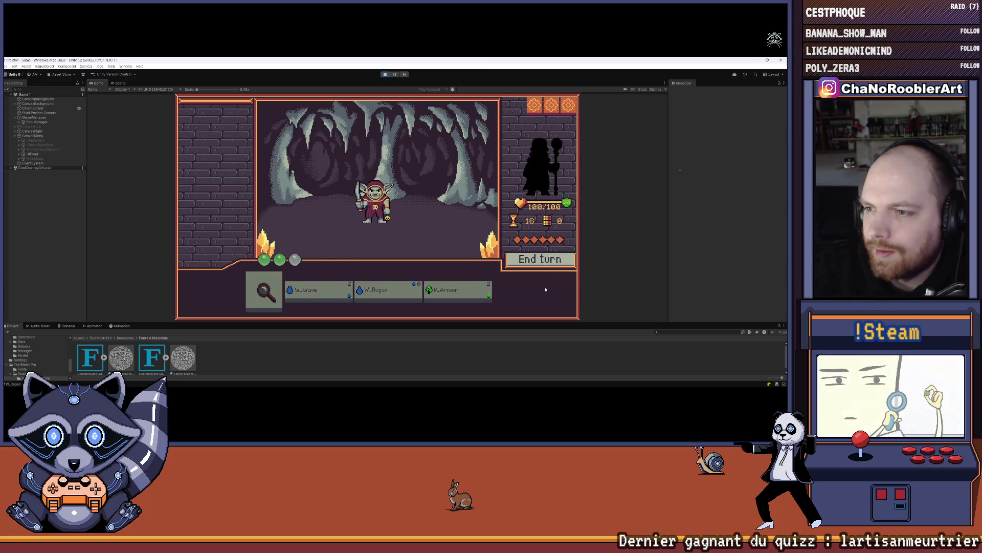
left_click(317, 291)
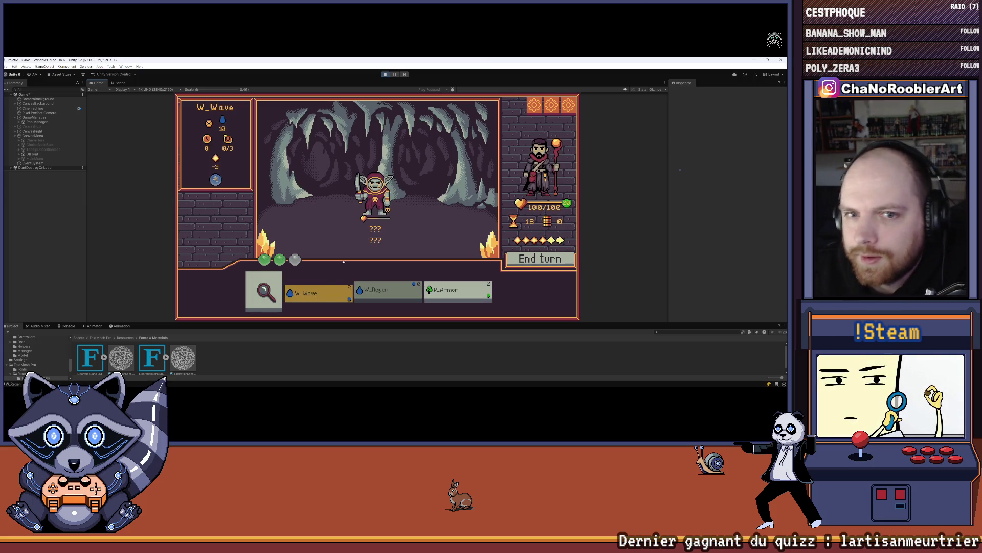
left_click(370, 208)
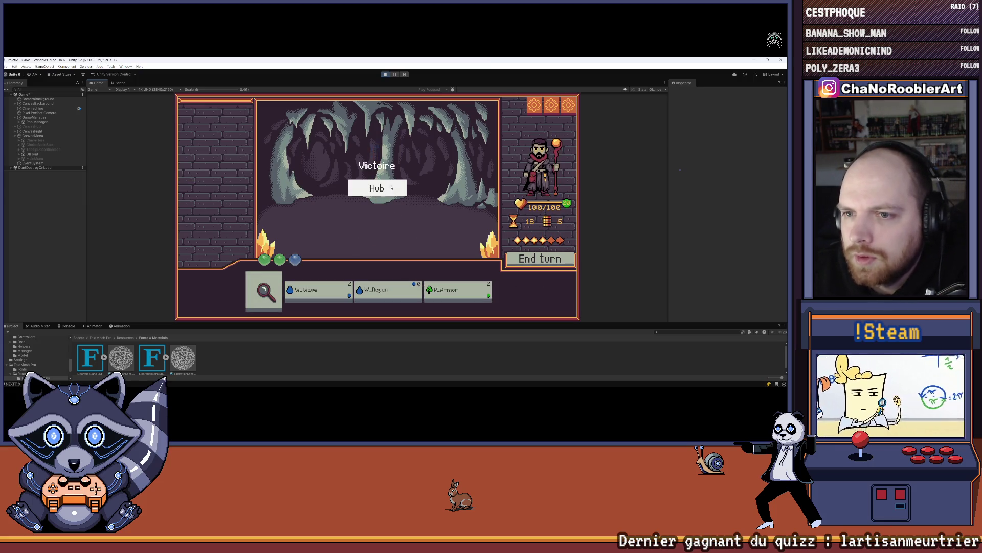
left_click(450, 174)
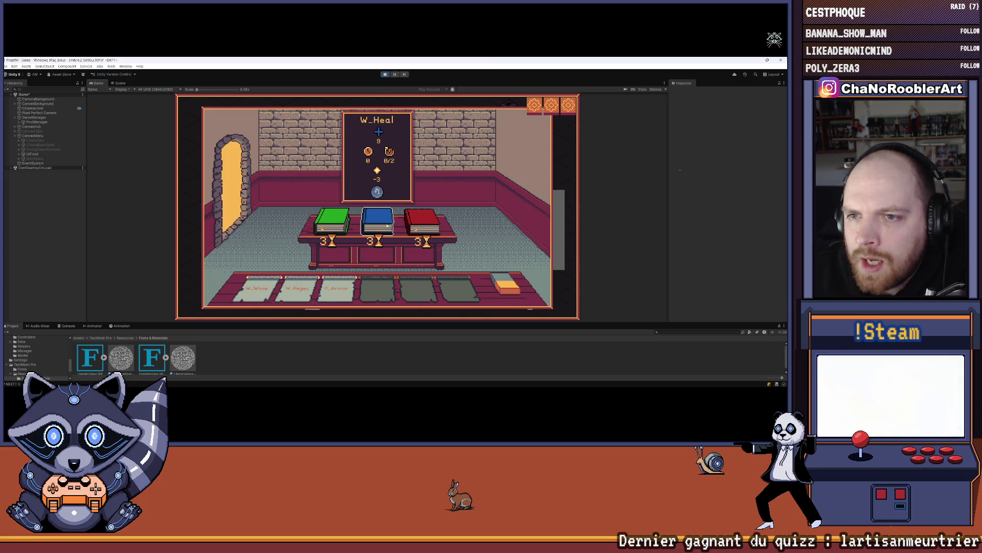
left_click(408, 223)
Step: Start another battle, cast W_Regen, W_Wave and P_Armor, end the turn, and continue to the next wave
left_click(238, 197)
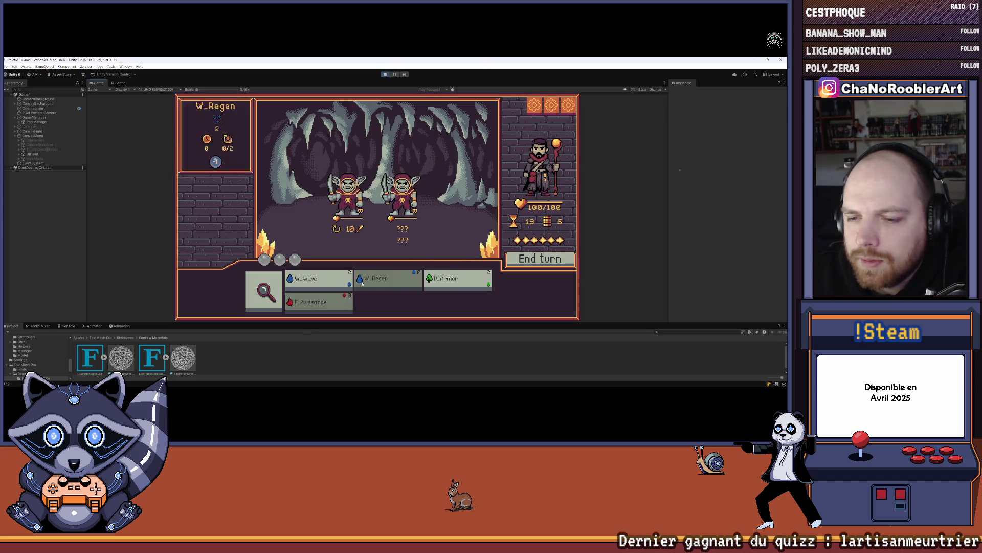
left_click(384, 279)
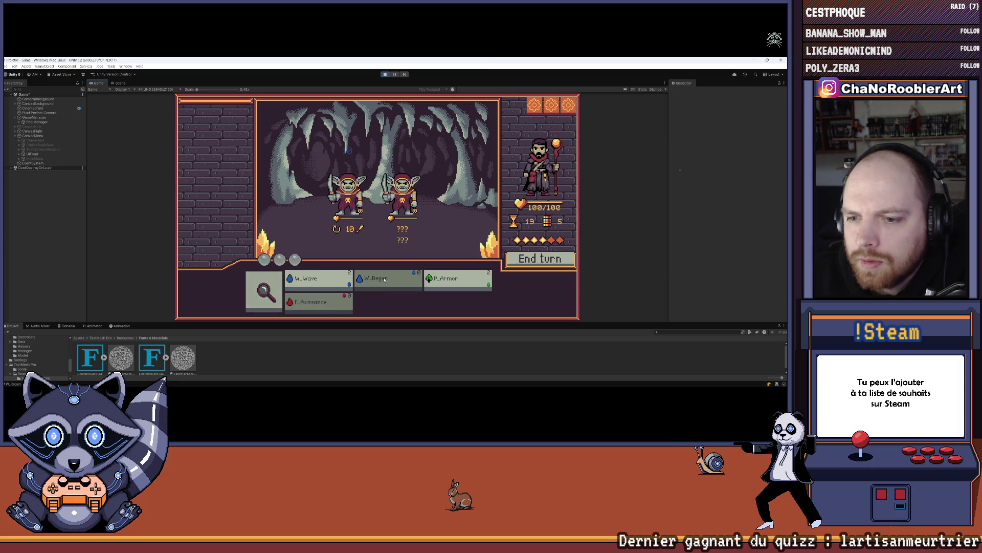
left_click(318, 280)
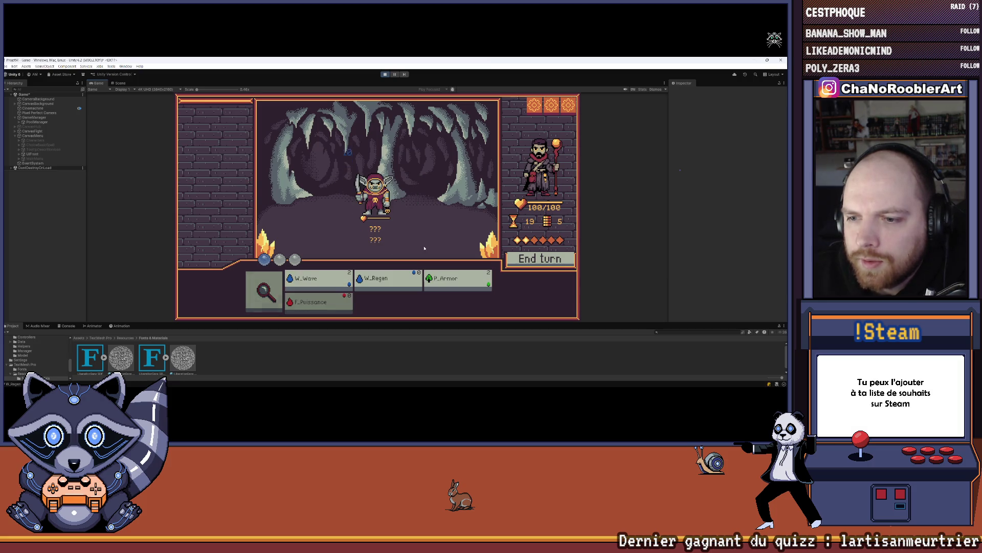
left_click(447, 279)
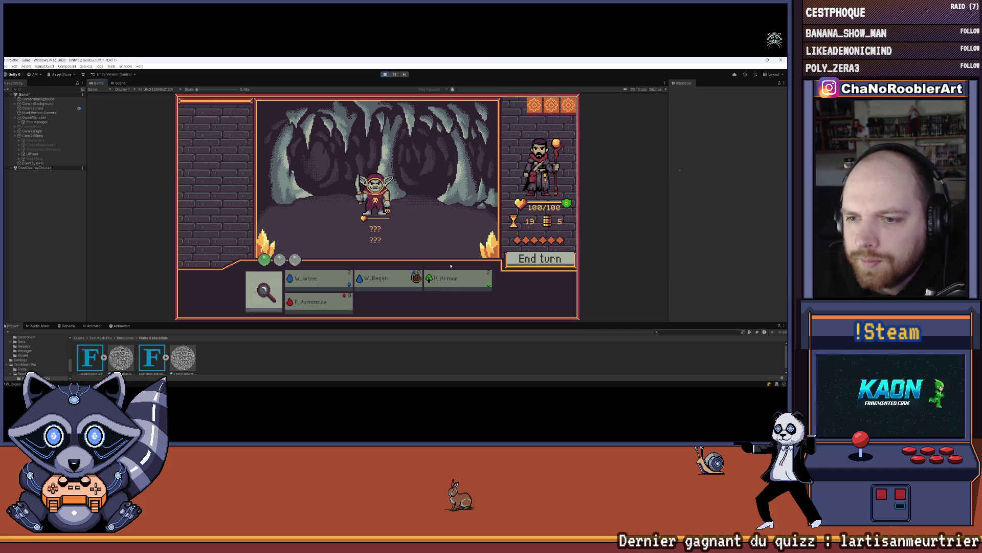
left_click(538, 260)
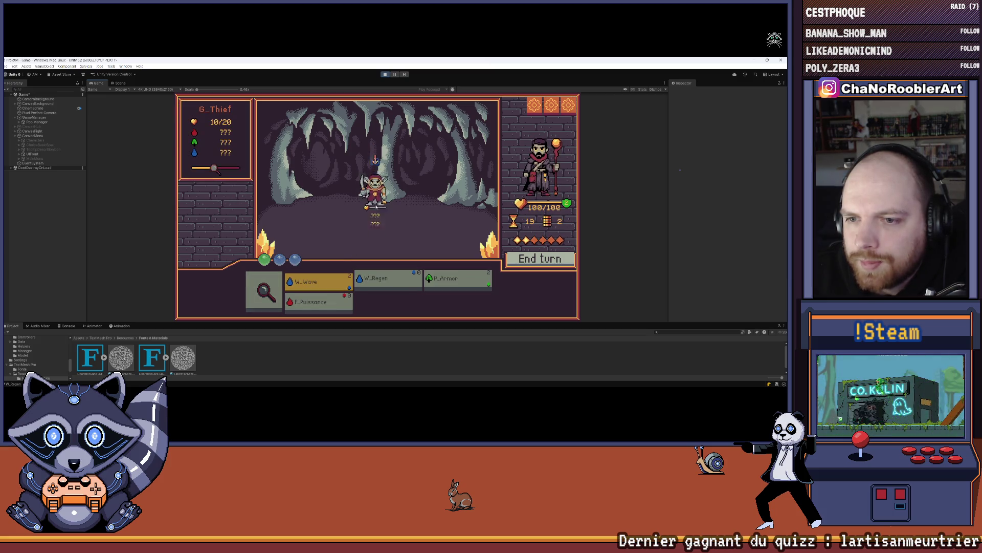
left_click(413, 186)
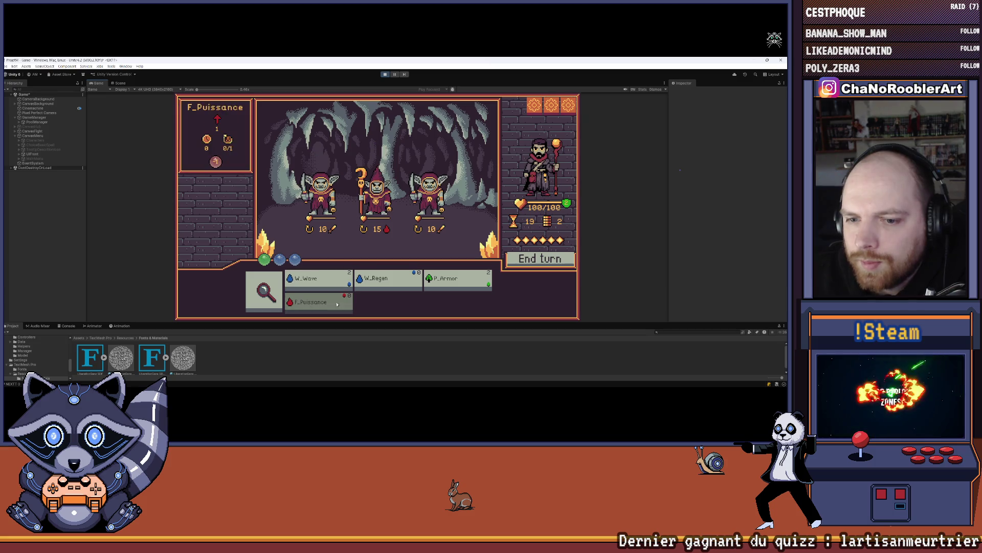
Step: Inspect the left goblin's stats, play P_Armor twice, and end the turn
left_click(317, 280)
left_click(262, 289)
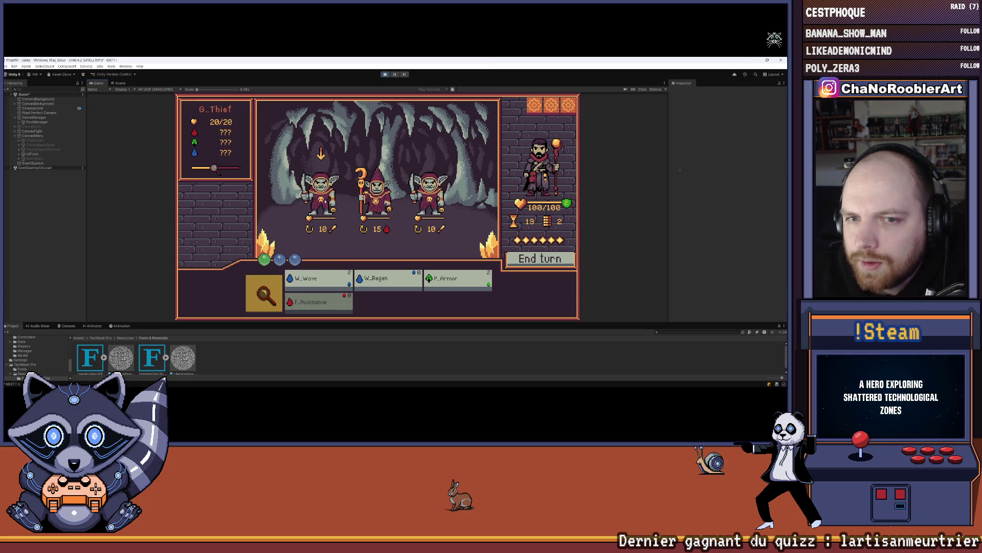
left_click(322, 197)
right_click(324, 207)
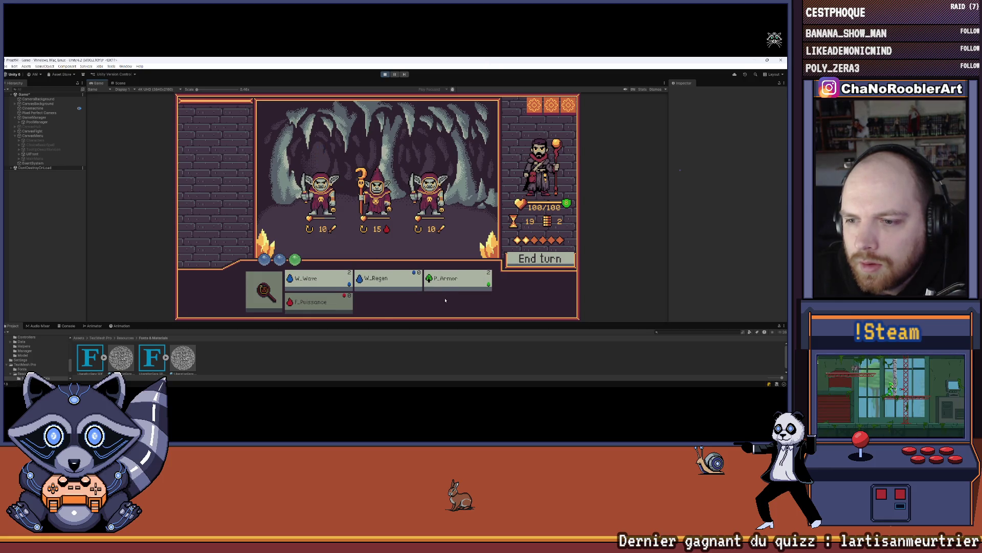
left_click(455, 281)
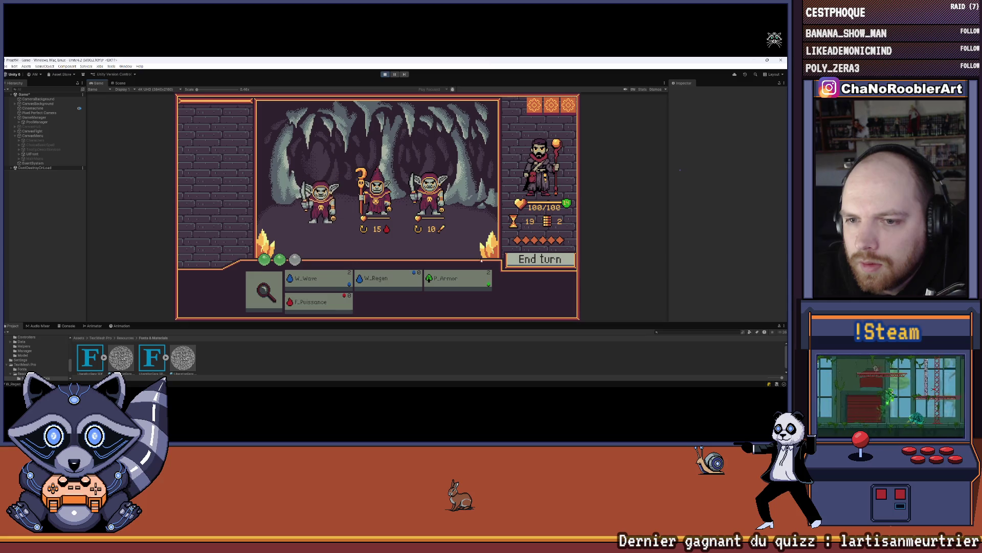
mouse_move(482, 279)
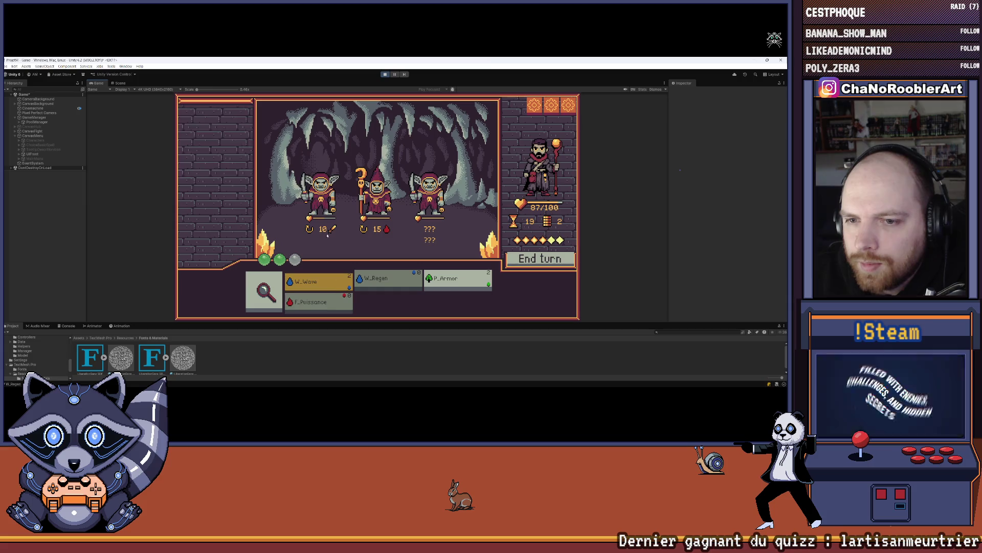
mouse_move(391, 288)
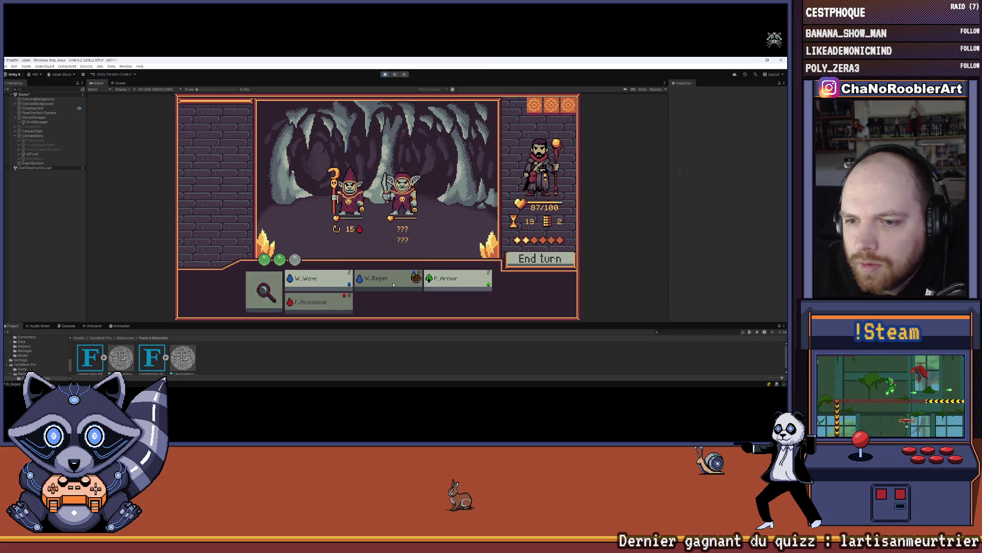
left_click(451, 280)
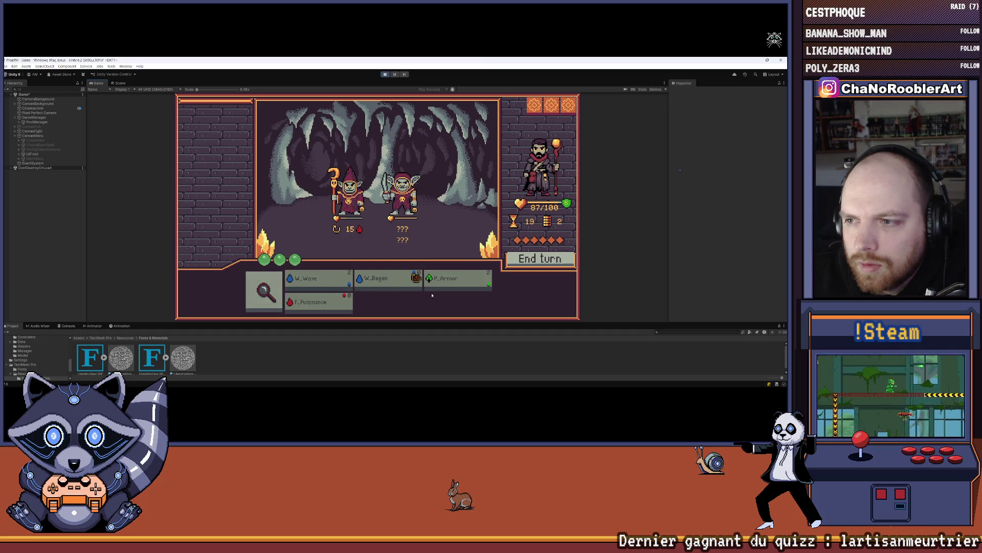
left_click(522, 259)
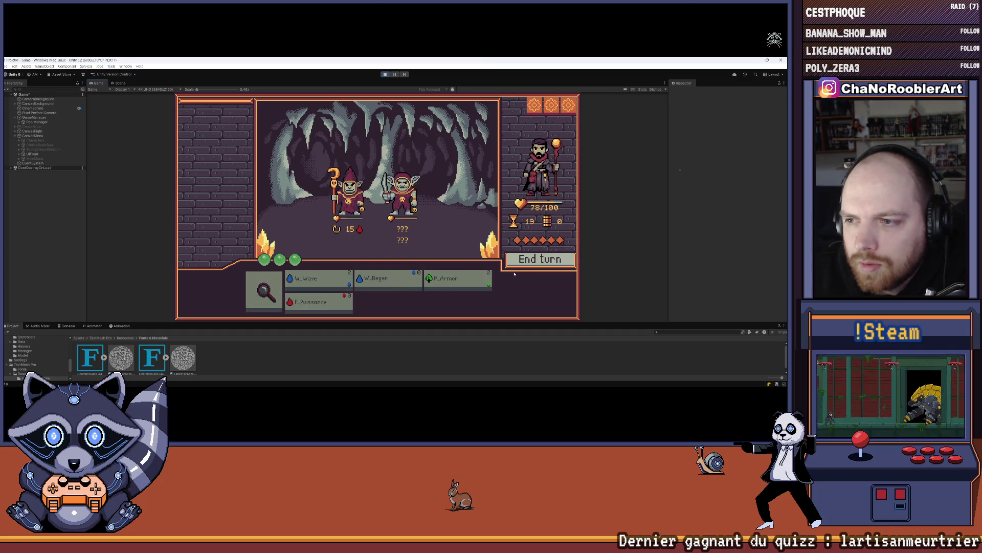
Step: Kill the goblin mage and last goblin with W_Wave, return to the hub, and learn W_Leech
left_click(353, 214)
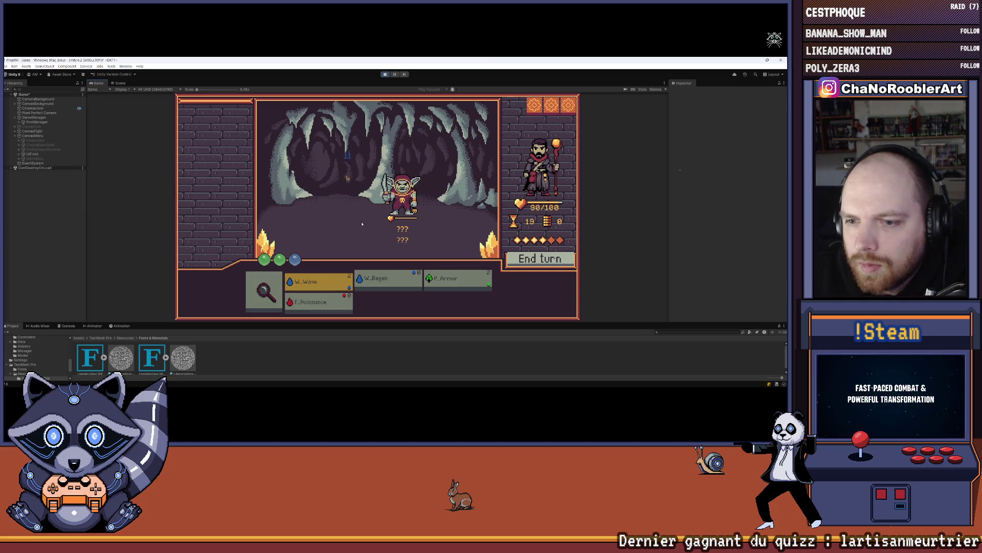
left_click(314, 275)
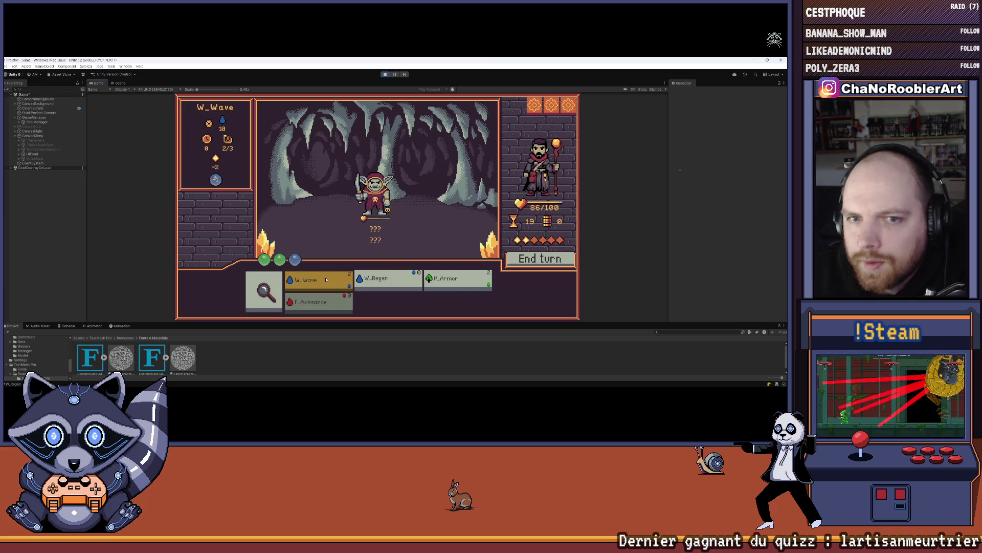
left_click(358, 209)
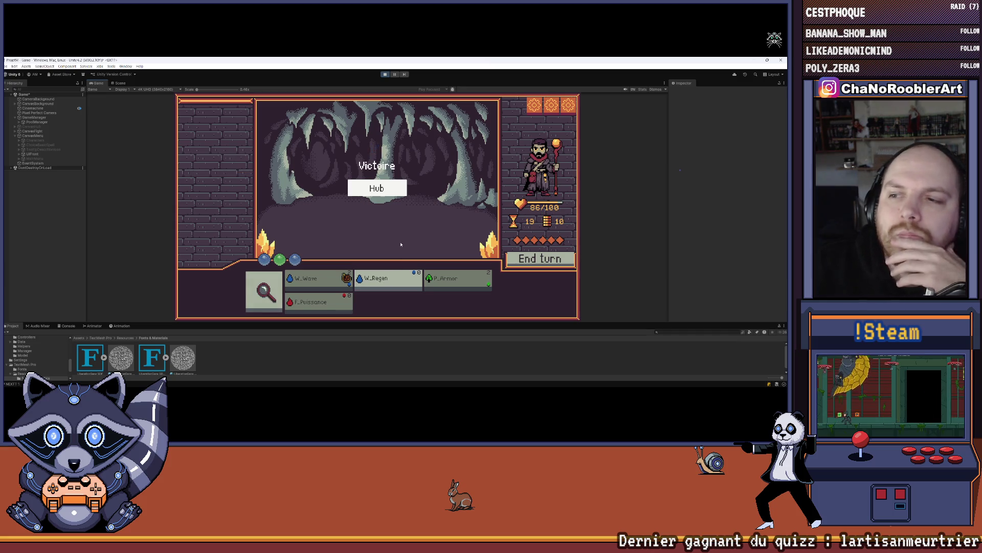
left_click(377, 188)
left_click(507, 153)
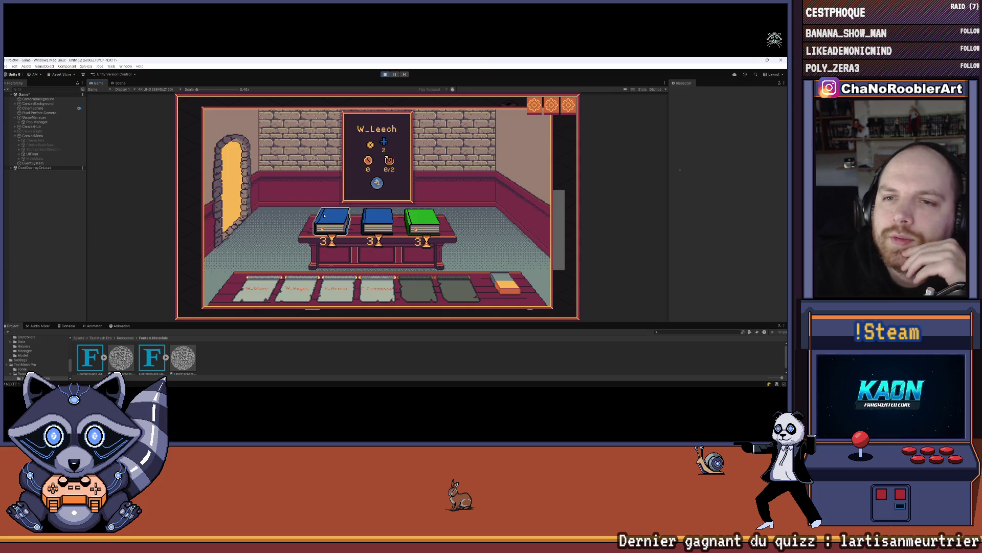
left_click(341, 219)
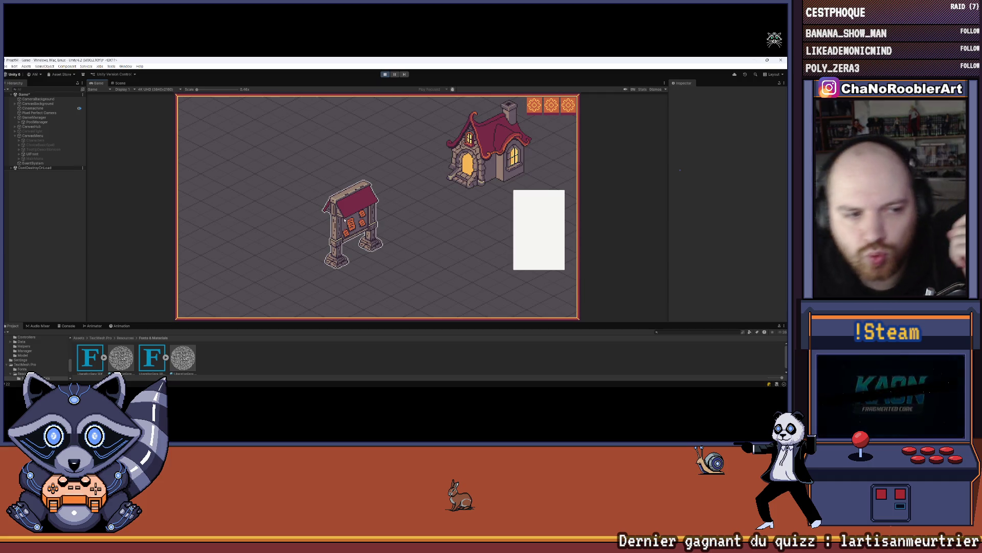
Step: Exit Play mode, set CanvasFight active, and expand its children in the Hierarchy
left_click(384, 74)
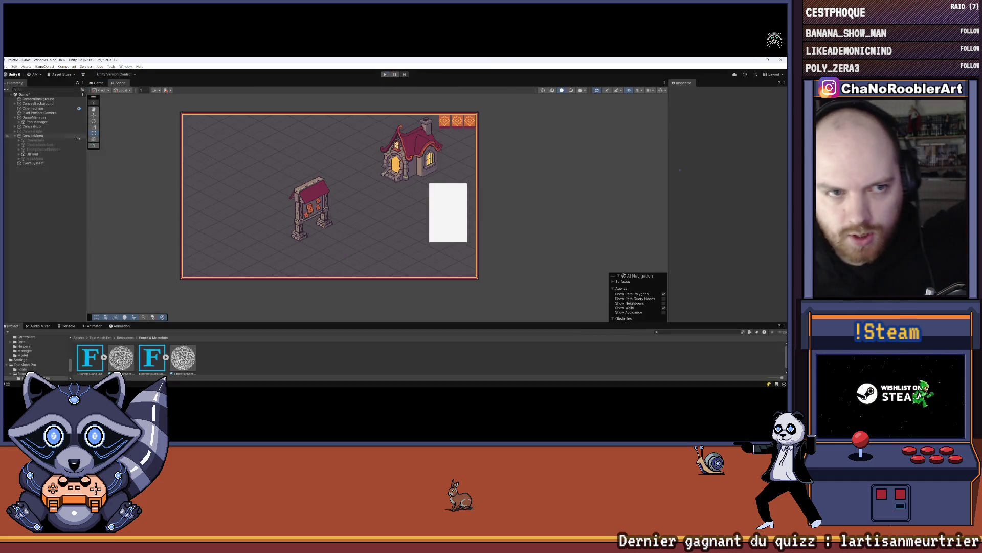
left_click(45, 131)
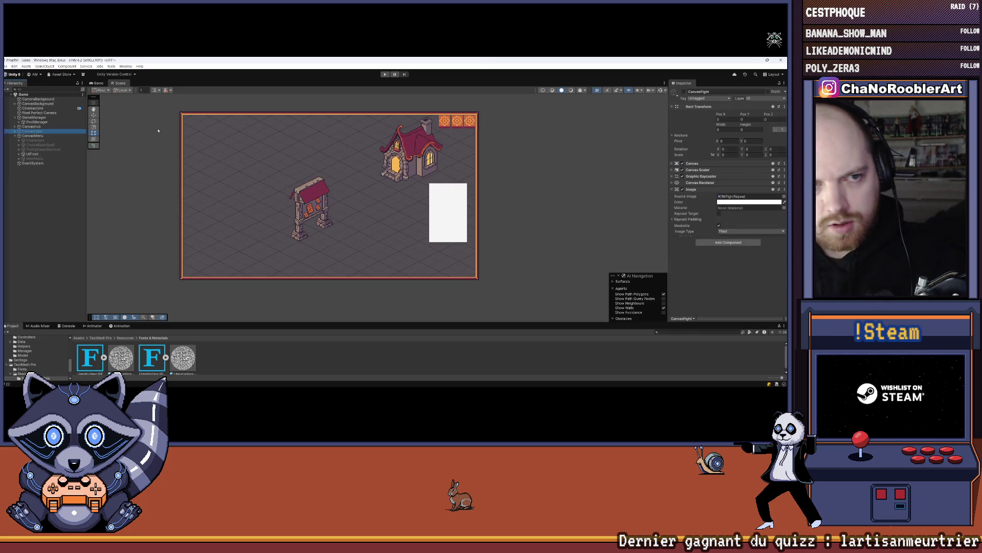
left_click(683, 91)
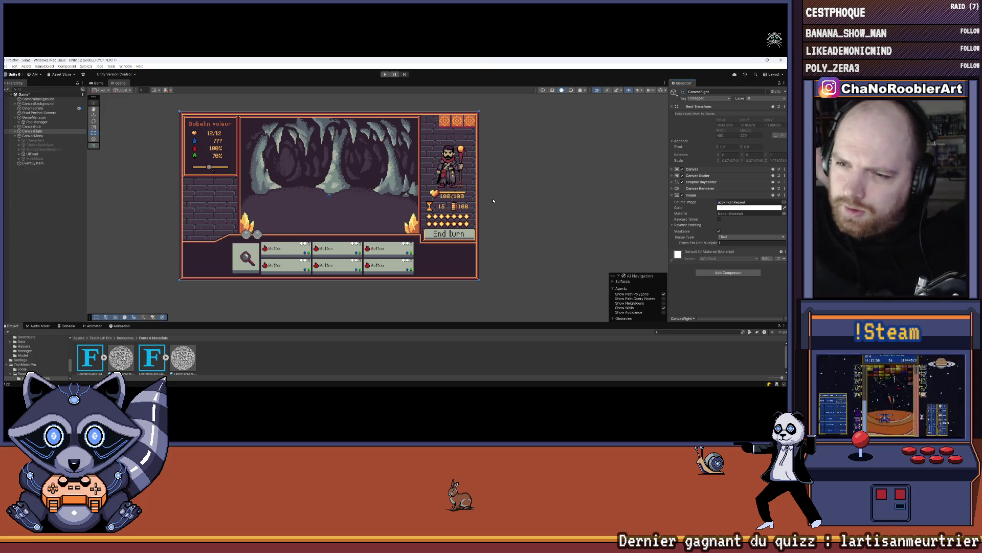
scroll(491, 197, "up", 3)
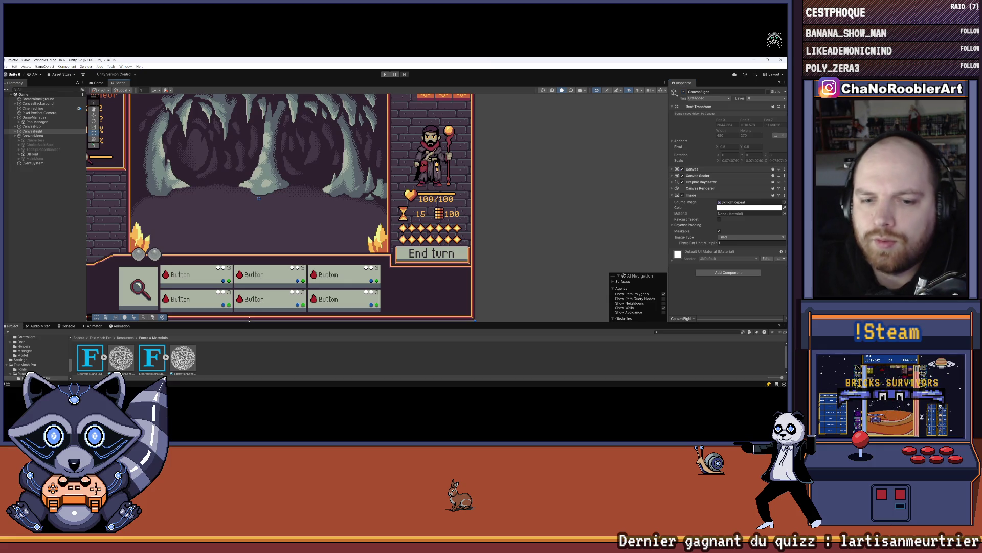
scroll(385, 208, "down", 2)
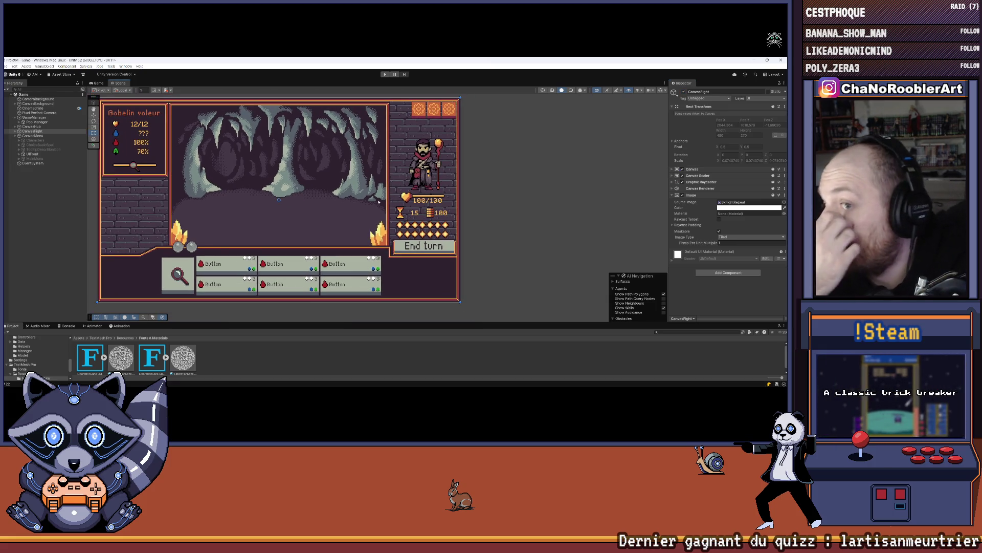
left_click(496, 190)
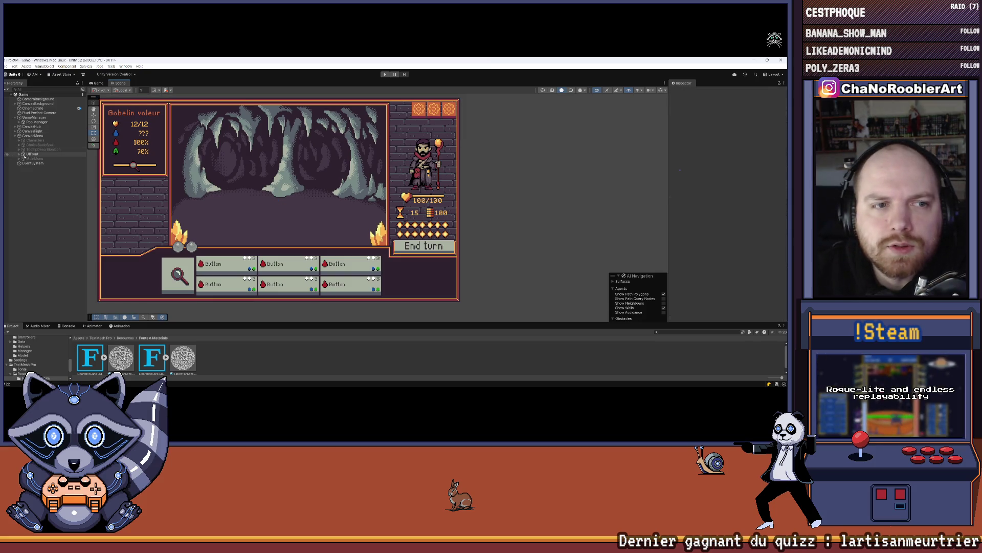
left_click(15, 132)
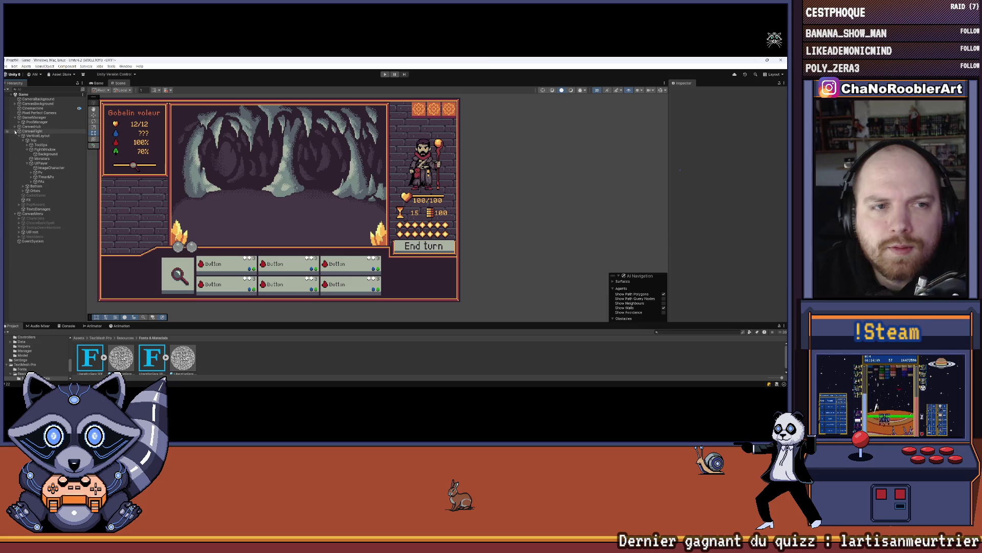
Step: Create an empty StatusBonus child under UIPlayer with a Layout Element set to Ignore Layout
left_click(25, 163)
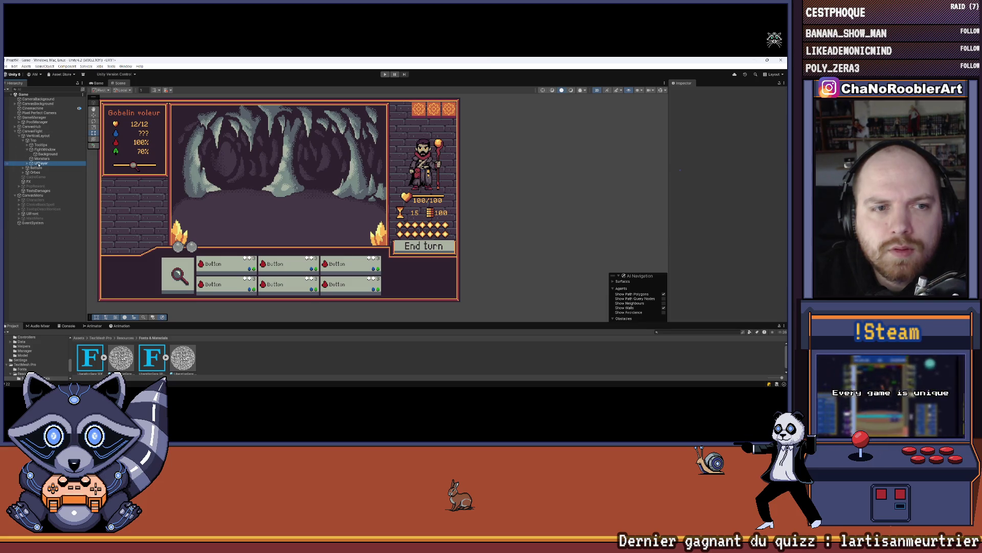
left_click(28, 163)
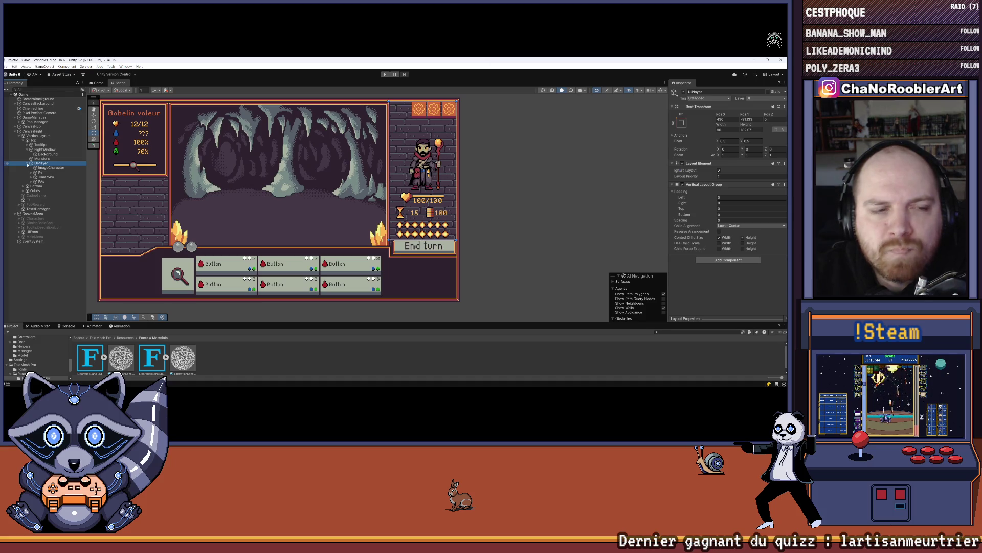
right_click(43, 163)
left_click(64, 238)
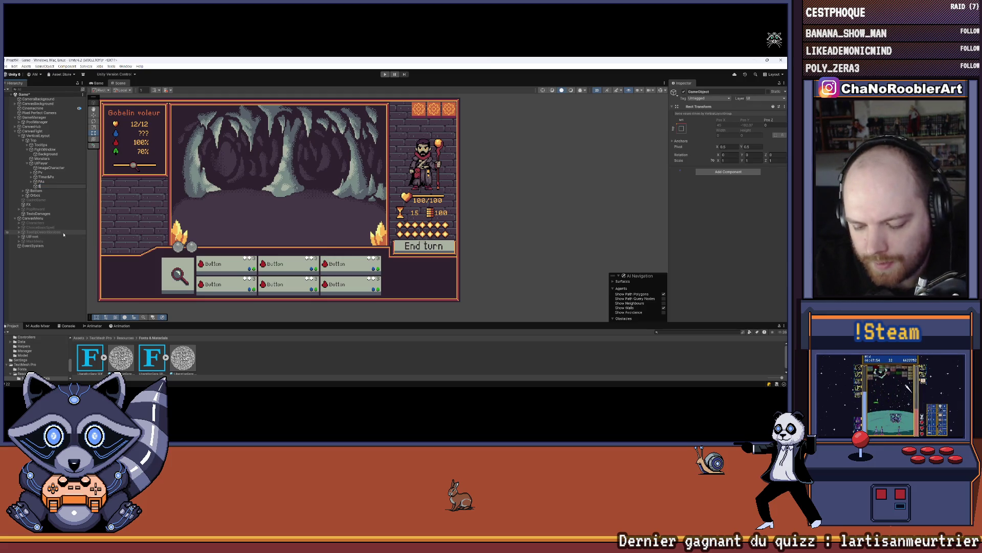
type("ar")
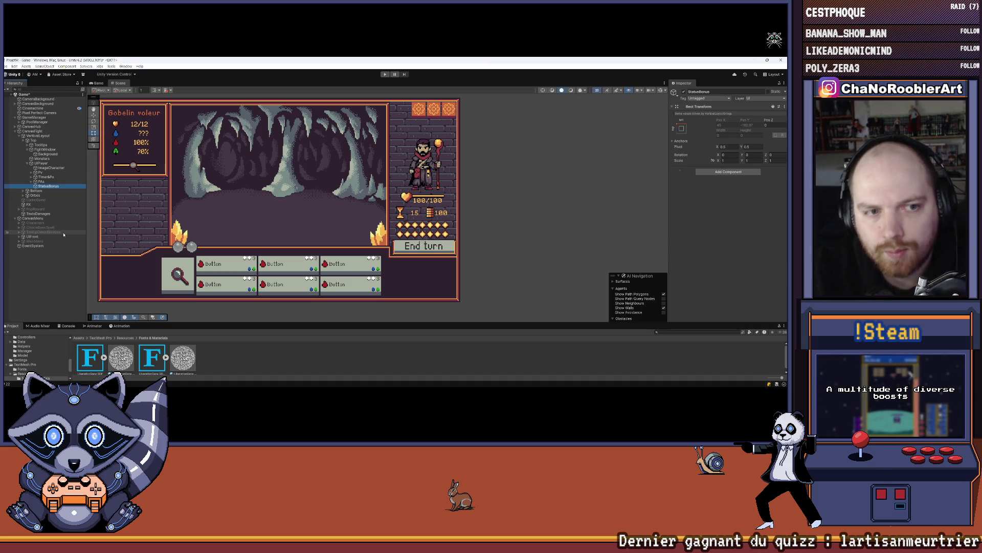
left_click(728, 171)
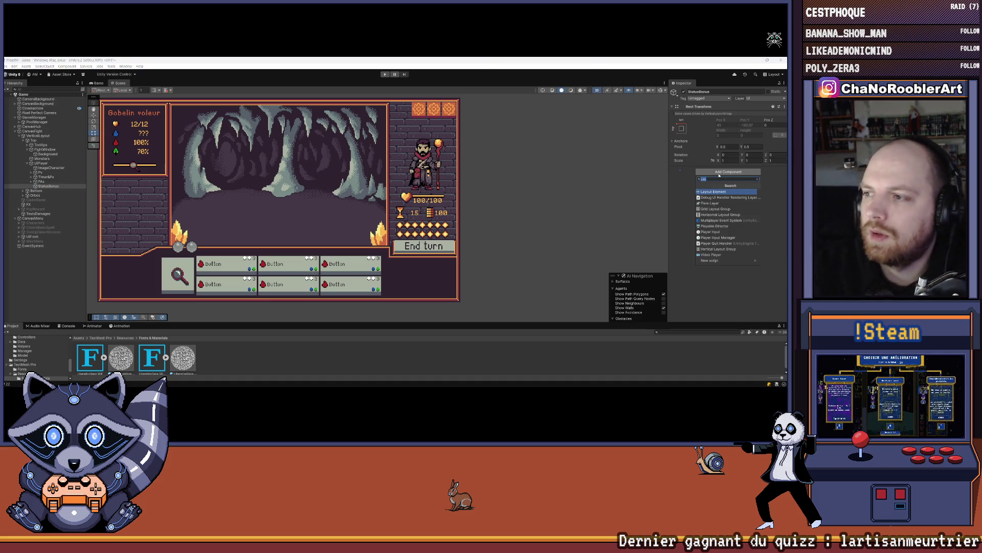
left_click(719, 175)
left_click(718, 175)
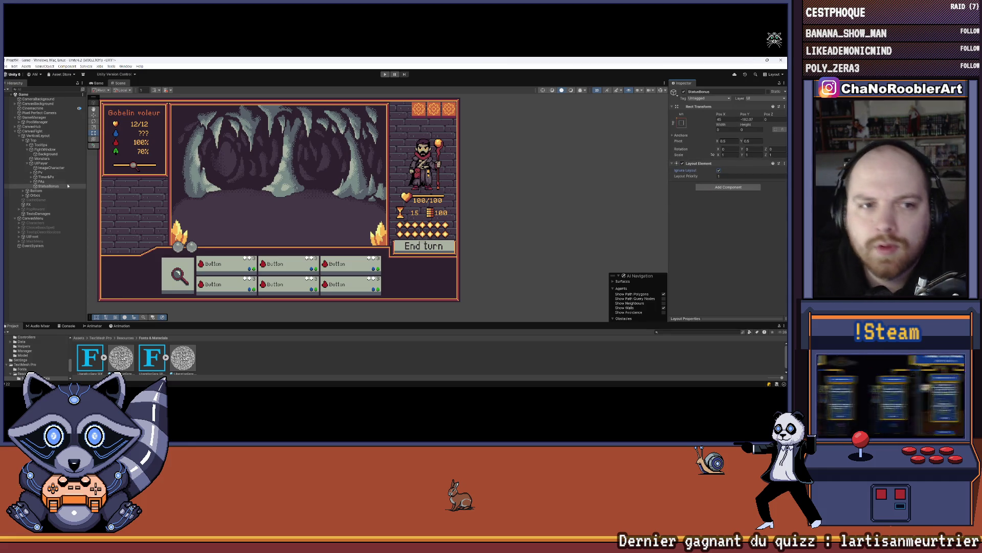
left_click(93, 115)
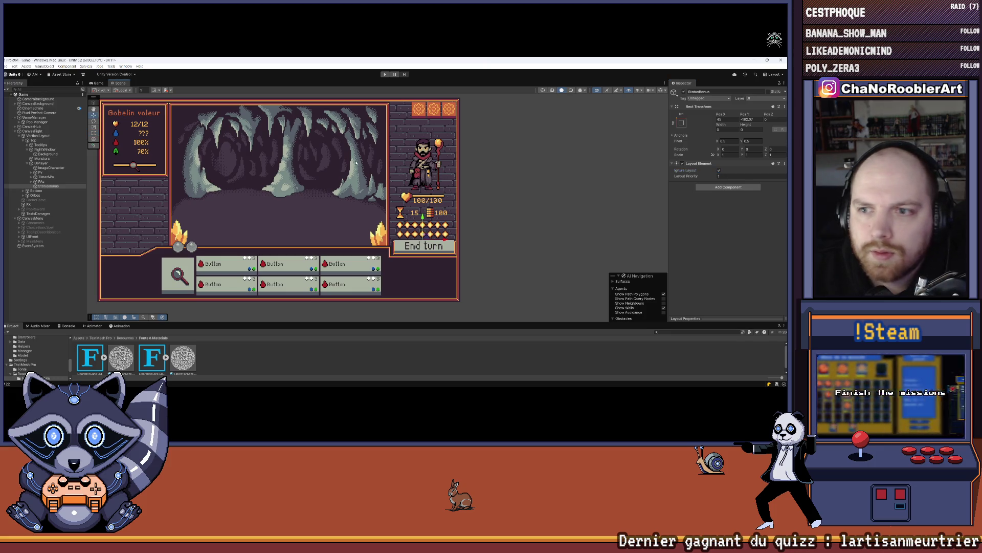
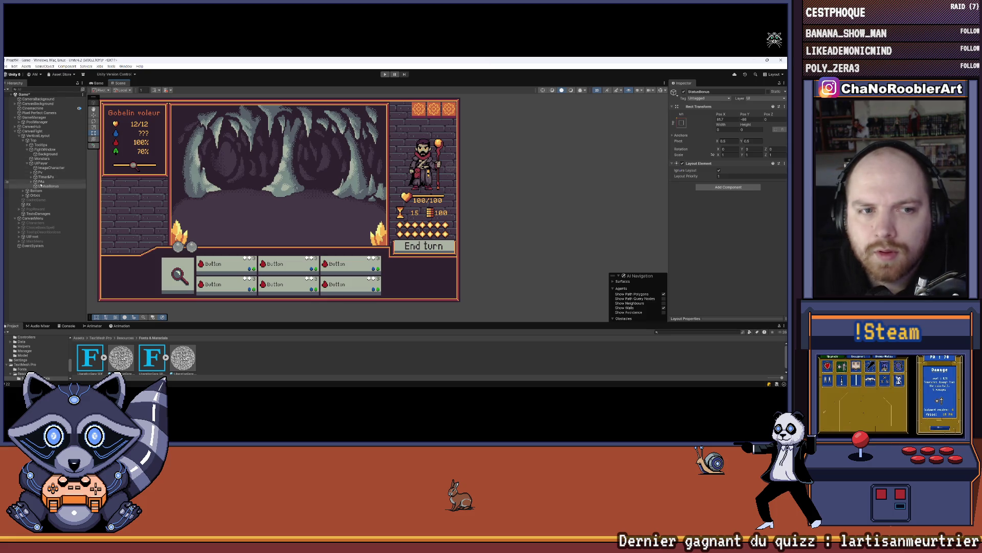
Step: Set the StatusBonus height to 33 and compare it with the Armor object's size
left_click(746, 128)
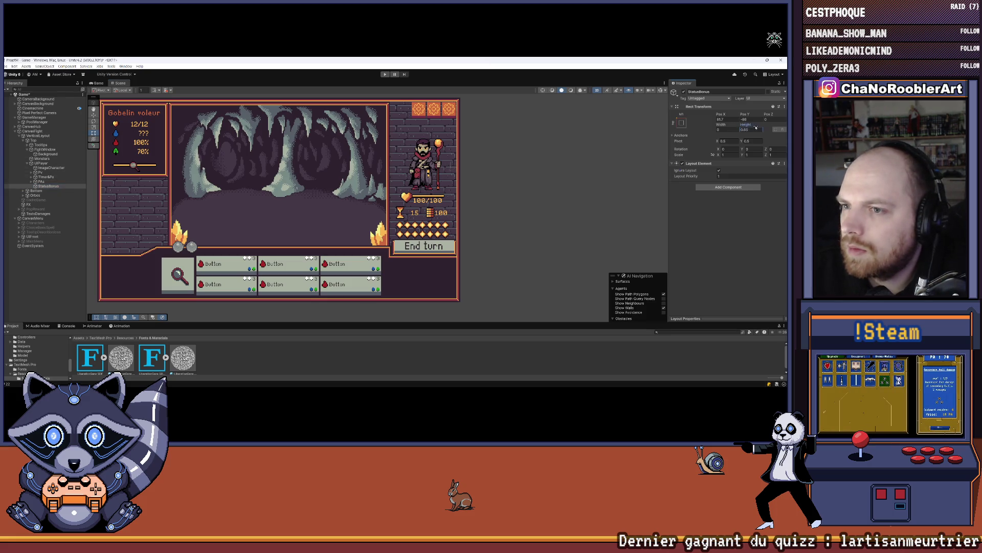
type("33")
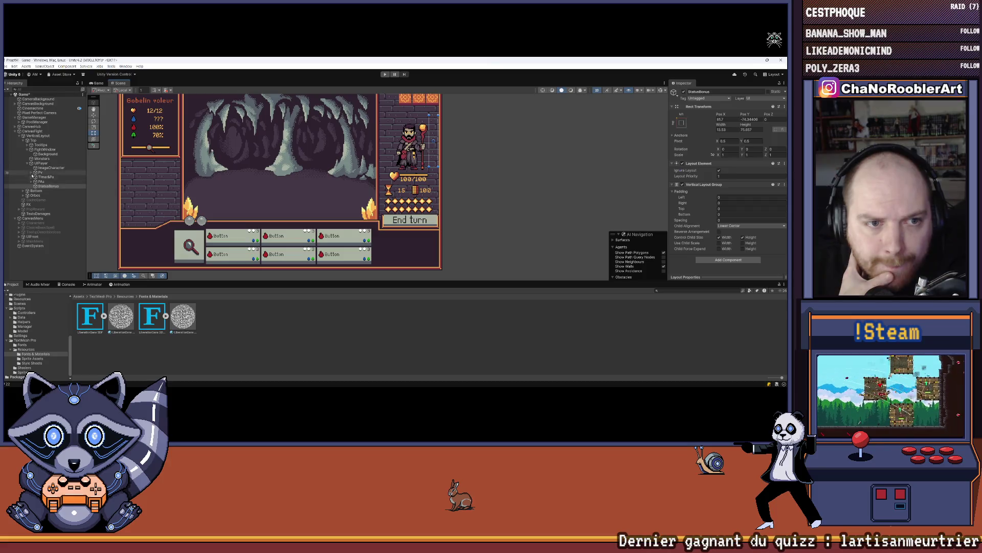
left_click(684, 91)
left_click(512, 133)
left_click(59, 186)
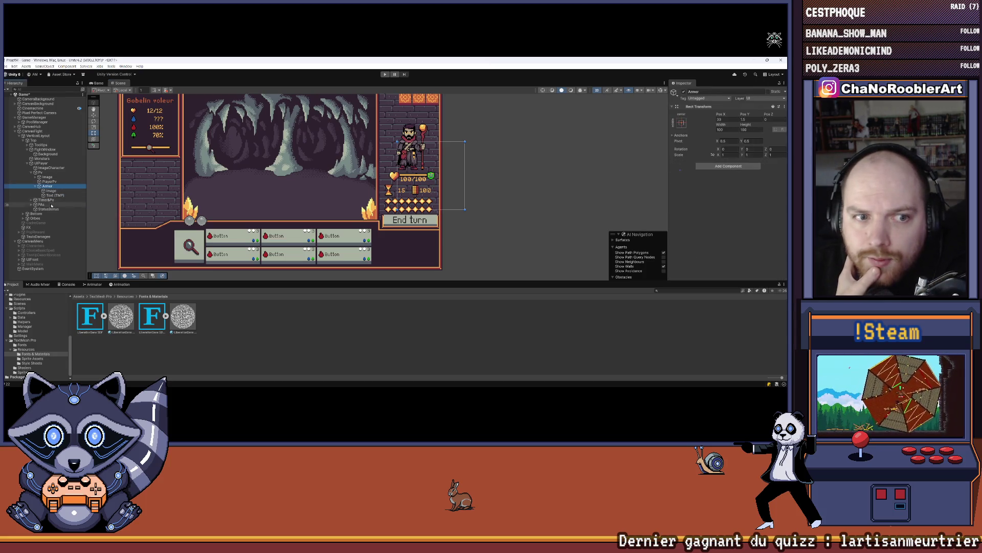
Step: Frame StatusBonus in the Scene view and shift it slightly left beside the hero
left_click(51, 209)
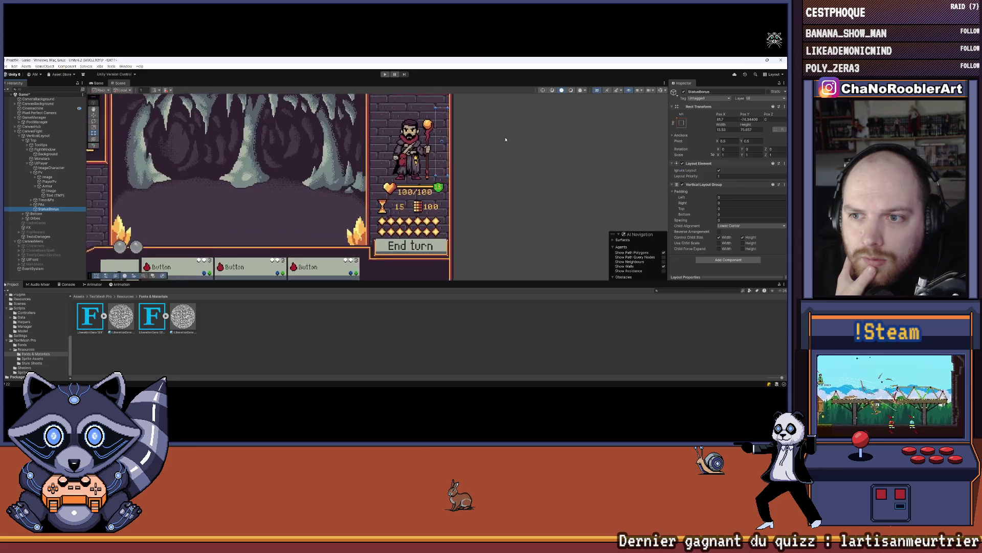
key("f")
left_click(94, 114)
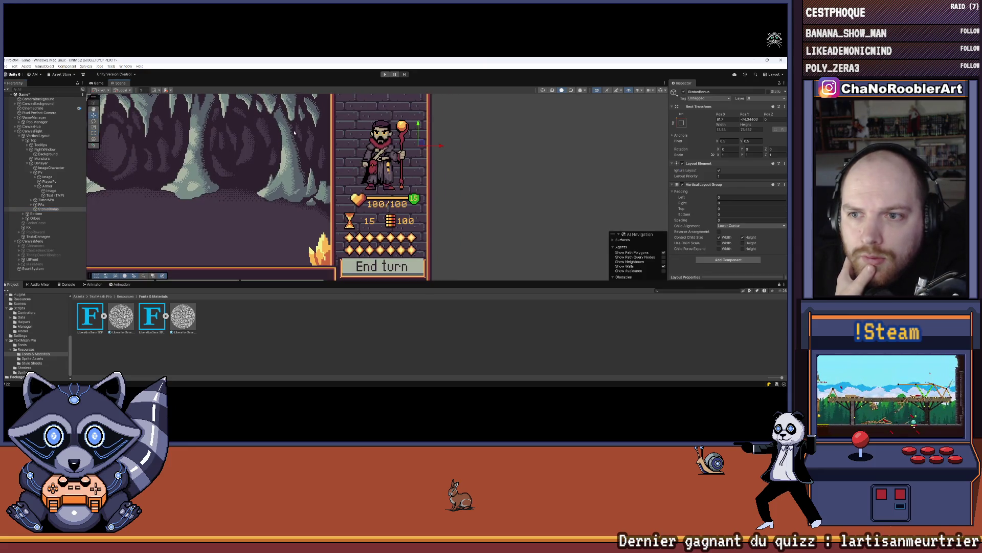
left_click_drag(441, 149, 437, 146)
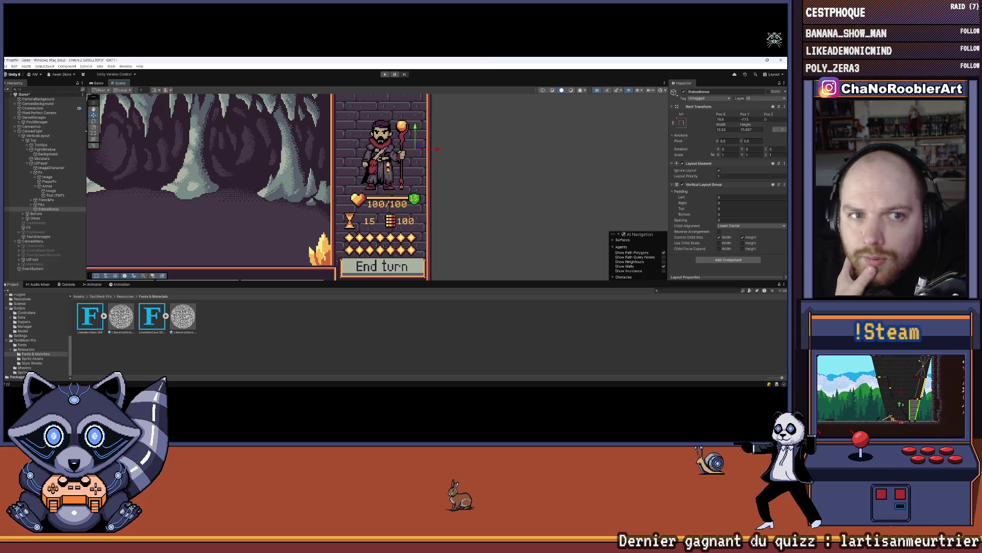
Step: Widen StatusBonus a little with the Rect tool
left_click(94, 134)
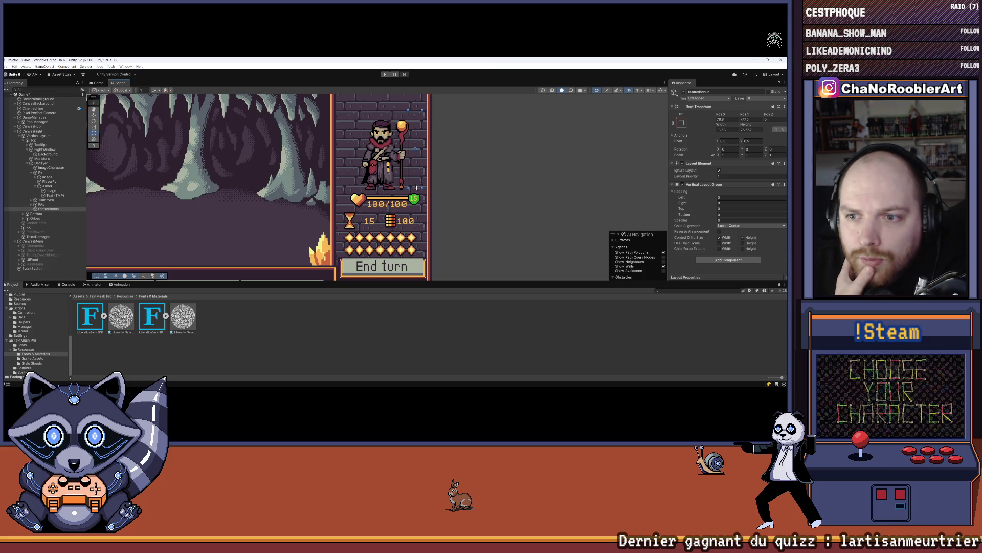
left_click_drag(407, 170, 421, 170)
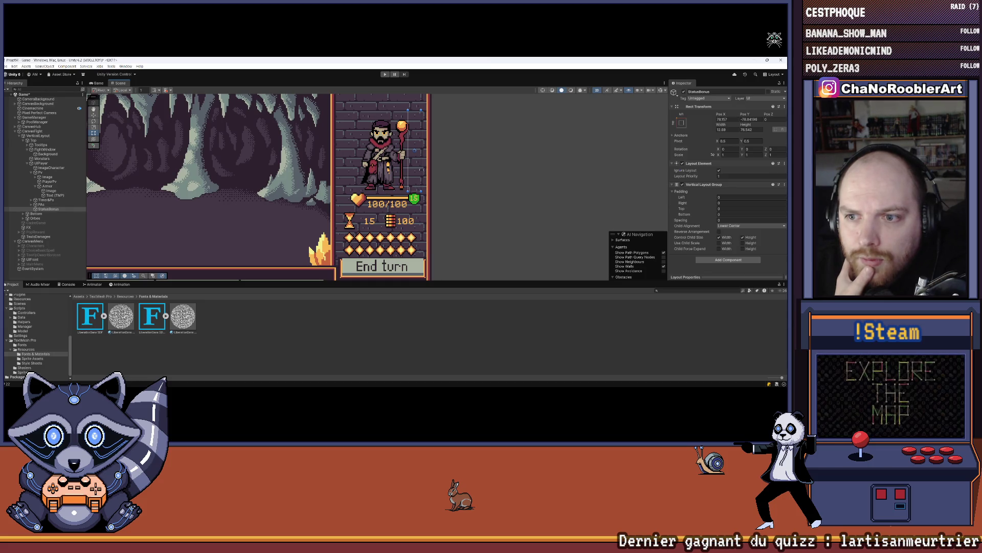
left_click(522, 215)
scroll(468, 227, "down", 2)
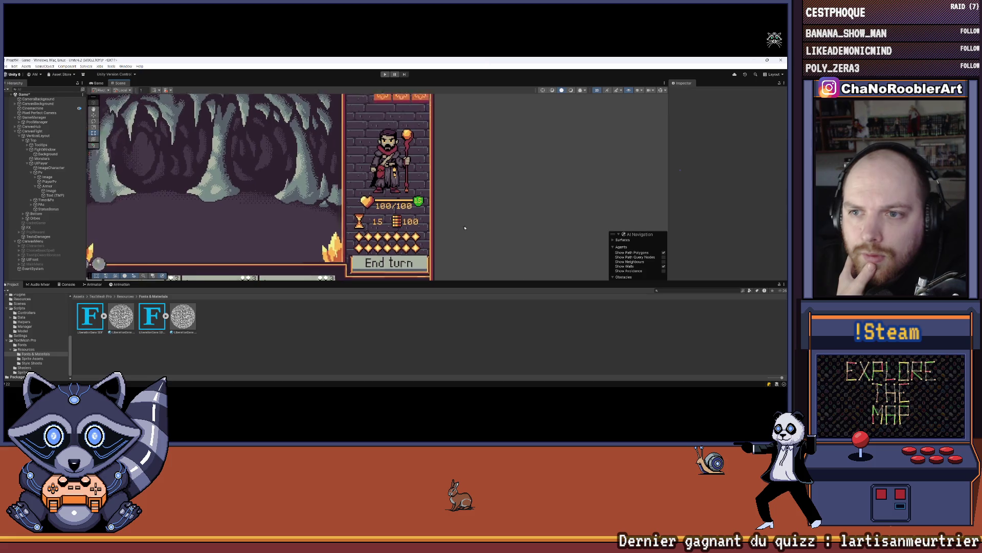
Step: Drag the IconeStatut prefab from Prefabs/UI onto StatusBonus, undoing an accidental wrong prefab drop first
left_click(49, 209)
scroll(38, 338, "up", 5)
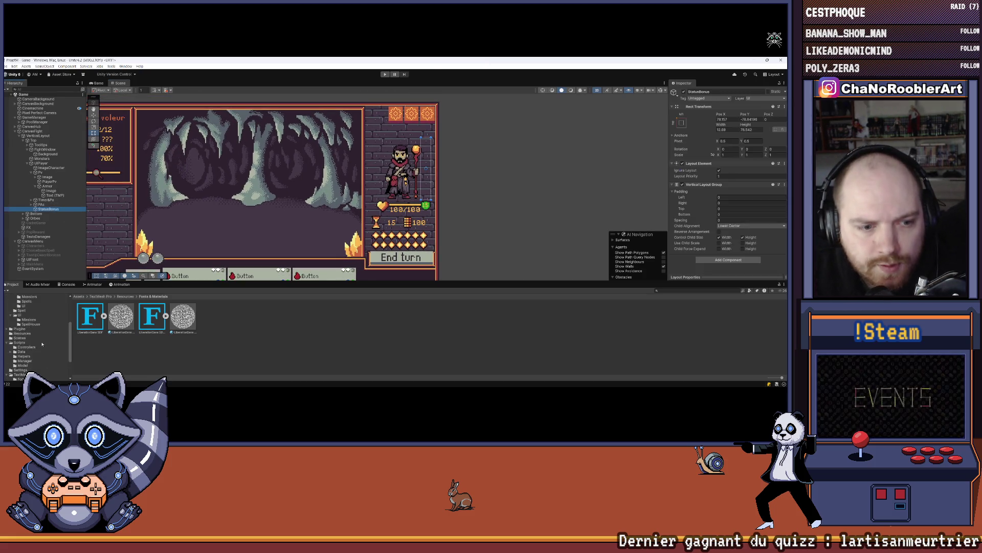
left_click(37, 340)
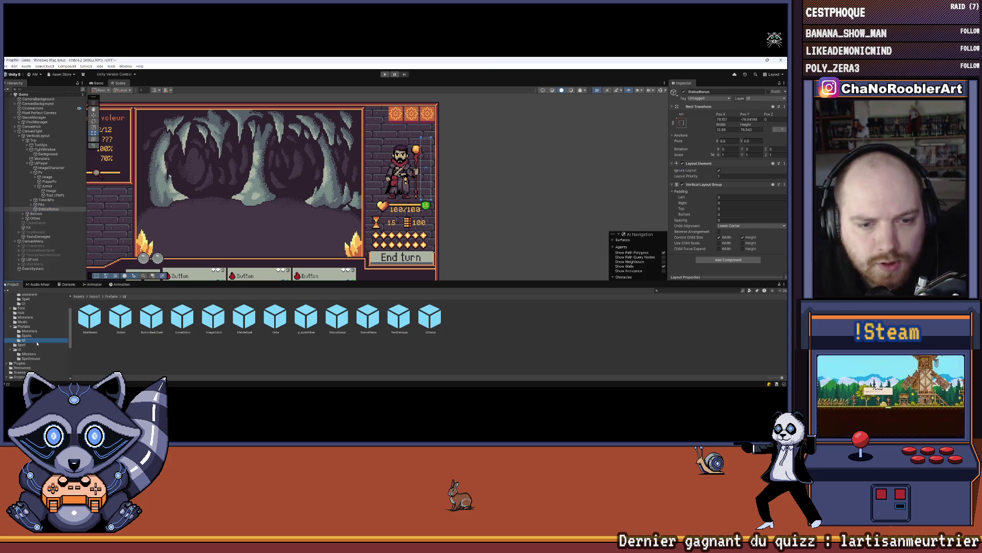
left_click(53, 210)
left_click_drag(55, 211, 54, 210)
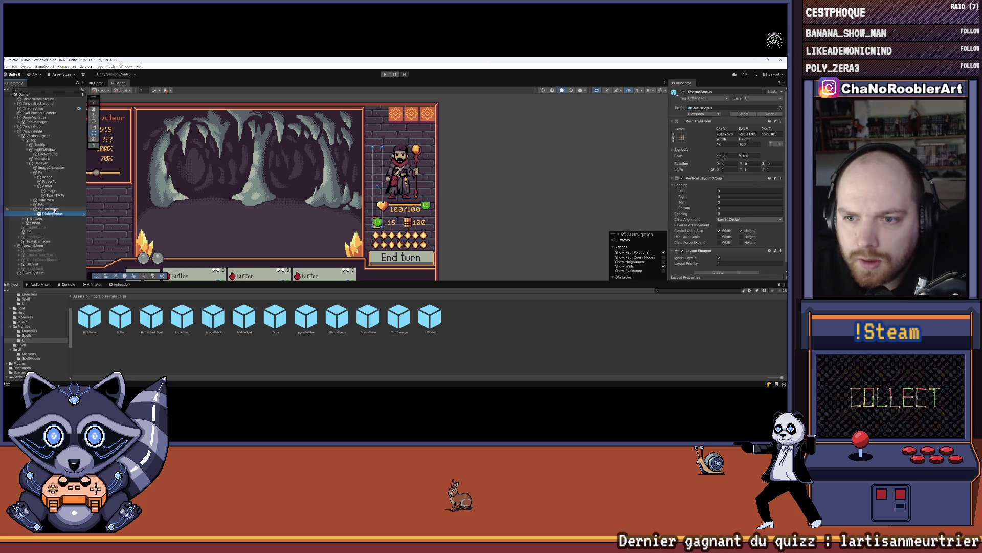
key("ctrl+z")
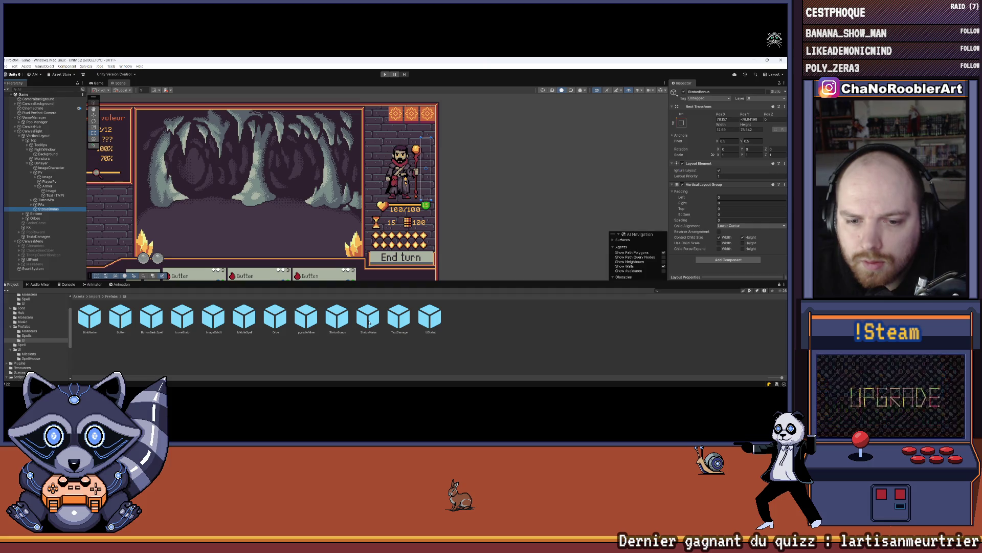
left_click_drag(183, 317, 49, 209)
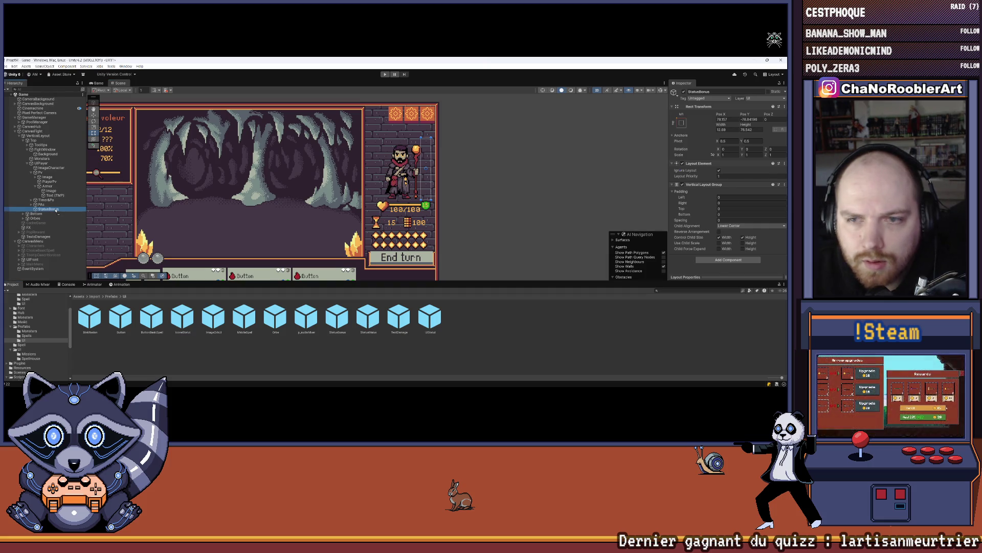
left_click(410, 362)
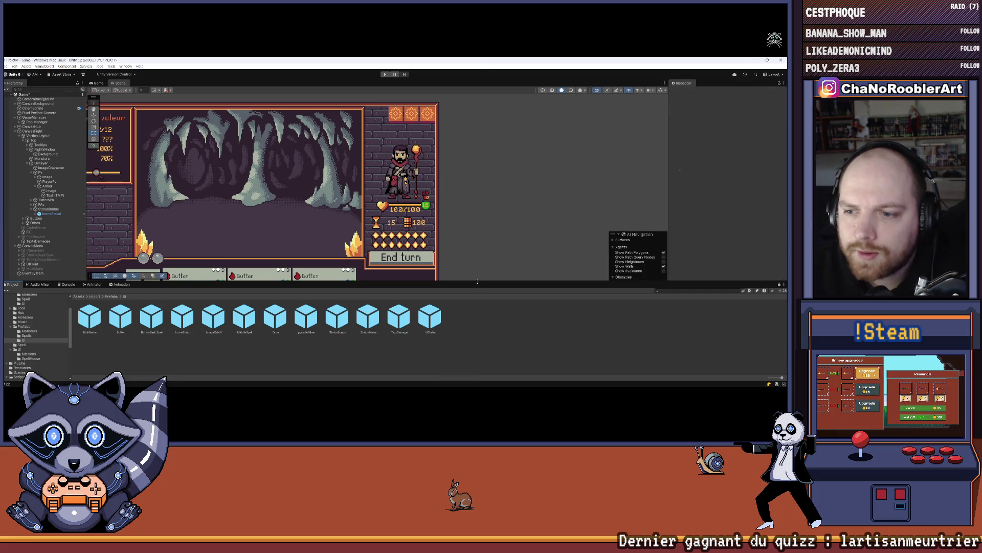
left_click_drag(477, 282, 477, 337)
scroll(358, 205, "up", 2)
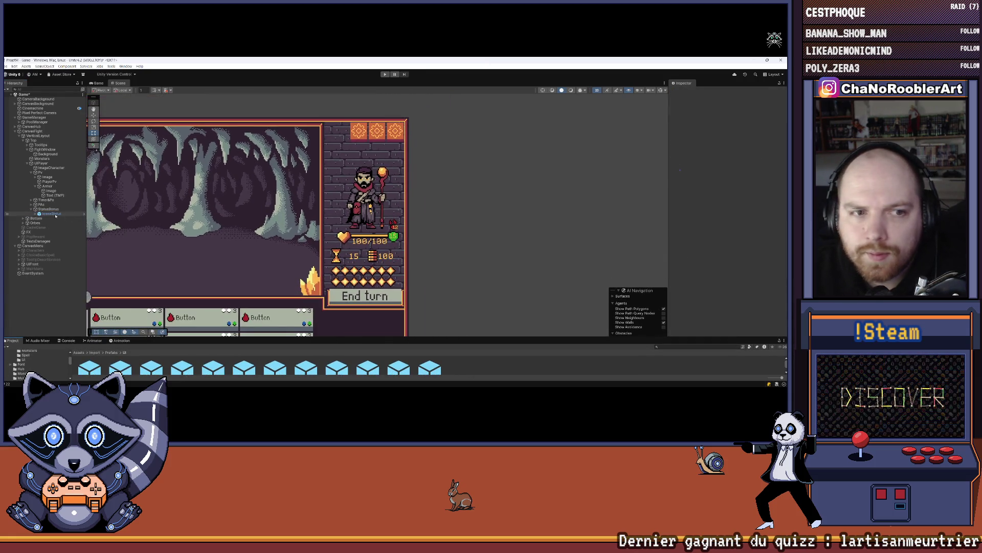
Step: Duplicate IconeStatut and stretch the StatusBonus column taller to fit the icons
left_click(55, 215)
key("ctrl+d")
key("ctrl+d")
key("ctrl+d")
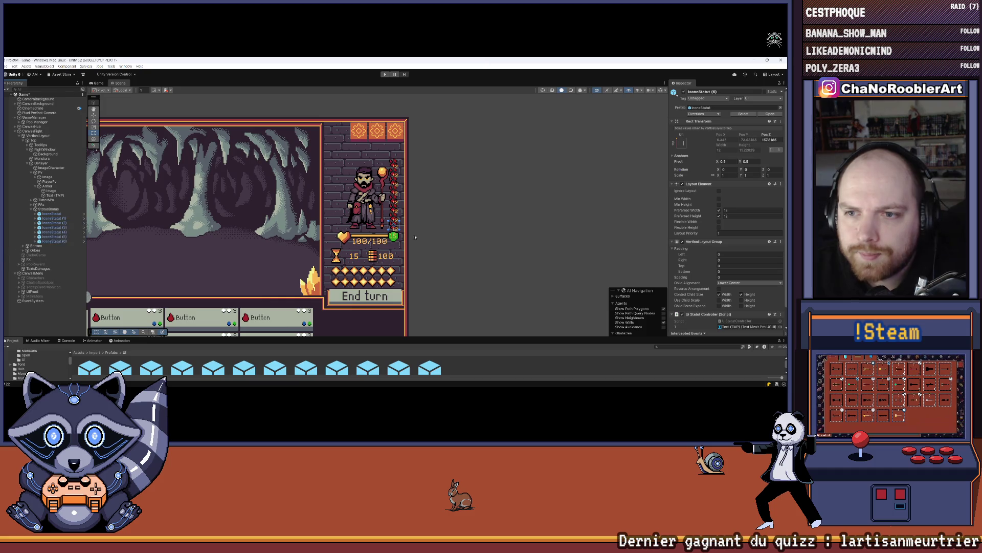
left_click(52, 241, "ctrl")
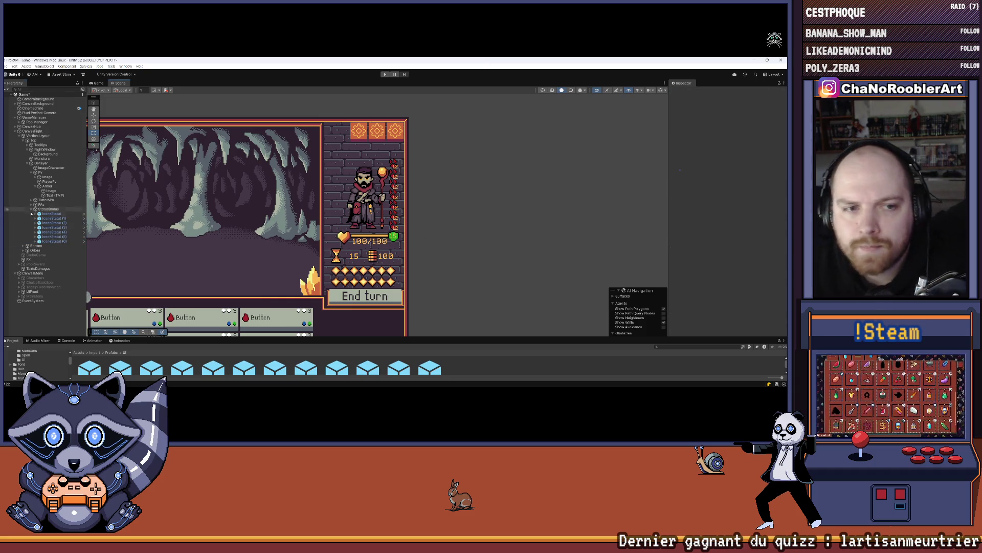
left_click(48, 209)
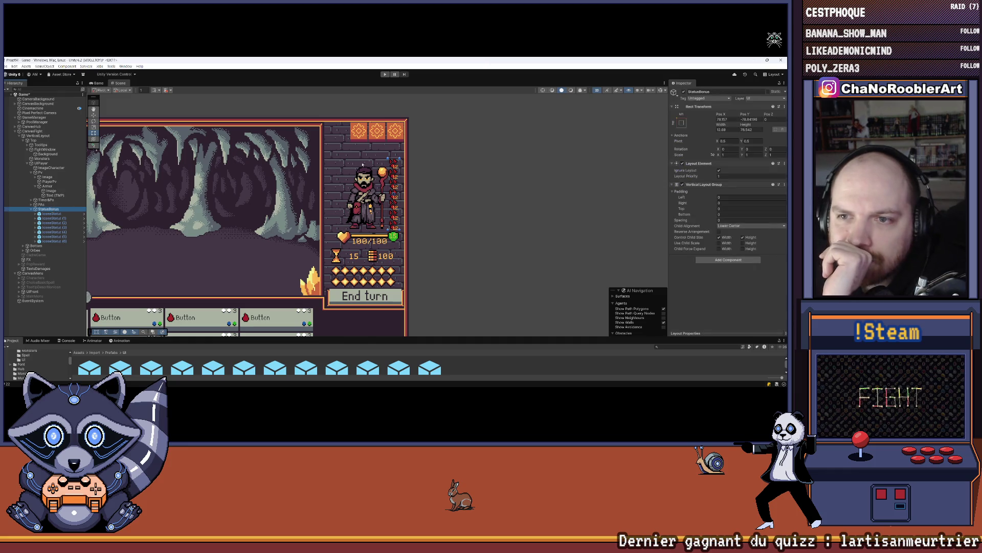
left_click_drag(393, 156, 397, 148)
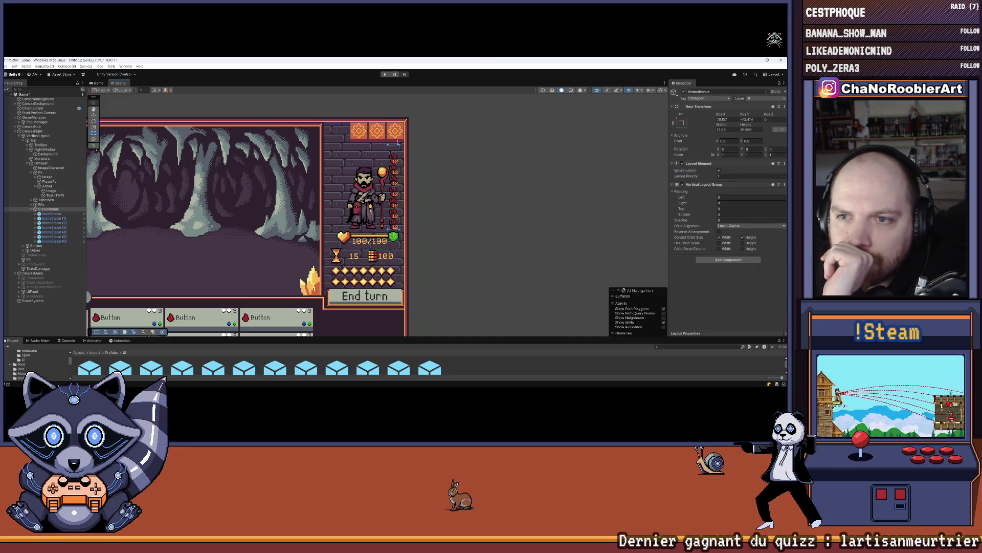
left_click(471, 163)
scroll(461, 171, "down", 1)
mouse_move(311, 163)
left_mouse_down()
mouse_move(413, 163)
mouse_move(221, 171)
left_mouse_up()
scroll(221, 172, "up", 2)
Step: Switch to the Move tool and undo an accidental reparenting of IconeStatut (1)
left_click(49, 209)
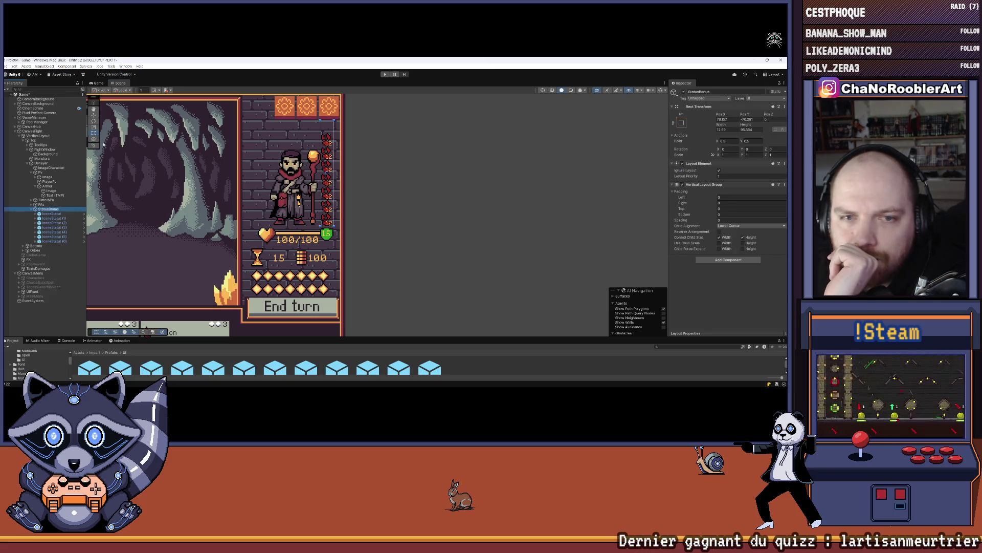
left_click(93, 116)
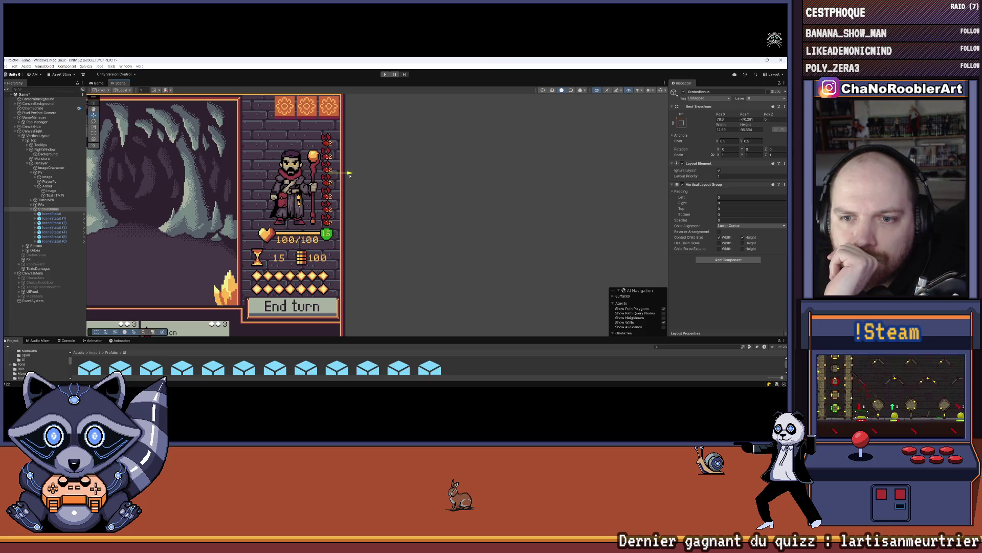
scroll(418, 238, "down", 1)
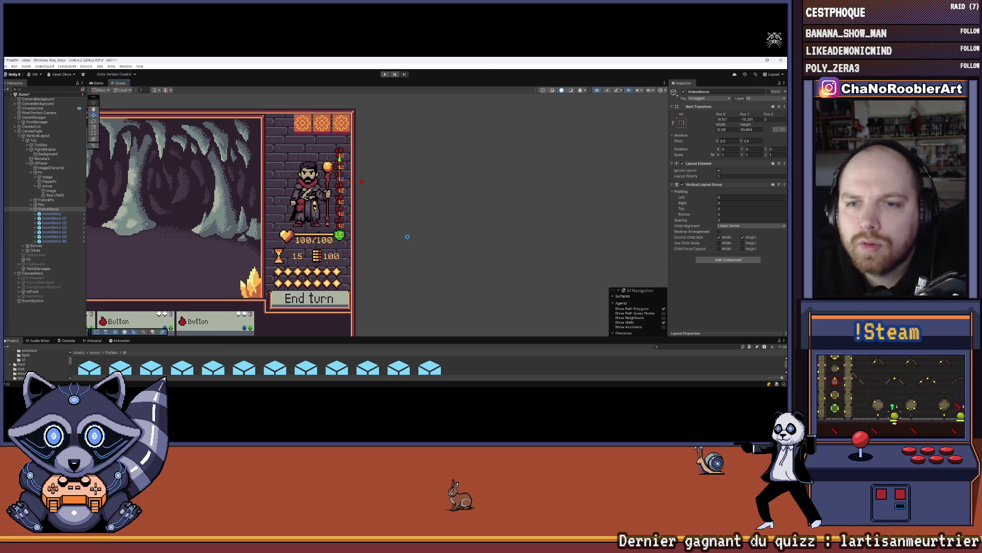
scroll(407, 236, "down", 2)
left_click(53, 218)
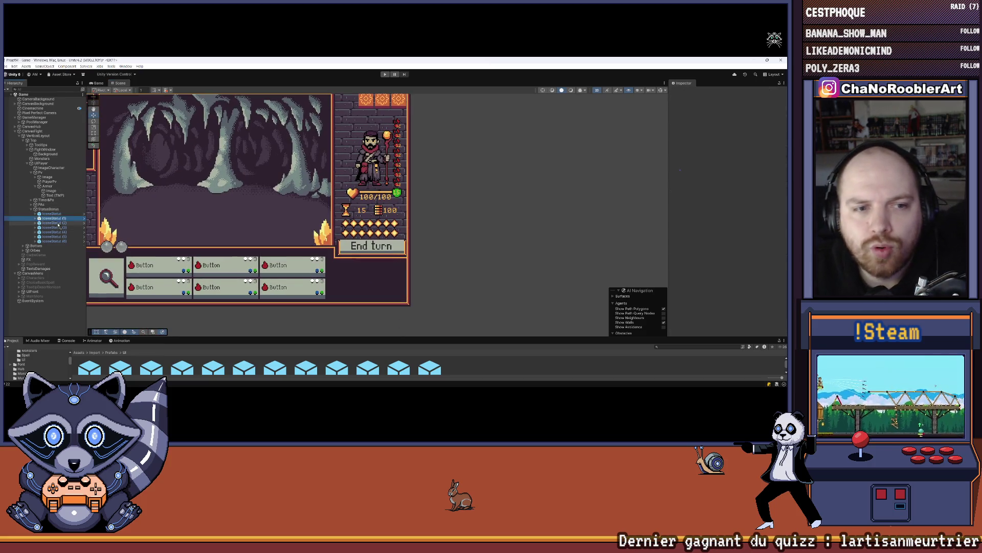
left_click_drag(58, 224, 58, 225)
key("ctrl+z")
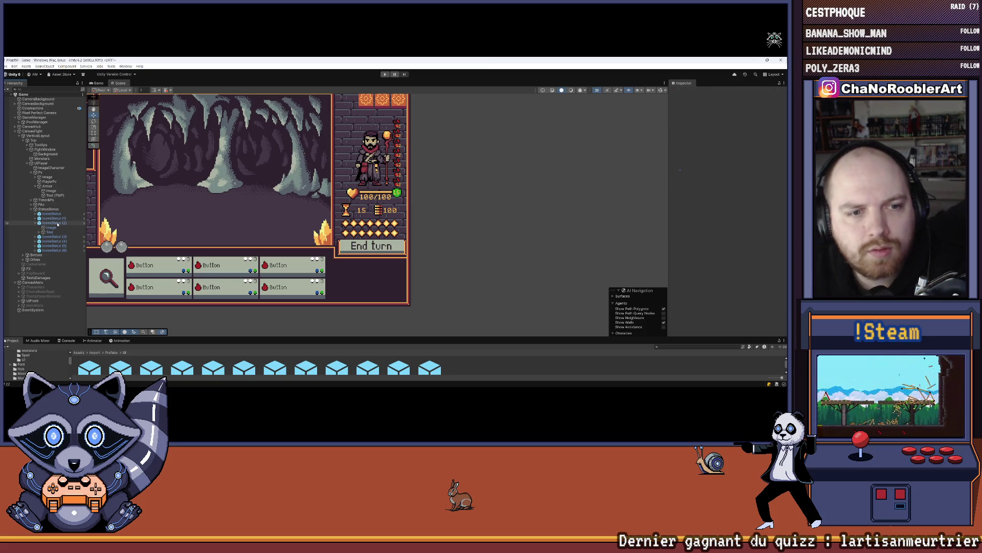
Step: Delete the extra IconeStatut copies, keeping one, and expand its Image and Text children
left_click(53, 223)
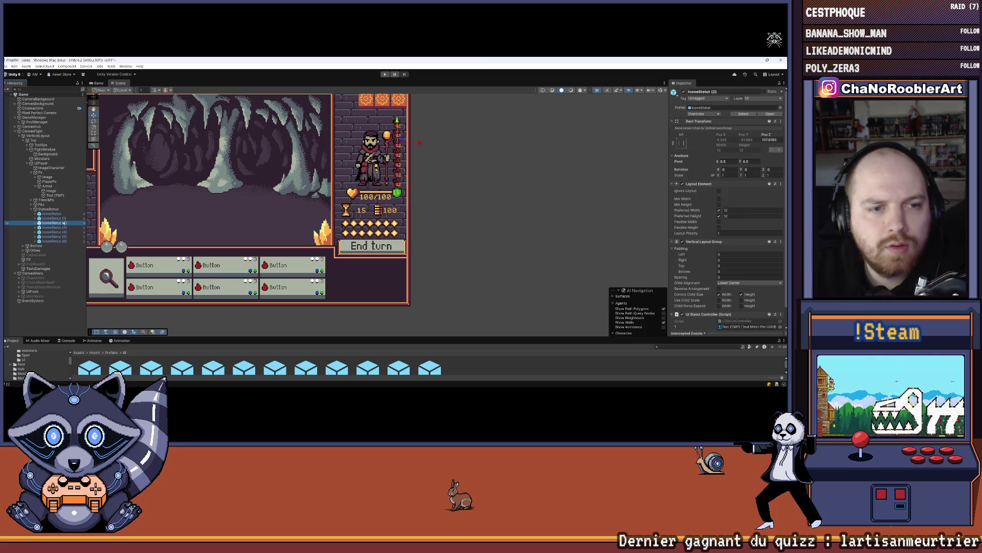
key("Delete")
left_click(65, 220)
key("Delete")
left_click(65, 220)
key("Delete")
left_click(64, 220)
key("Delete")
left_click(65, 220)
key("Delete")
left_click(64, 220)
key("Delete")
left_click(37, 214)
left_click(35, 214)
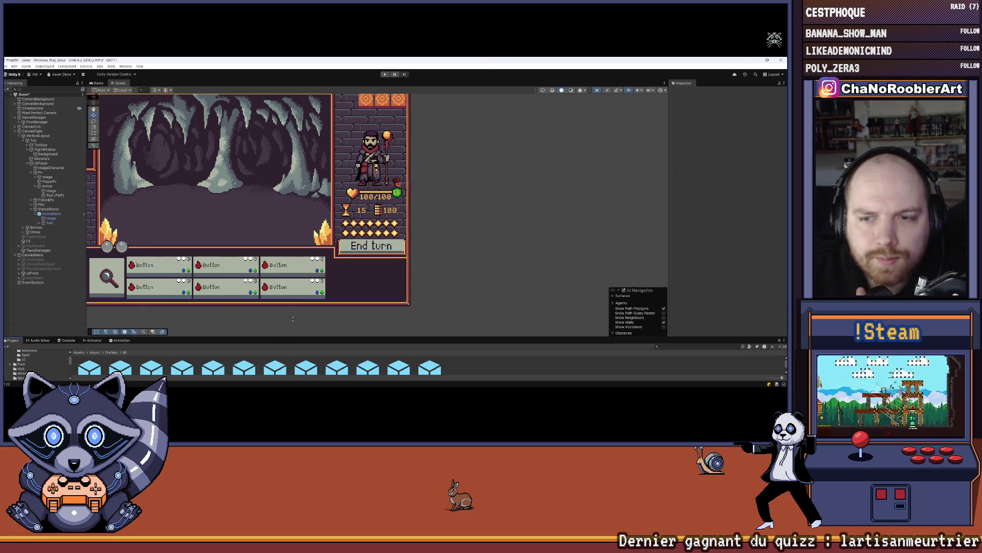
left_click_drag(300, 337, 299, 263)
scroll(400, 189, "up", 2)
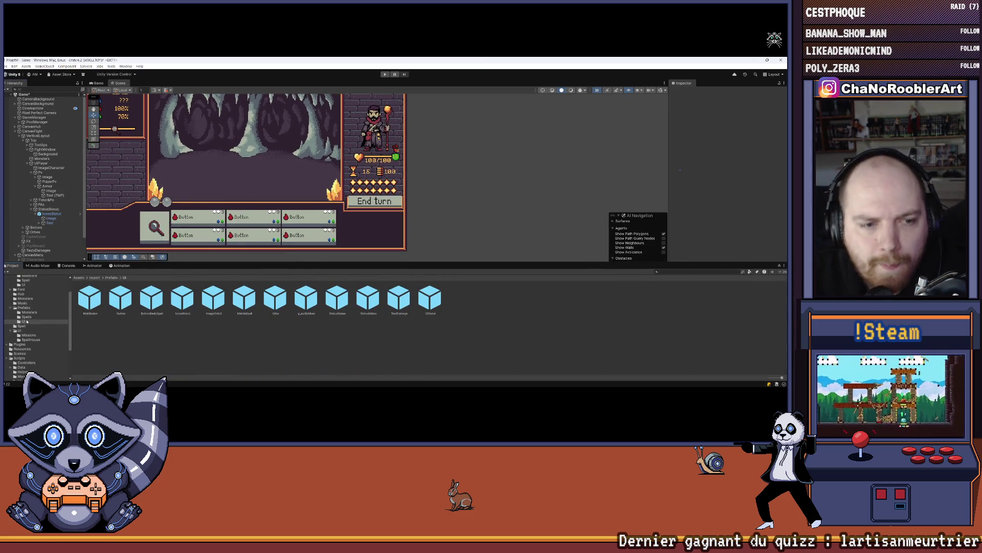
Step: Open the Import UI sprites folder in the Project window
scroll(27, 322, "up", 3)
left_click(19, 290)
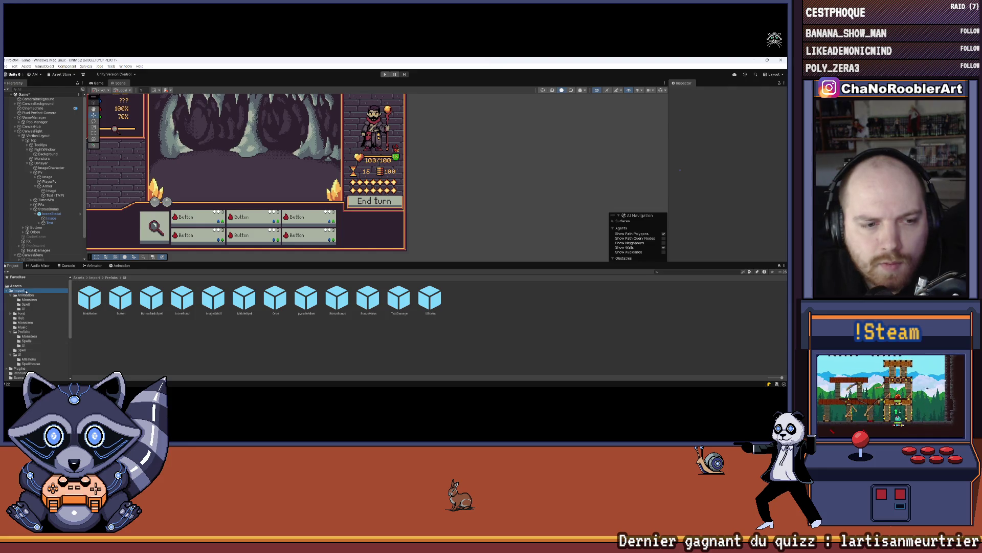
double_click(306, 299)
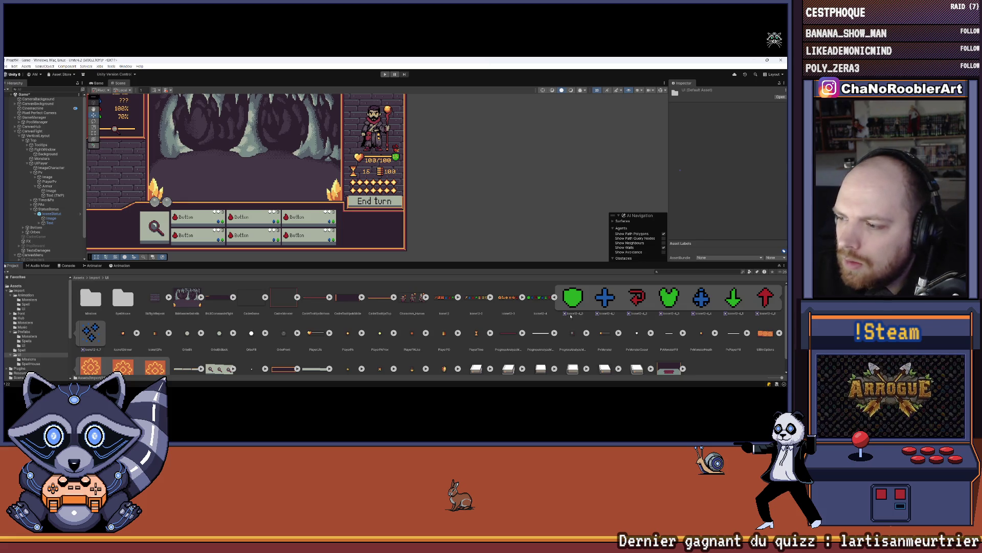
left_click(52, 218)
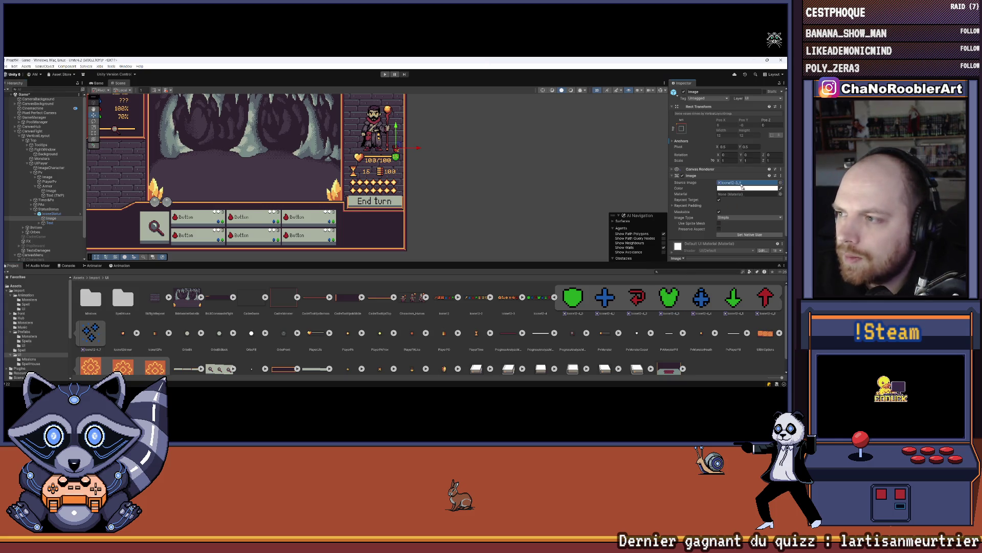
Step: Frame the hero panel and expand IconeStatut (1) to show its Image and Text
left_click(486, 154)
middle_click(487, 154)
scroll(394, 157, "up", 2)
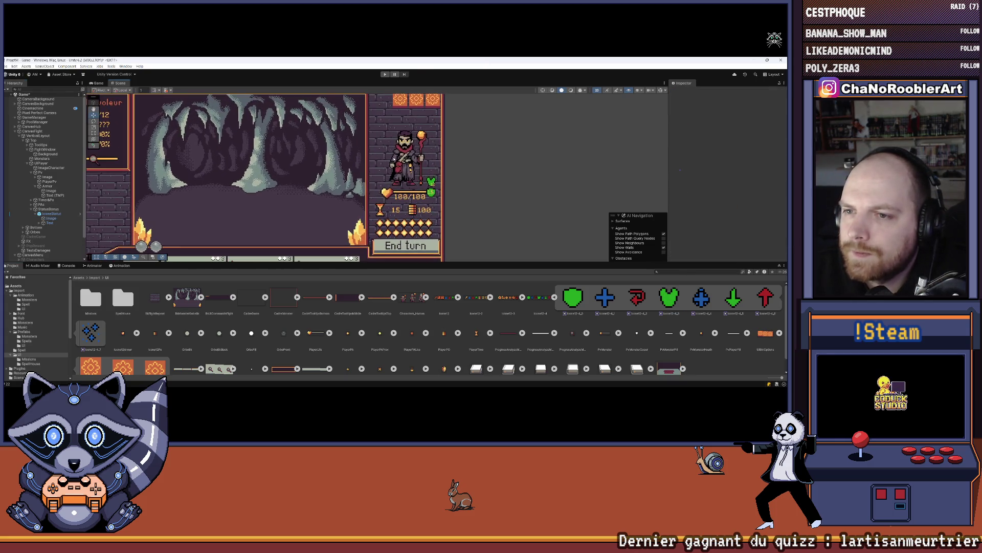
left_click(51, 213)
key("Left")
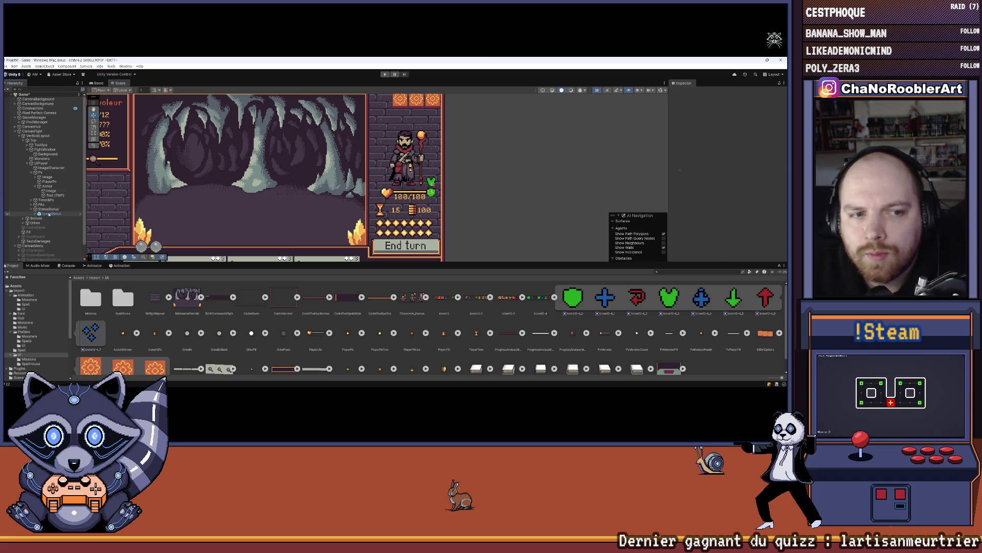
left_click(35, 219)
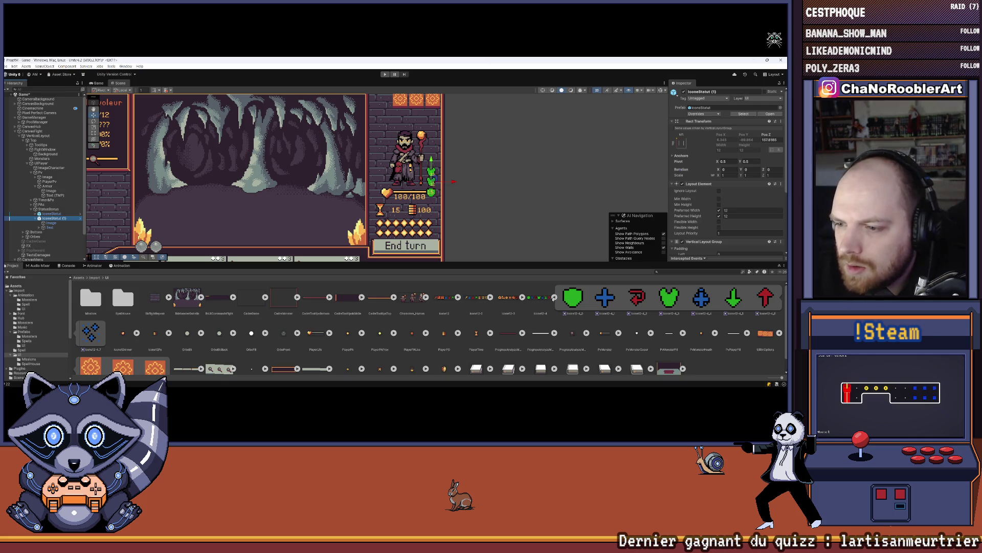
Step: Browse the Icone12, Icone12-2, Icone12-3 and Icone12-4 sprite sheets for a suitable icon
left_click(554, 297)
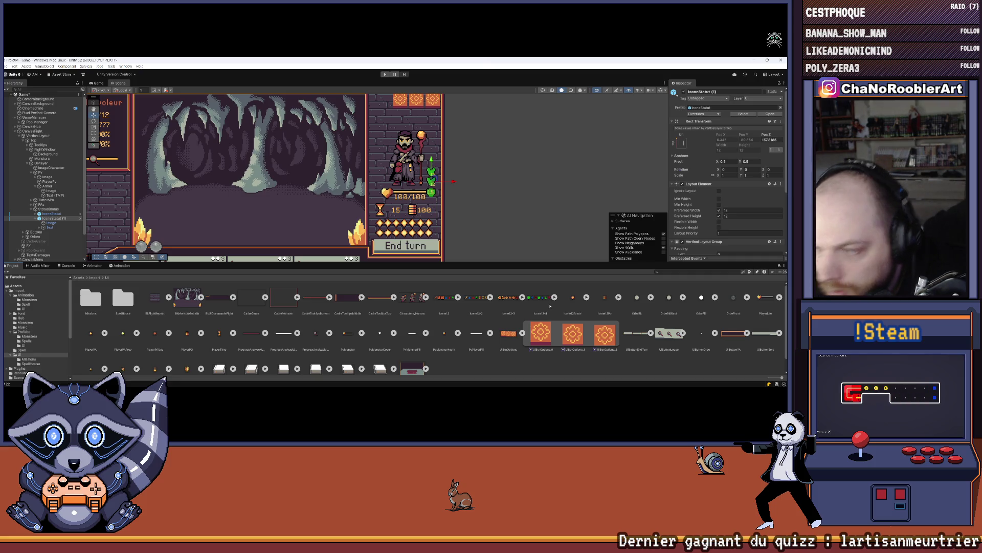
scroll(510, 324, "down", 1)
scroll(503, 338, "up", 1)
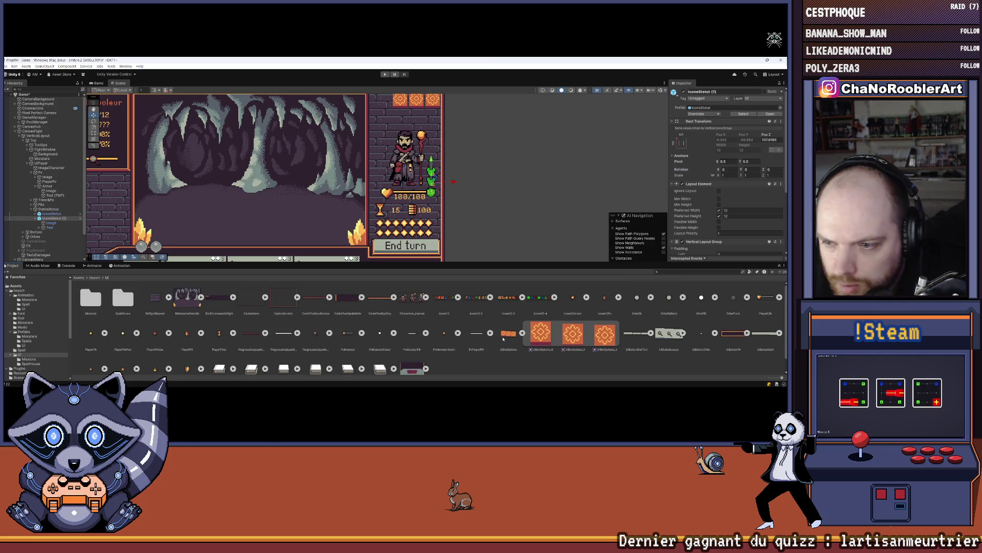
left_click(554, 297)
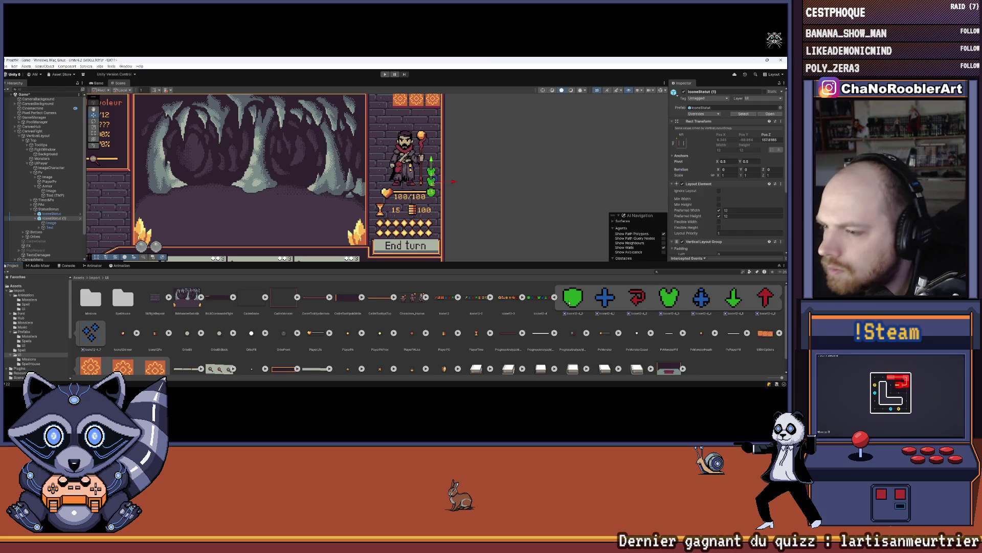
left_click(555, 298)
left_click(522, 298)
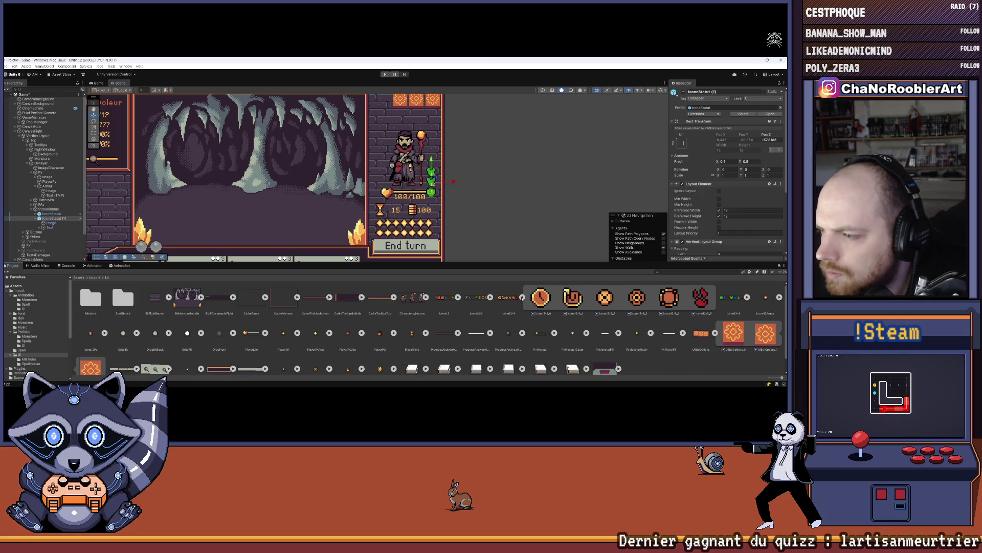
left_click(522, 298)
left_click(490, 297)
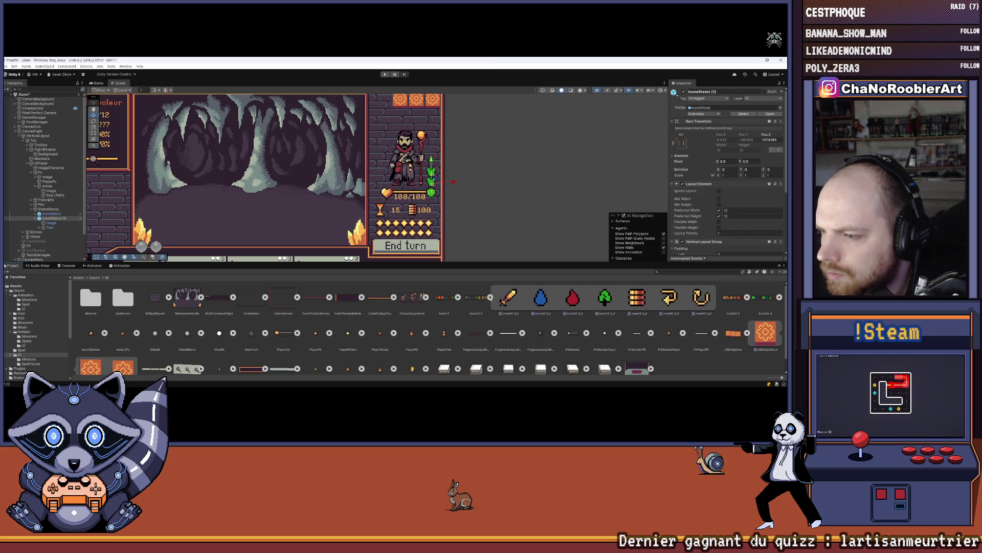
left_click(490, 298)
left_click(458, 298)
left_click(458, 297)
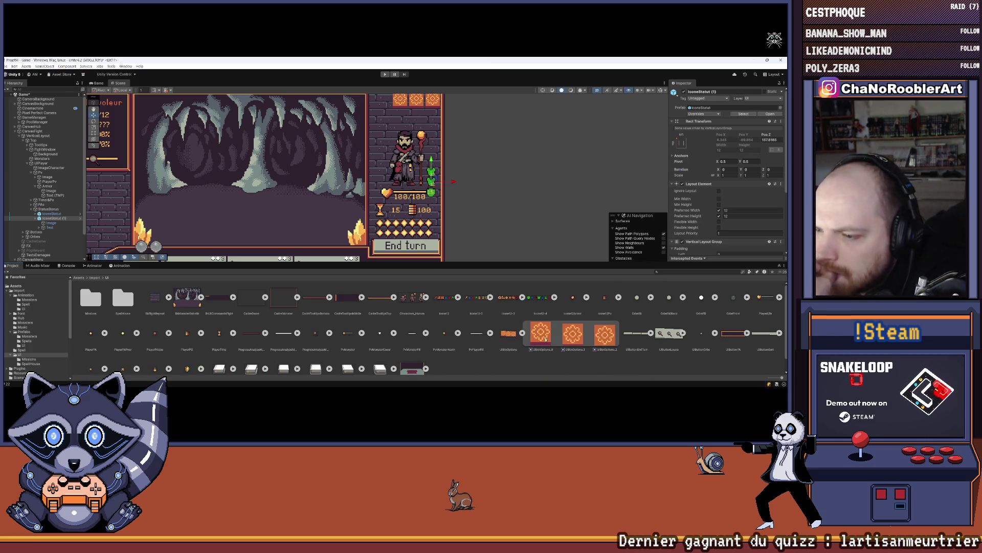
left_click(522, 333)
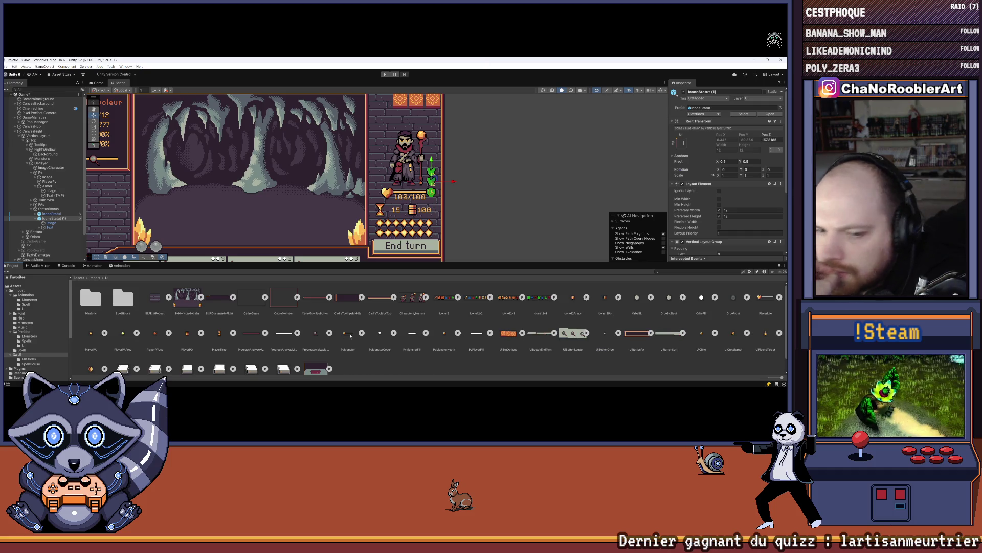
scroll(310, 338, "down", 1)
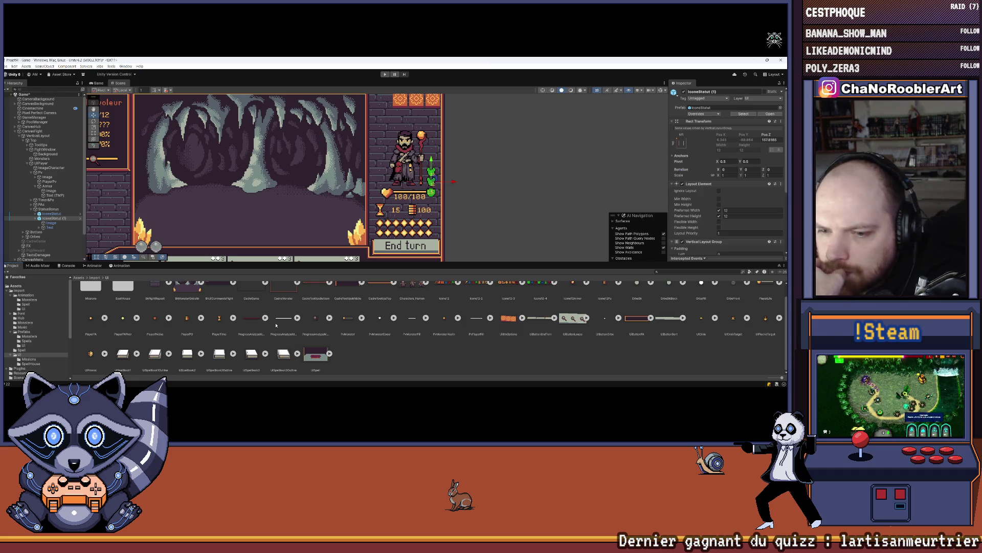
scroll(276, 325, "up", 1)
Step: Look inside the SpellHouse and Missions folders, returning to the UI folder
double_click(126, 302)
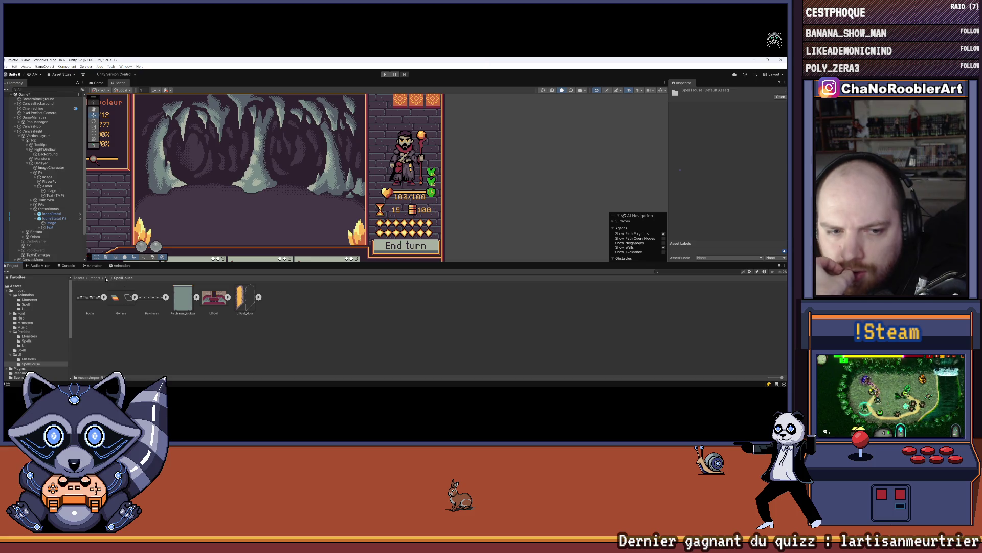
left_click(107, 278)
double_click(92, 297)
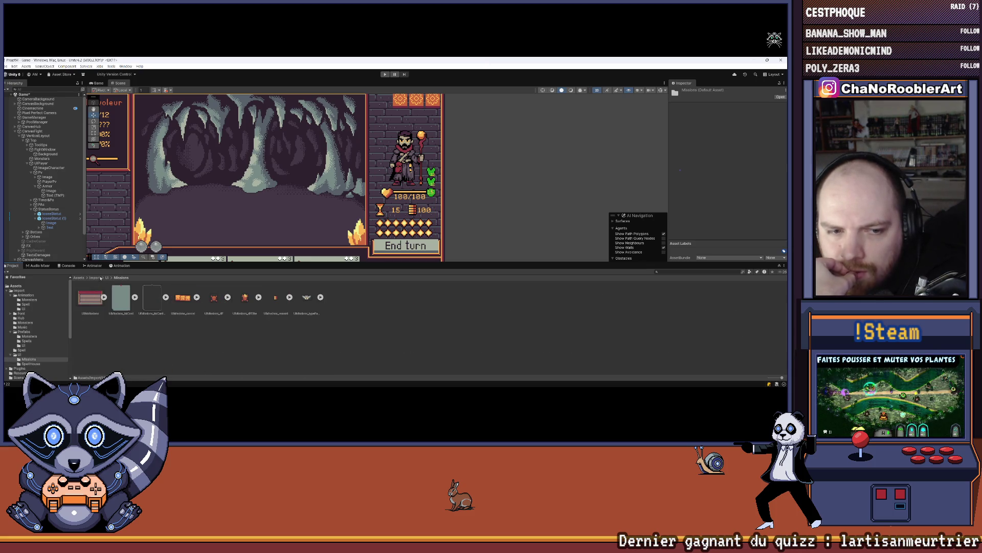
left_click(107, 278)
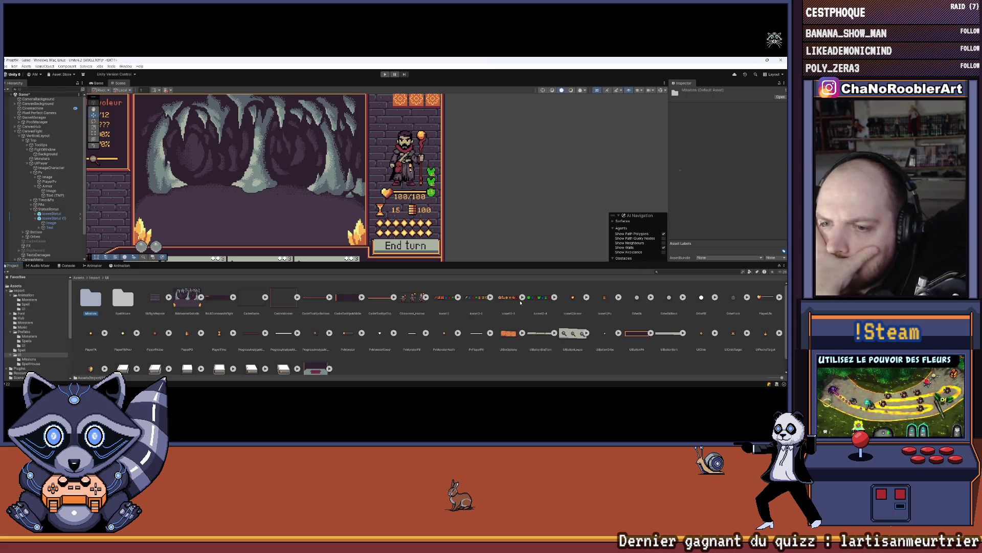
Step: Set IconeStatut (1)'s Image source sprite to Icone12-4_2
left_click(53, 218)
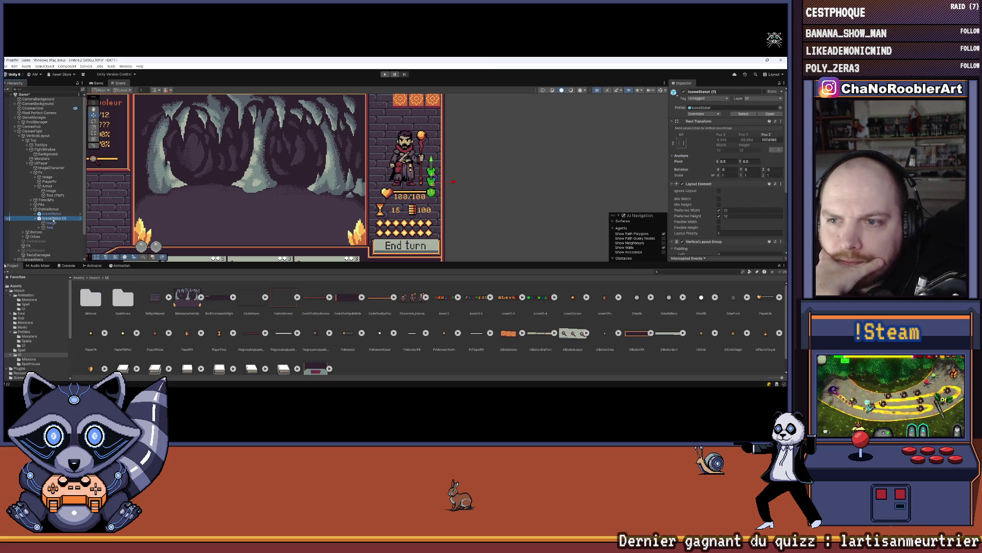
left_click(51, 223)
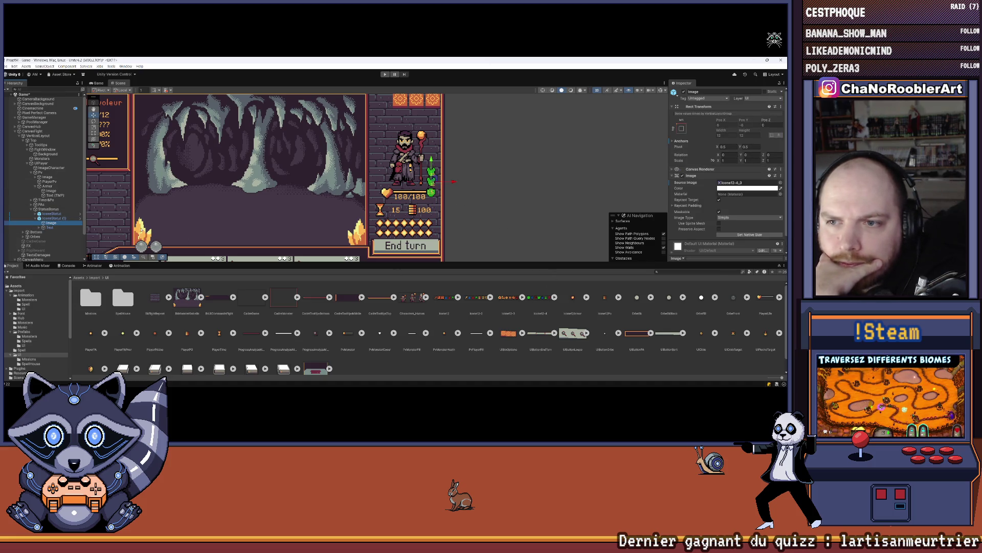
left_click(55, 218)
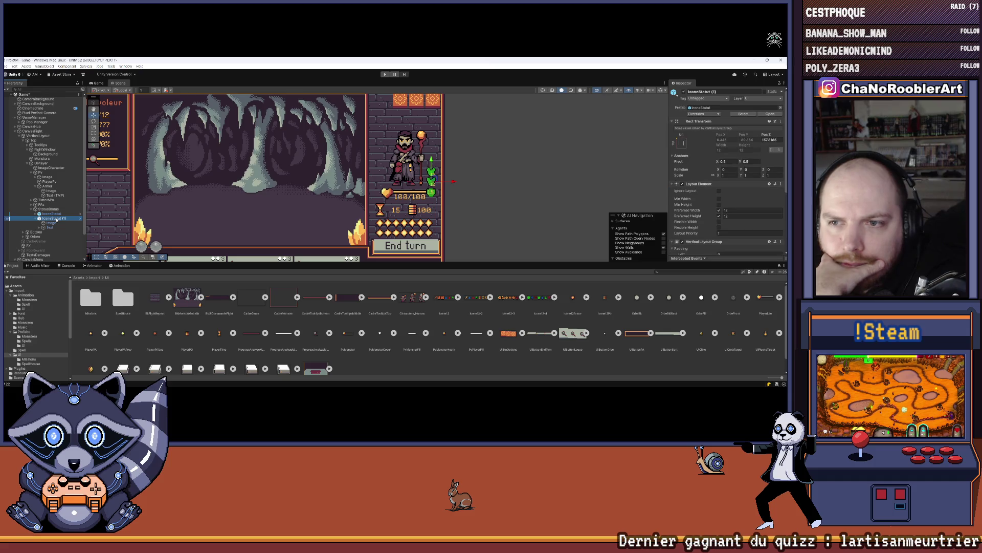
left_click(376, 225)
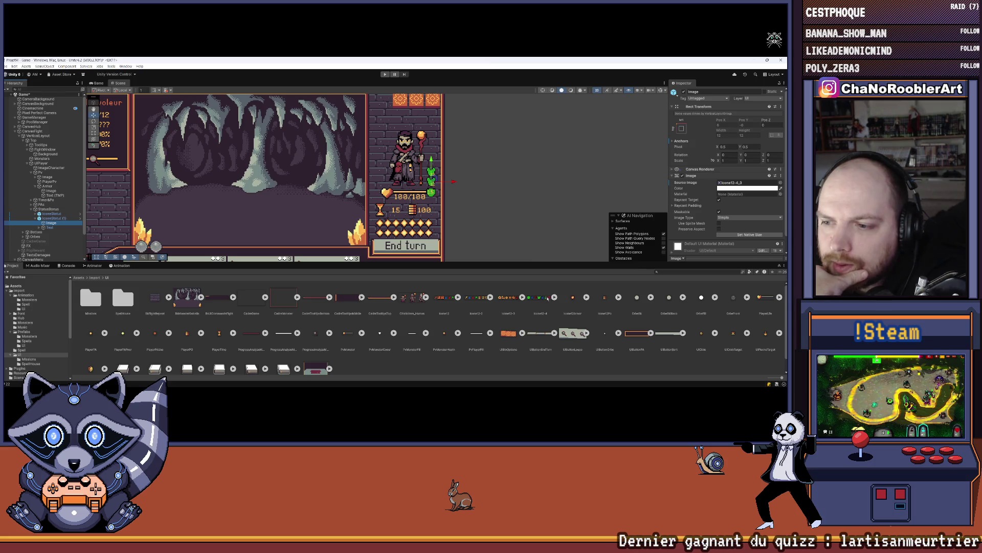
left_click(554, 298)
left_click_drag(637, 297, 747, 183)
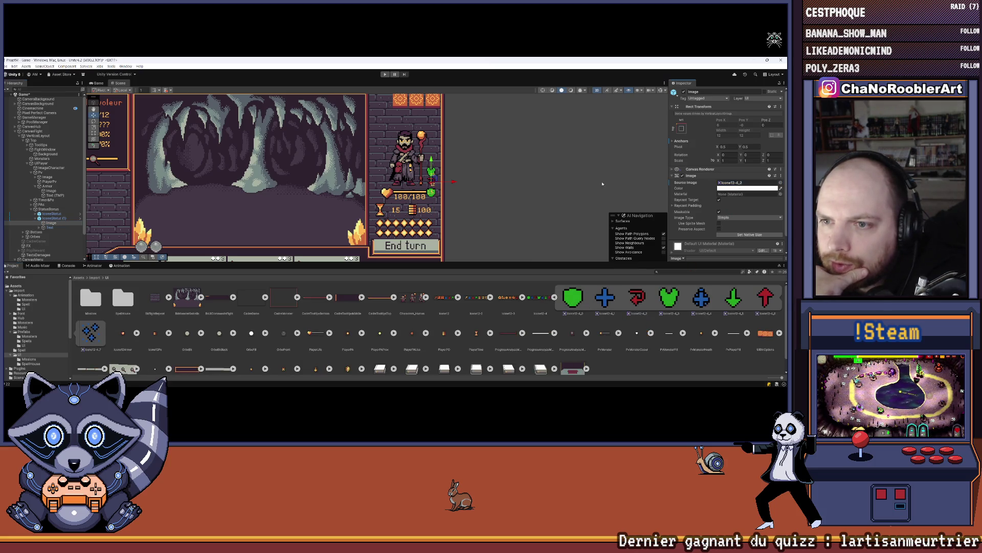
Step: Duplicate the StatusBonus column and move the copy to the hero's left at Pos X 16.4
left_click(602, 184)
left_click_drag(603, 183, 680, 170)
scroll(266, 133, "up", 2)
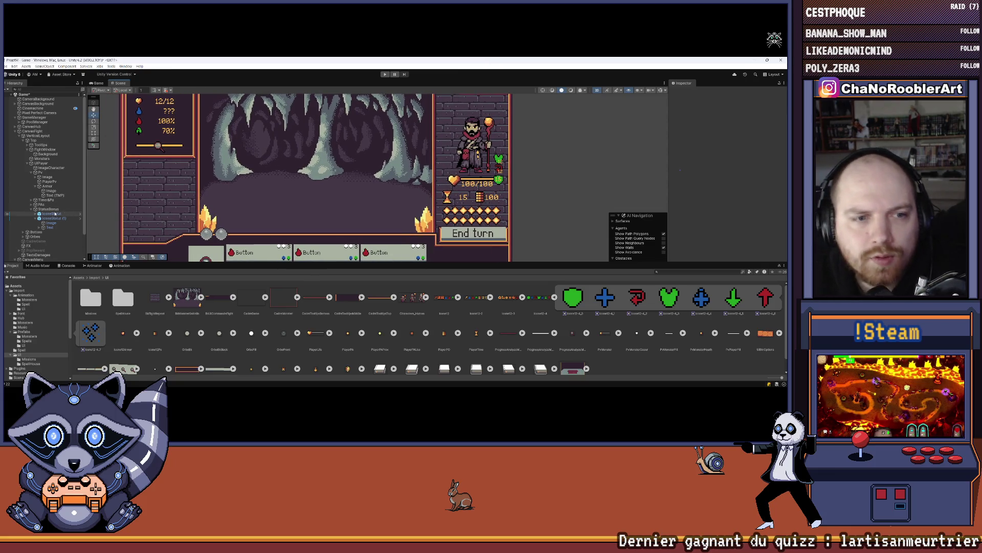
left_click(49, 209)
key("ctrl+d")
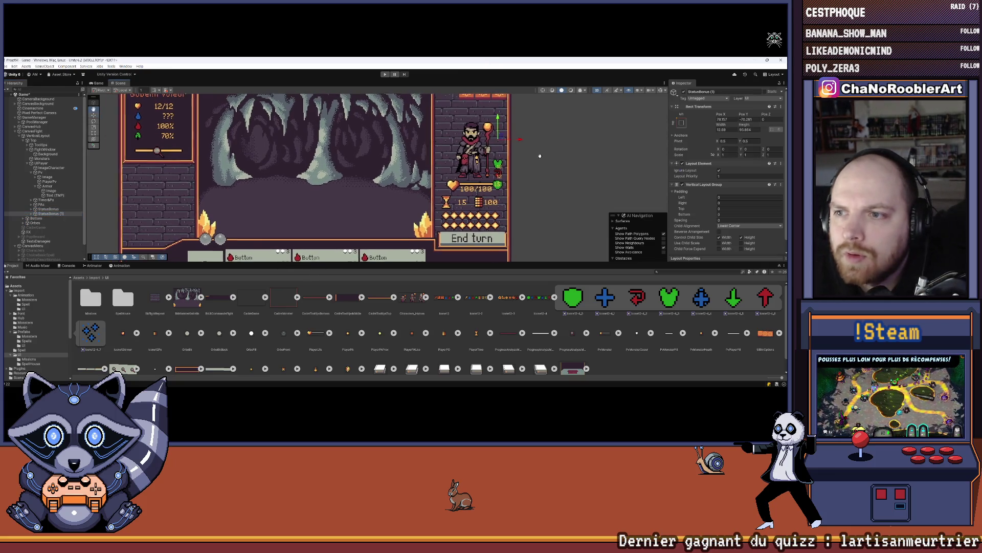
left_click_drag(517, 138, 474, 139)
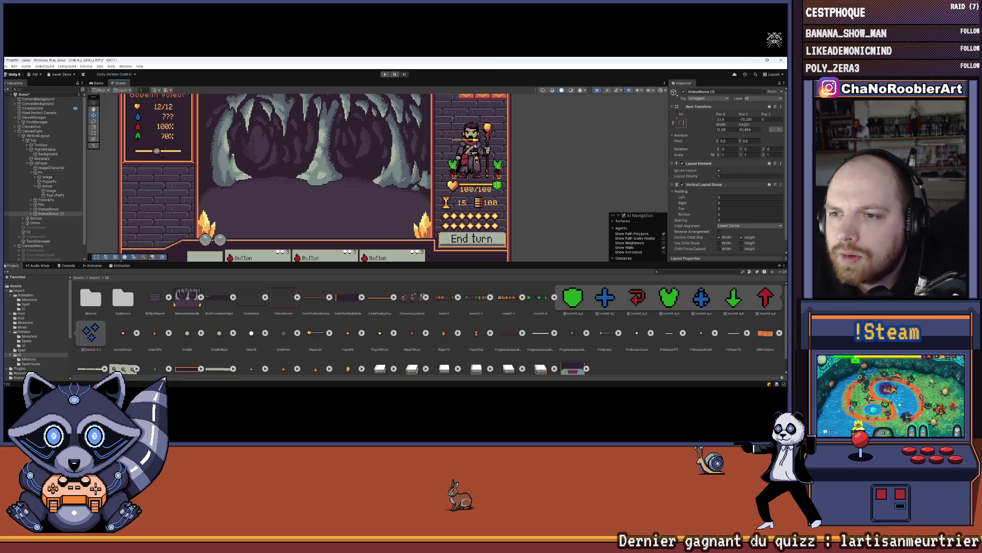
left_click(566, 156)
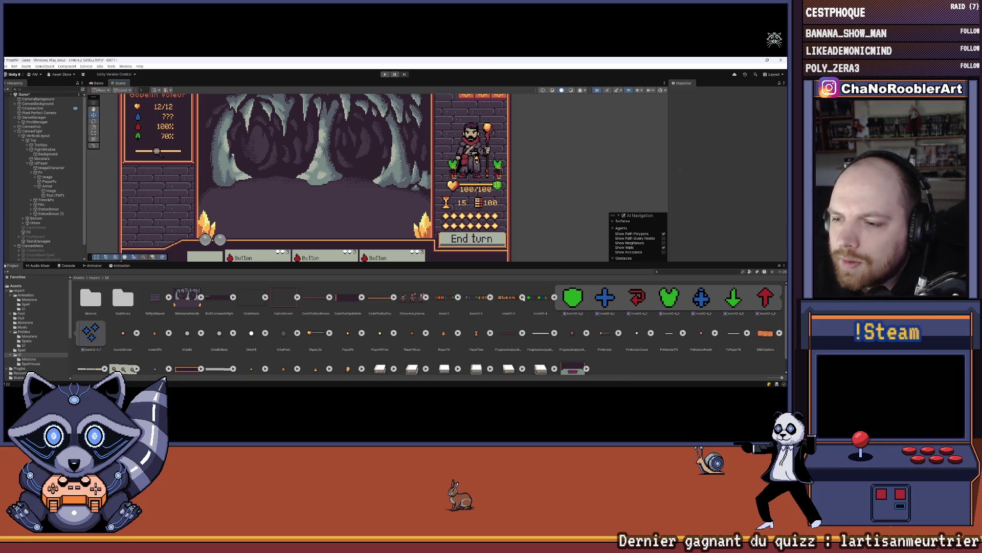
Step: Inspect the Icone12-3 sprites and the Text (TMP) object, then bring up StatusBonus (1)'s context menu
left_click(522, 298)
left_click(57, 196)
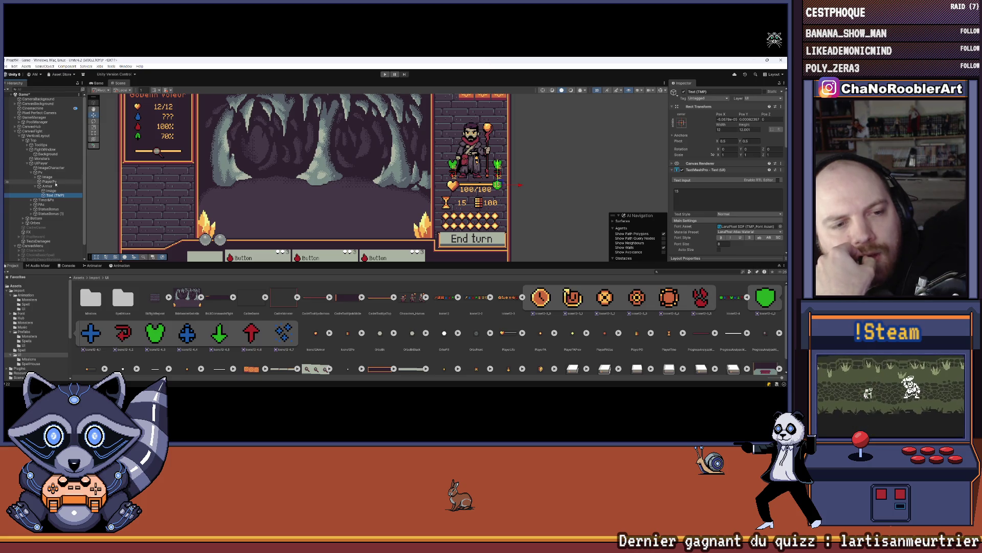
scroll(56, 185, "down", 1)
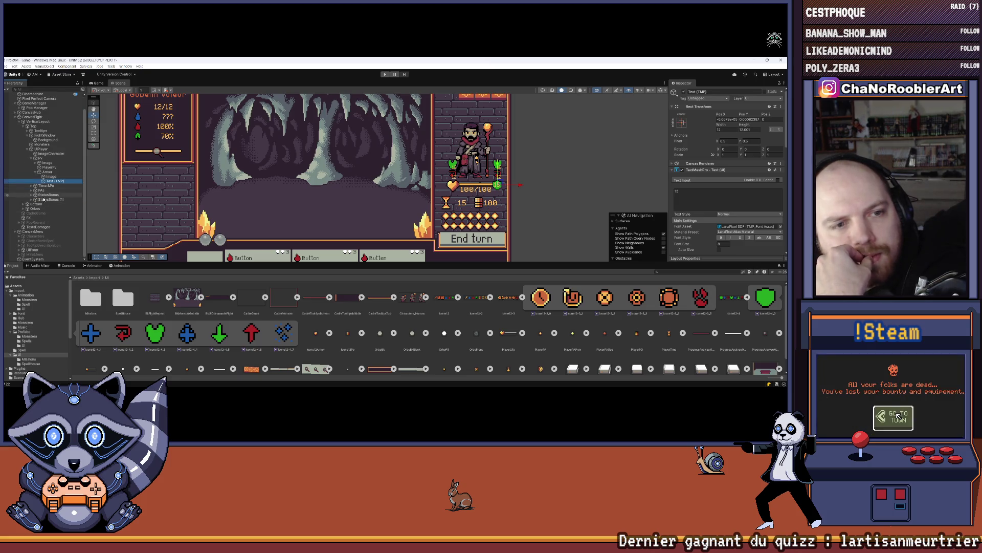
right_click(44, 199)
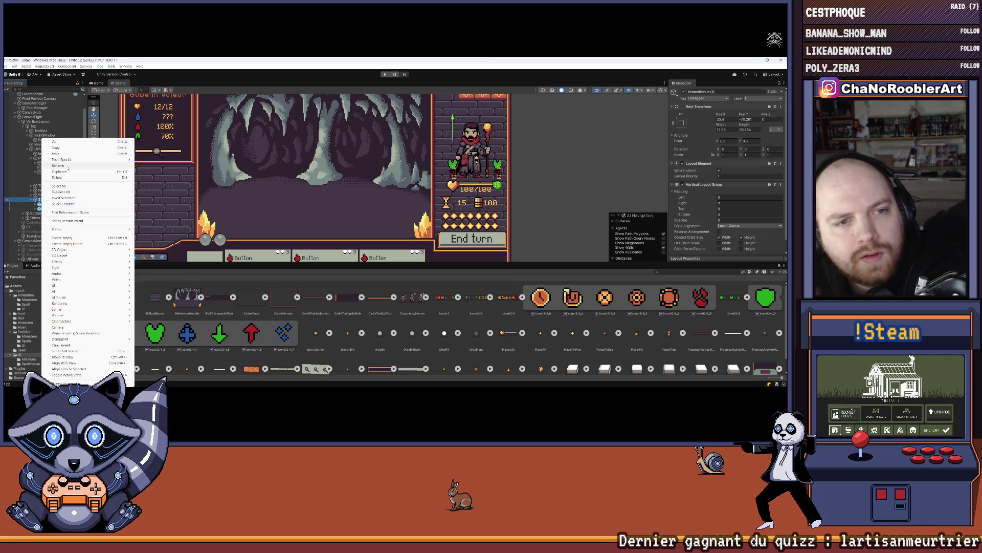
Step: Rename the copied column to StatusMalus and inspect its IconeStatut icon and Image
left_click(68, 165)
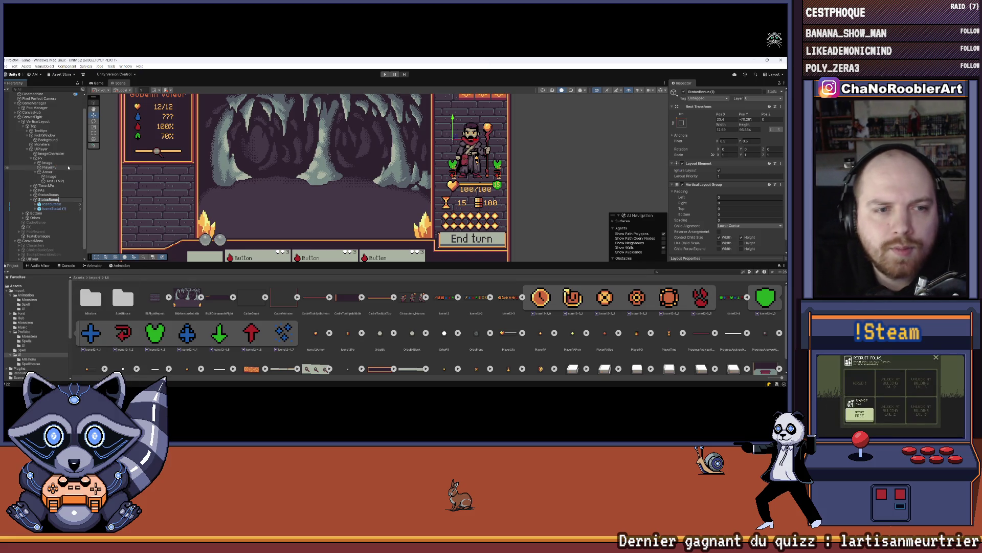
type("Malus")
key("Return")
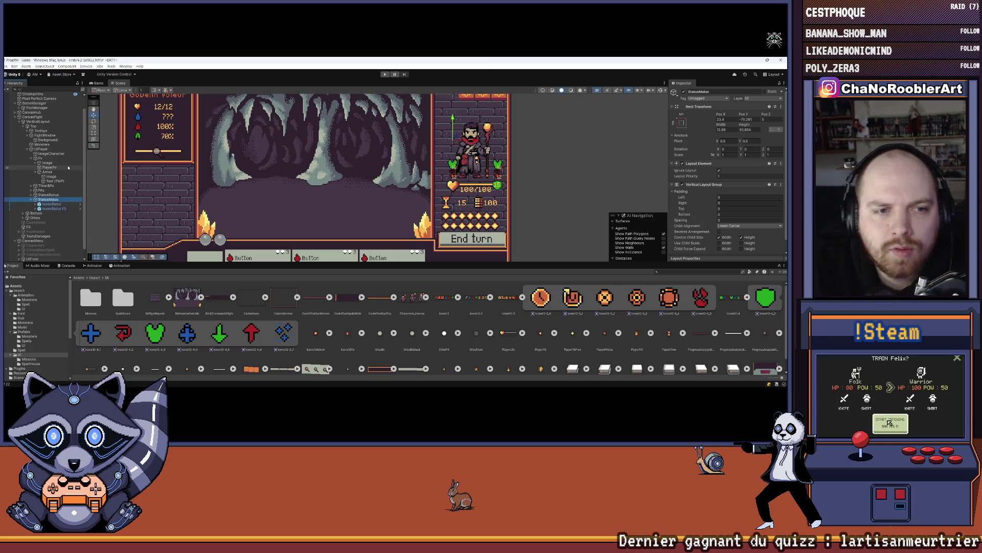
left_click(39, 204)
left_click(36, 204)
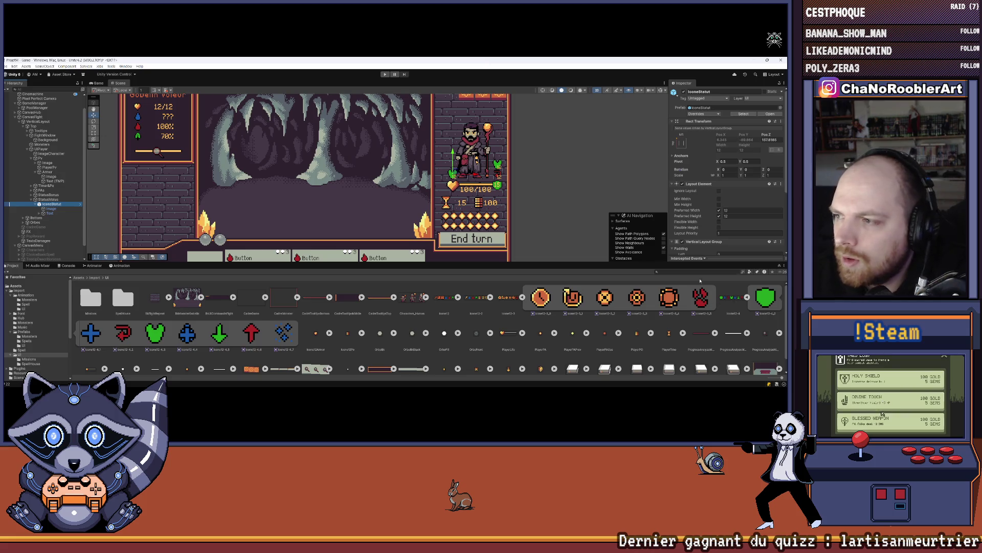
left_click(52, 208)
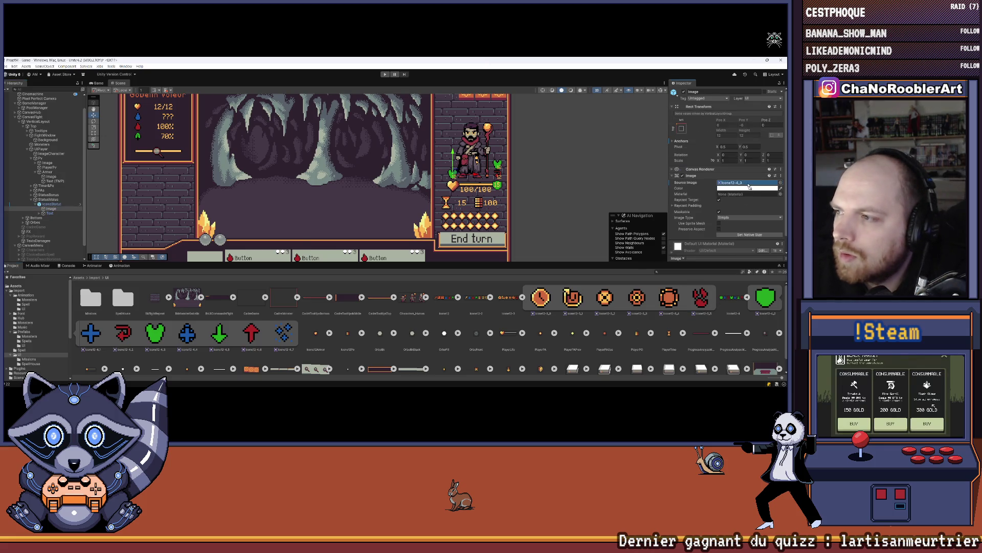
left_click(481, 166)
scroll(481, 166, "up", 2)
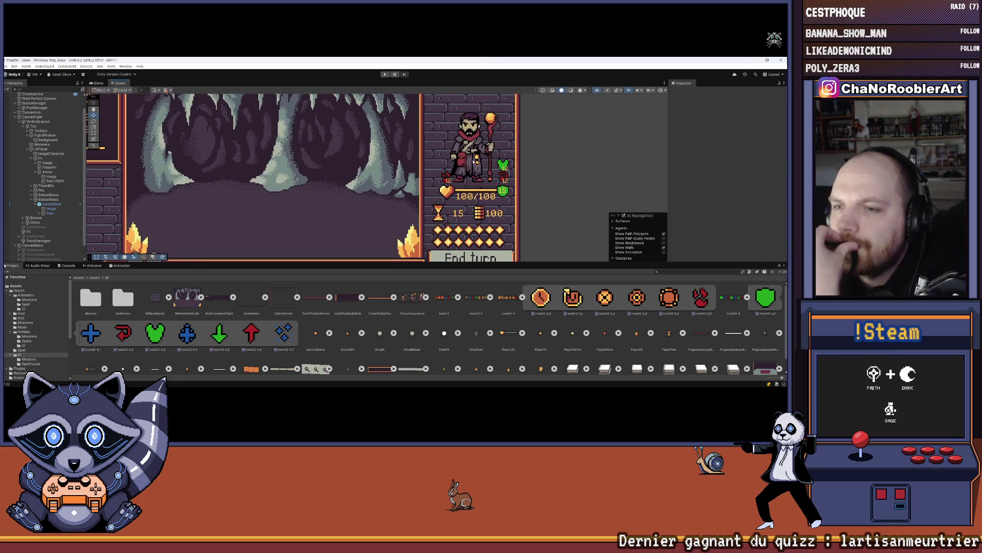
left_click(54, 204)
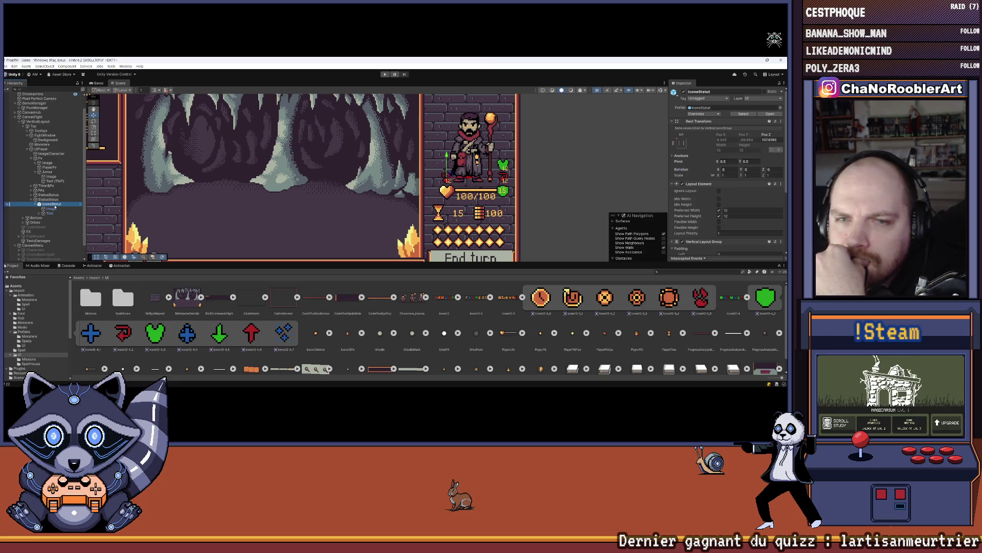
Step: Size the StatusBonus column's Rect Transform to width 12 and height 96
left_click(19, 194)
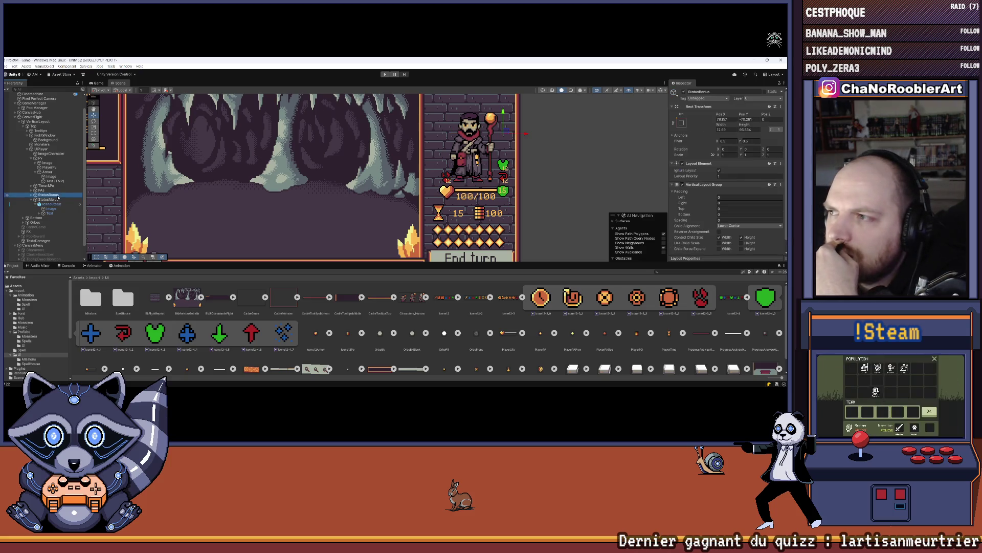
left_click(29, 194)
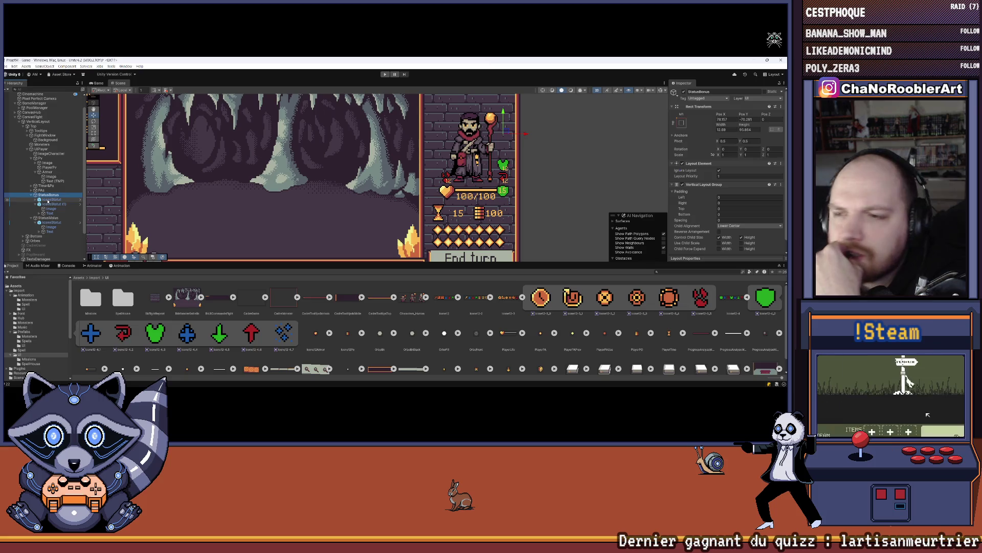
left_click(51, 199)
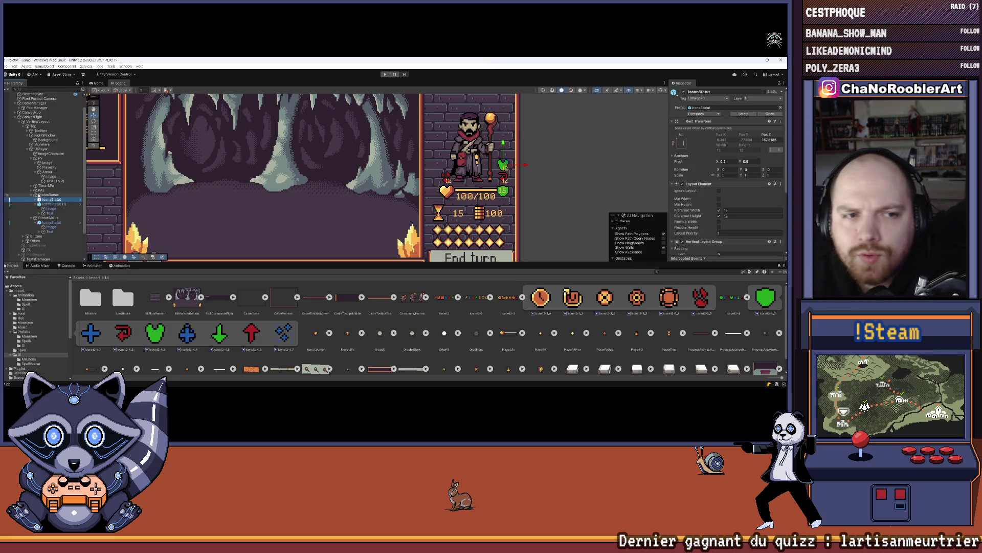
left_click(48, 195)
left_click(722, 129)
type("12")
left_click(744, 130)
type("100")
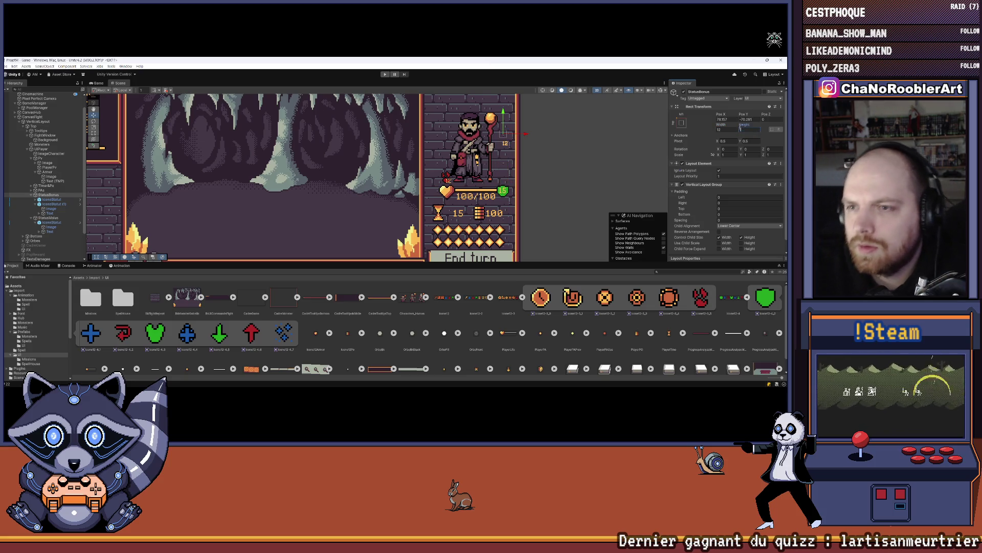
left_click_drag(592, 150, 531, 187)
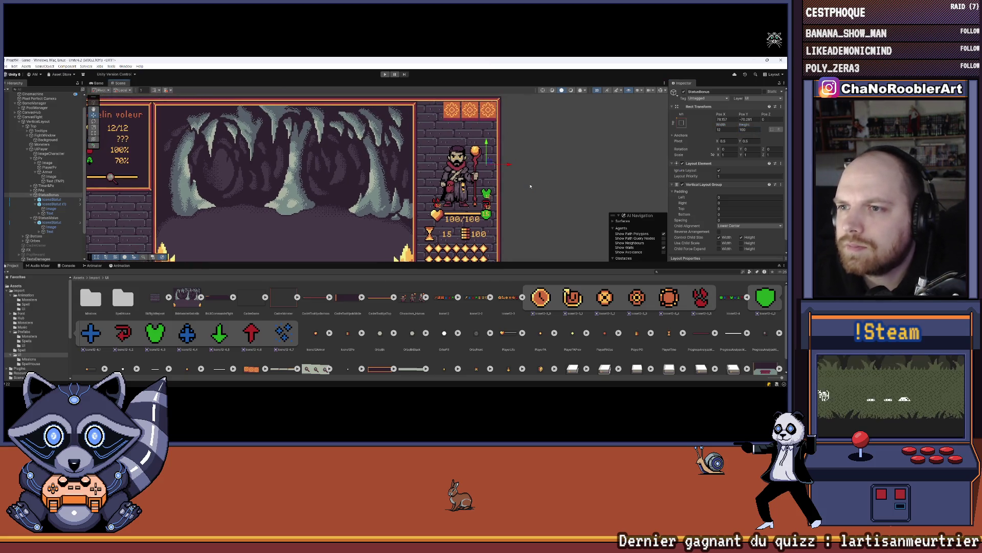
left_click(95, 134)
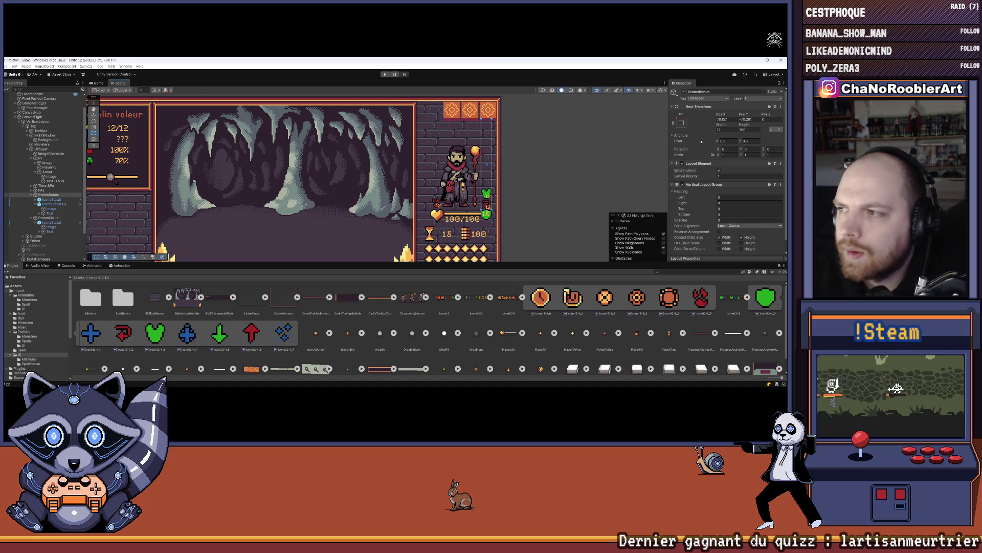
left_click(743, 129)
type("96")
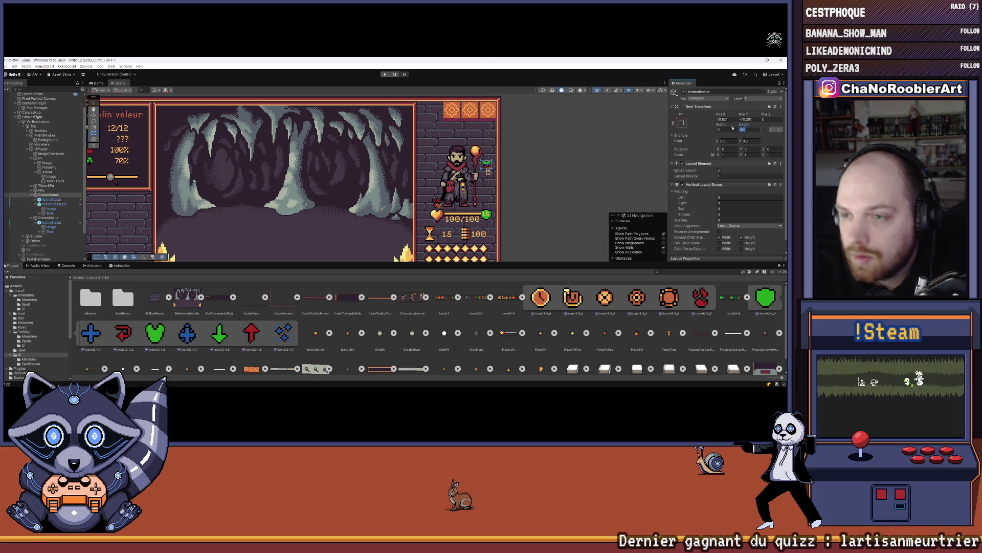
left_click(56, 196, "ctrl")
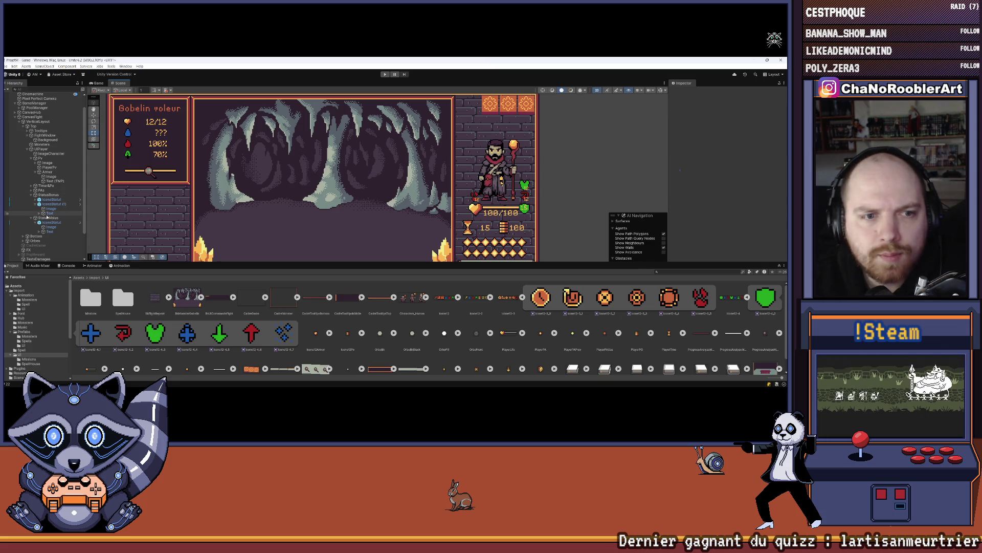
Step: Size the StatusMalus column to width 12 and height 85
left_click(48, 218)
type("12")
left_click(755, 130)
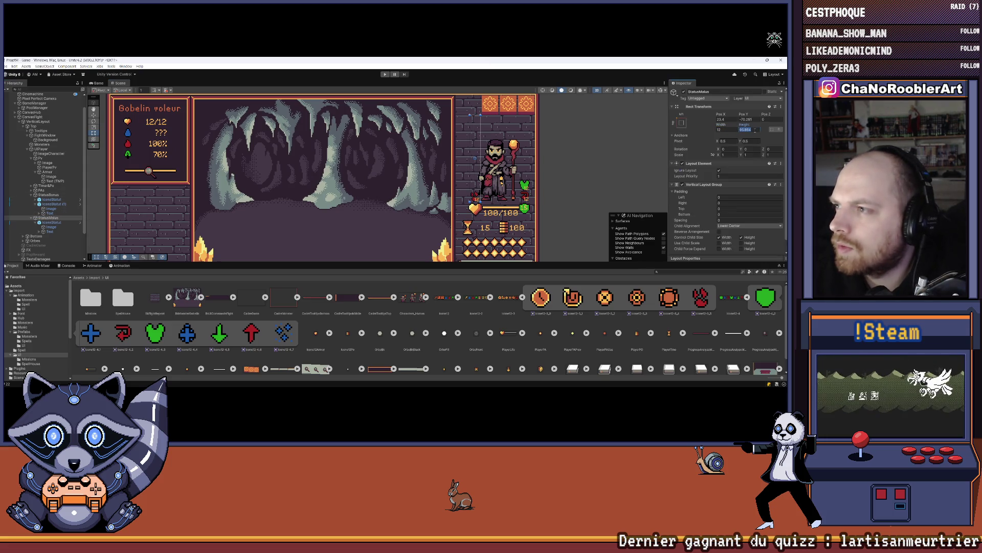
type("85")
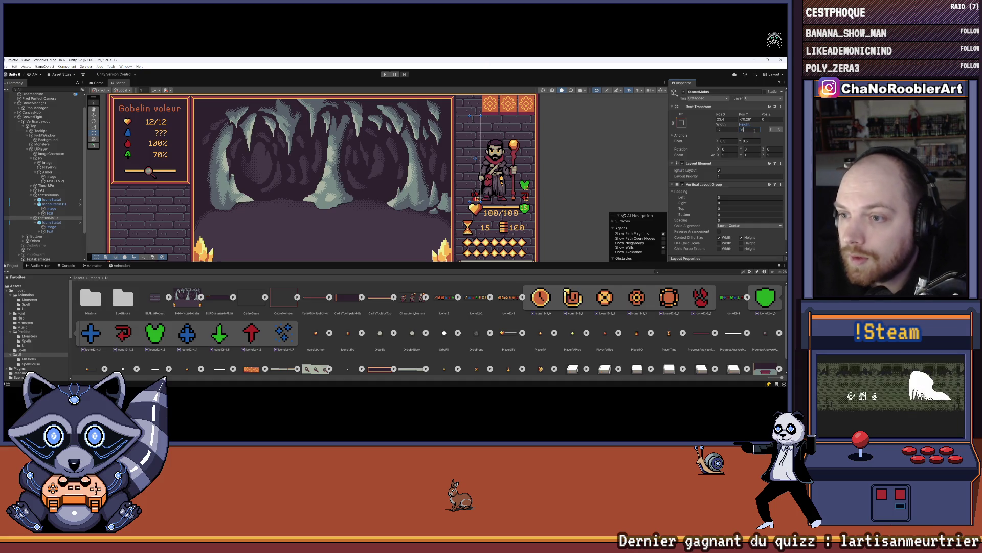
left_click(627, 150)
Step: Close the Scene tab and shrink the Project panel to enlarge the Game view
scroll(432, 177, "down", 3)
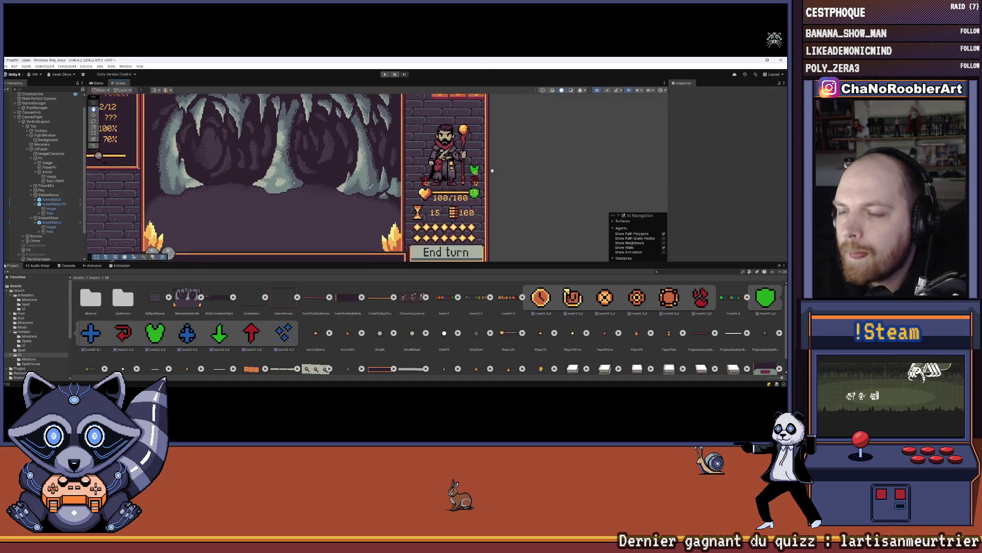
scroll(433, 176, "up", 2)
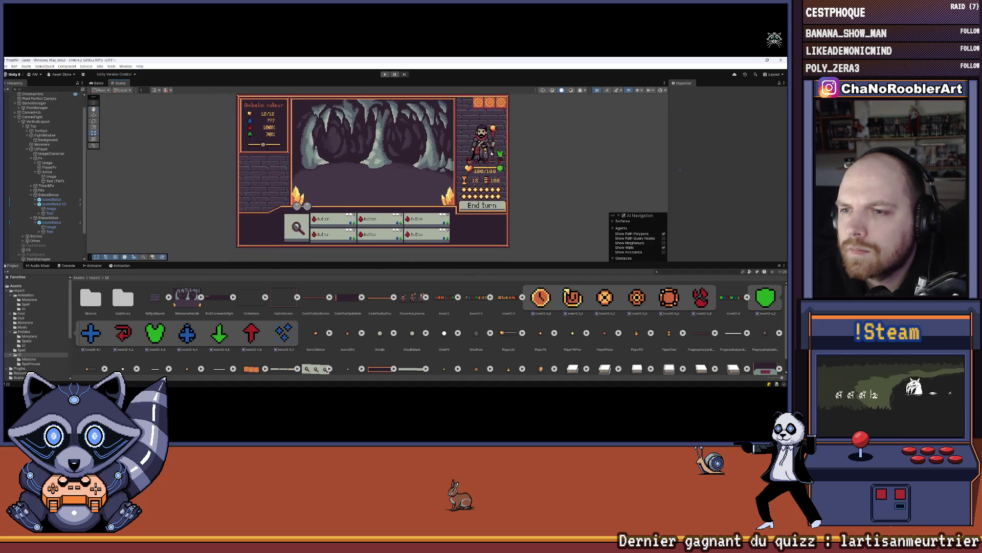
left_click(664, 83)
left_click(680, 100)
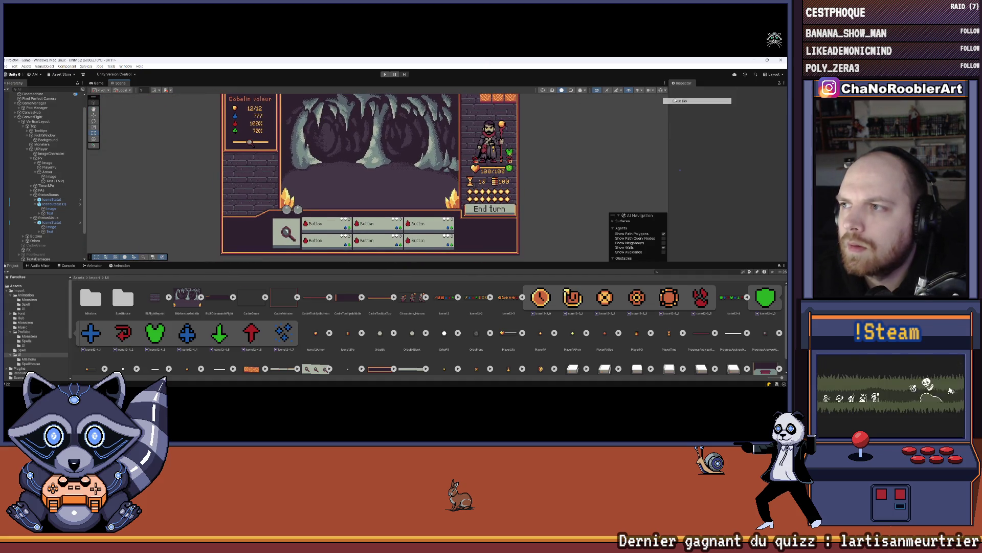
left_click_drag(434, 300, 434, 356)
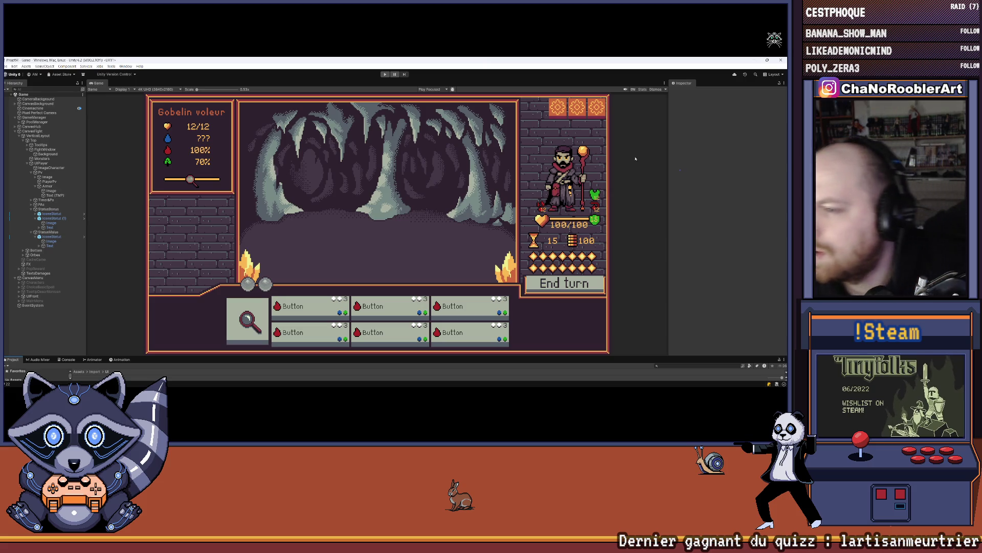
Step: Move the StatusBonus column to Pos X 77, Pos Y -70
left_click(47, 236)
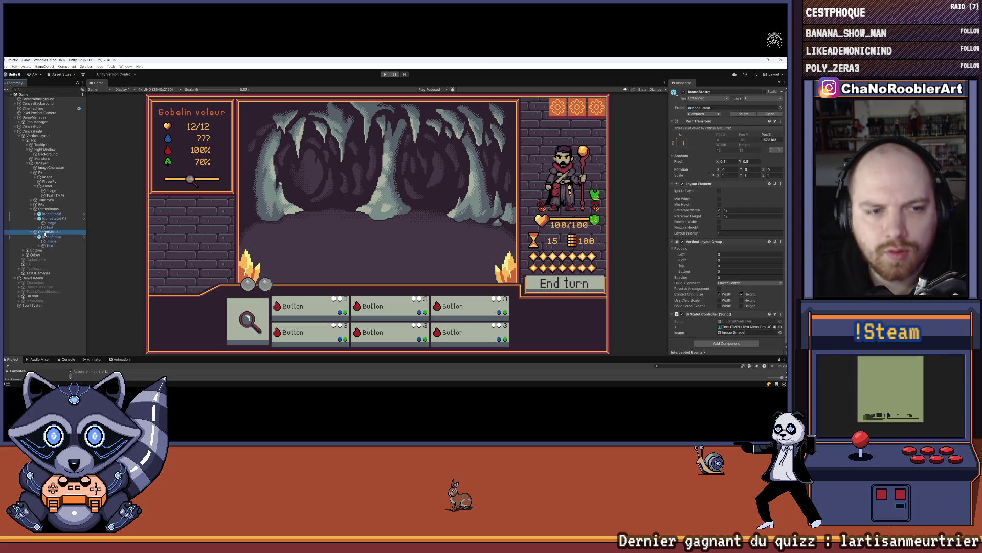
left_click(48, 209)
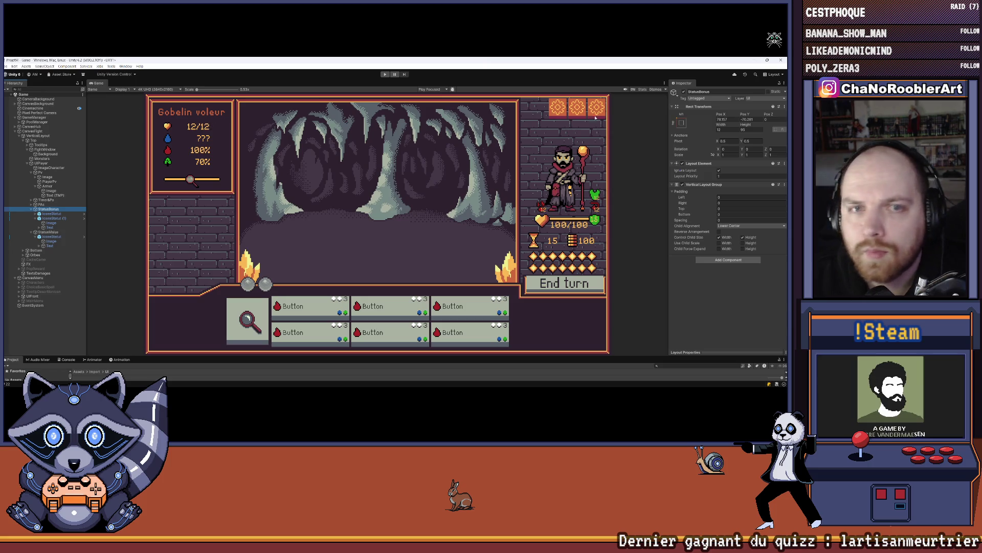
left_click(731, 119)
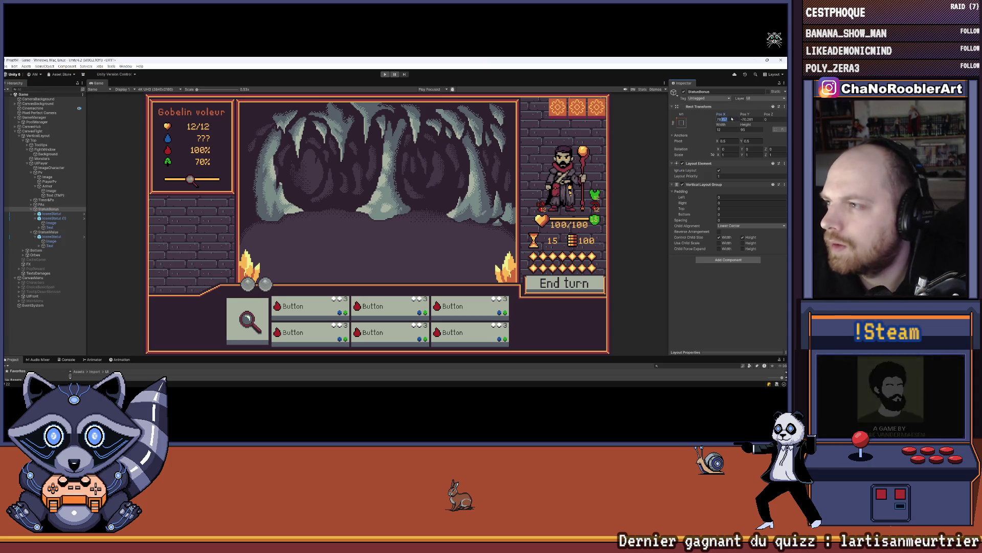
type("-7")
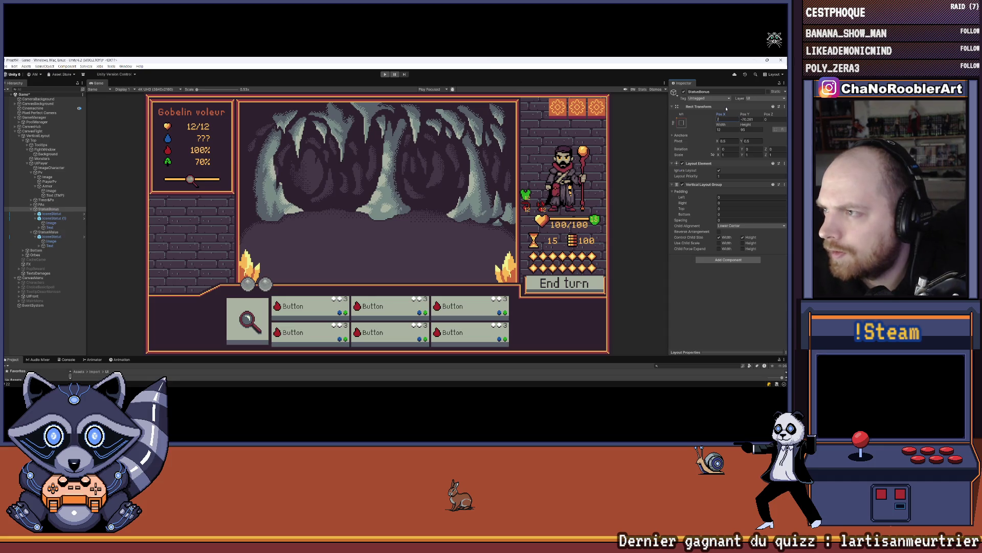
type("85")
key("BackSpace")
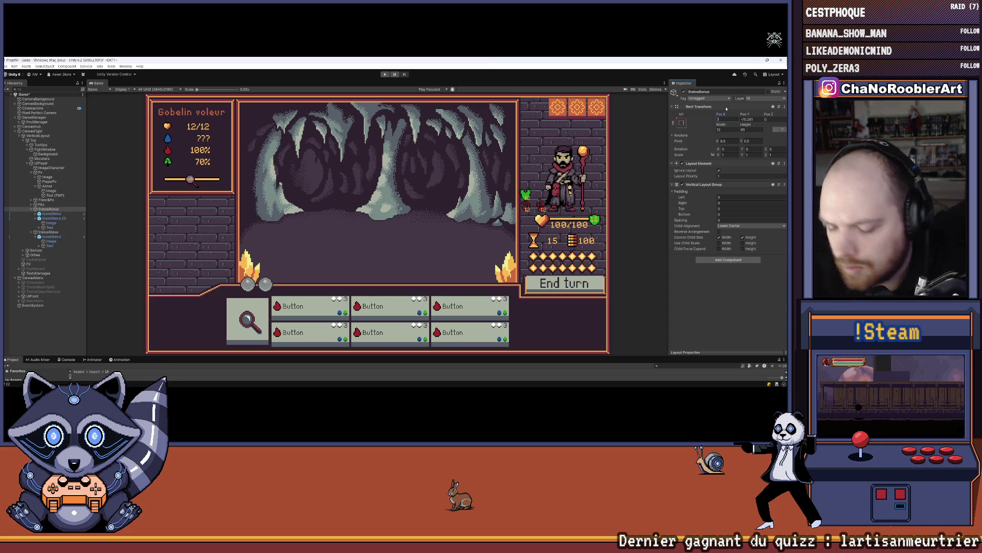
type("8")
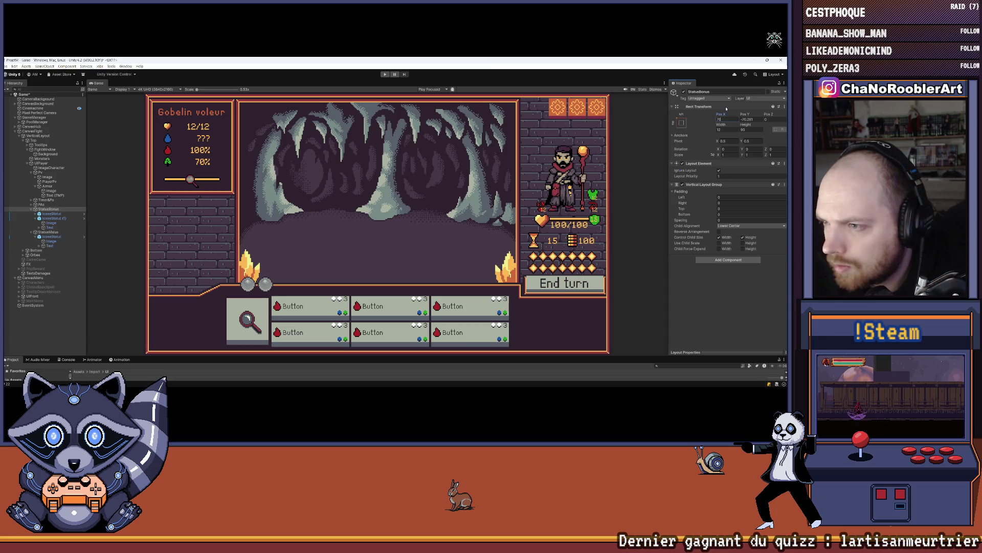
key("BackSpace")
type("7")
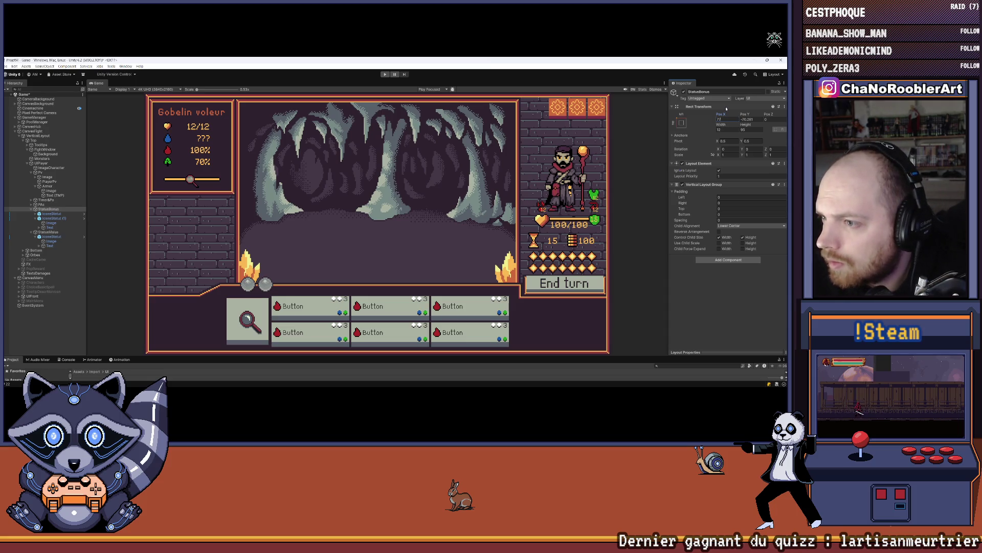
left_click(748, 119)
type("-70")
key("Return")
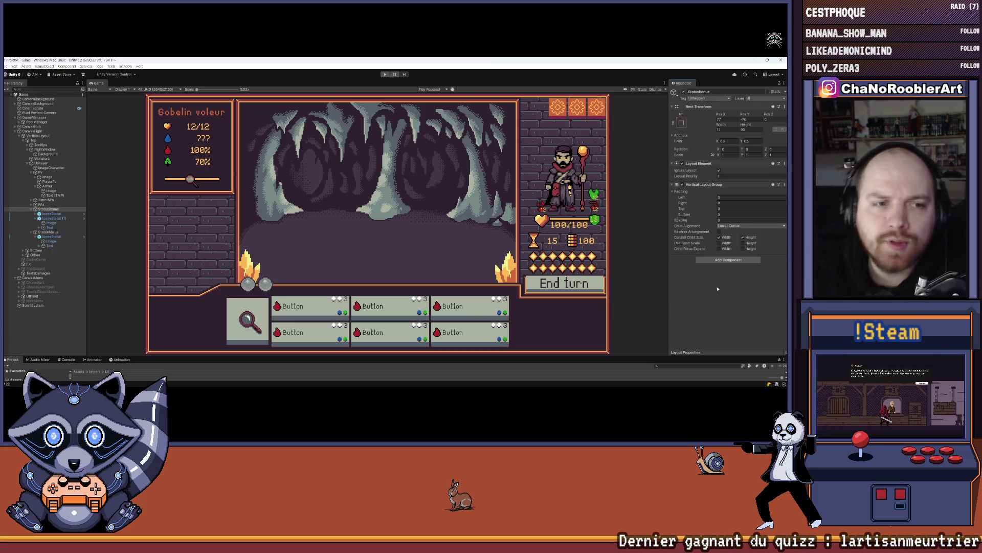
Step: Set the StatusMalus column's Pos X to 24
left_click(65, 233)
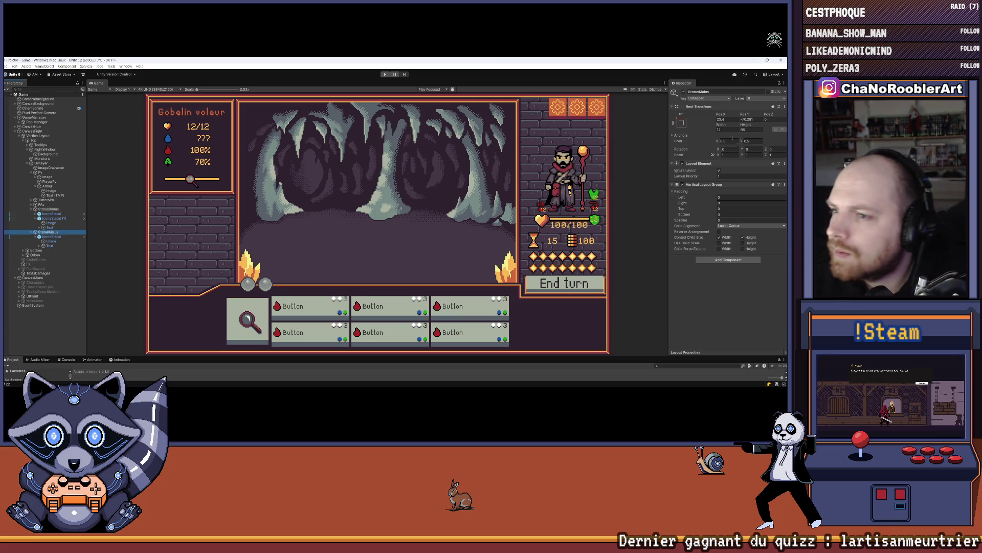
left_click(732, 120)
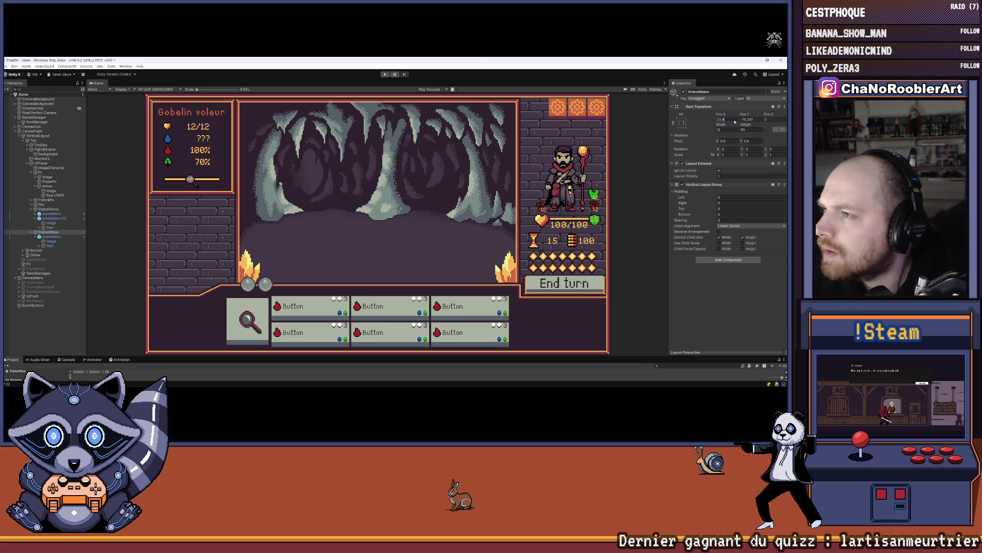
key("BackSpace")
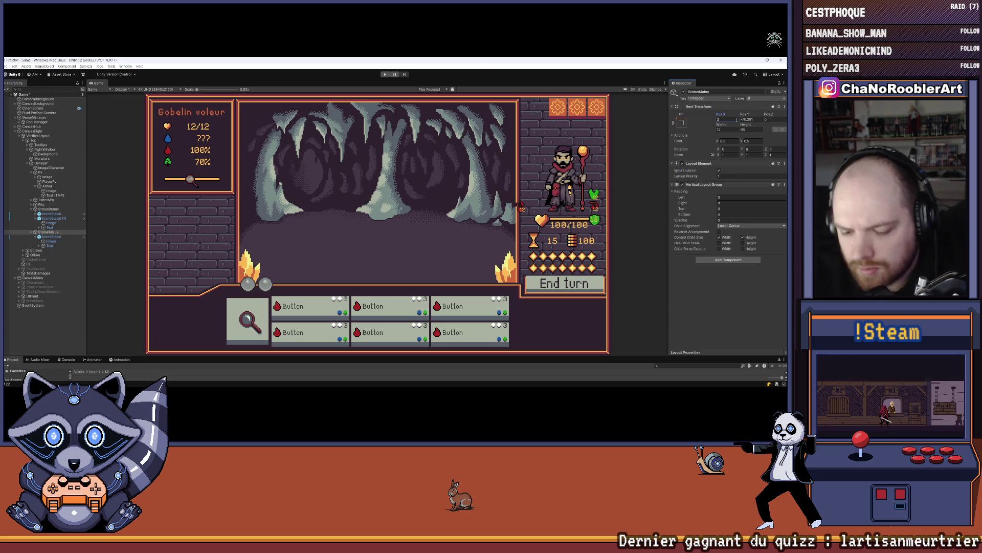
type("5")
key("BackSpace")
type("4")
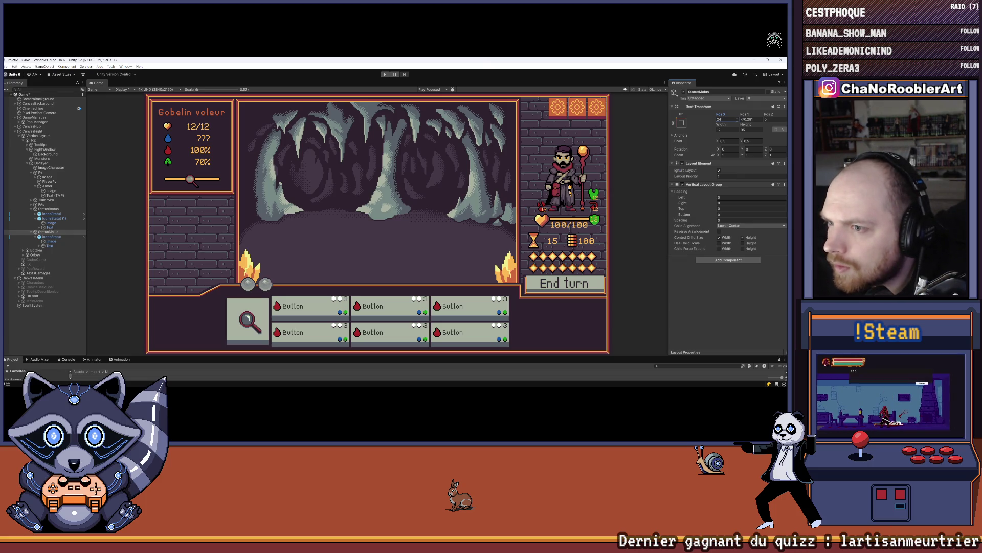
key("Tab")
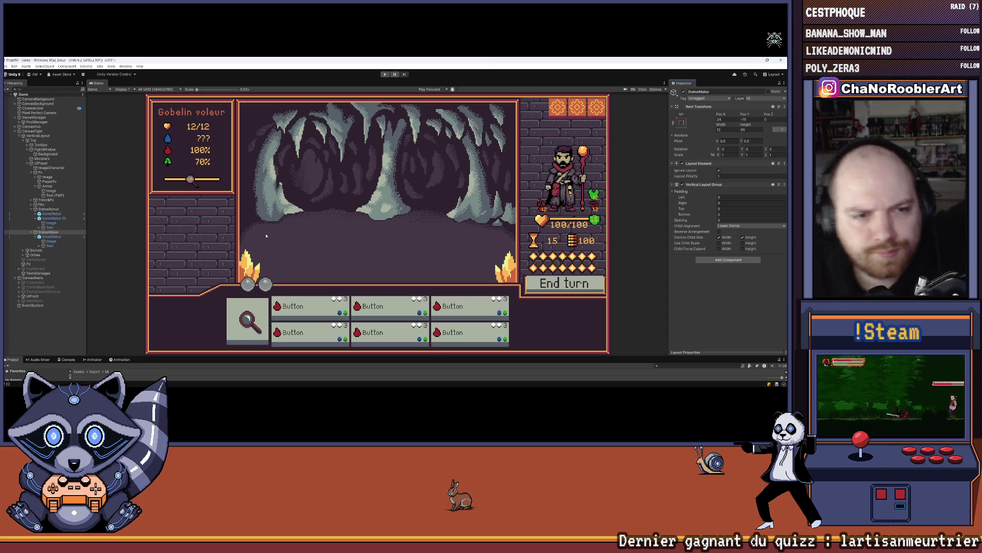
Step: Delete the placeholder IconeStatut icons from both columns and enlarge the Project panel
left_click(35, 238)
left_click(53, 237)
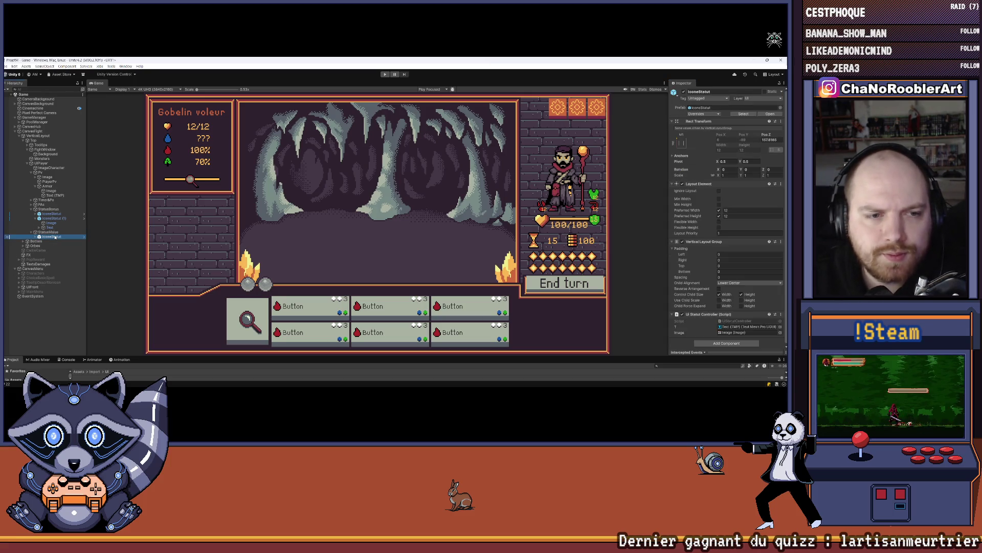
key("Delete")
left_click(53, 213)
key("Delete")
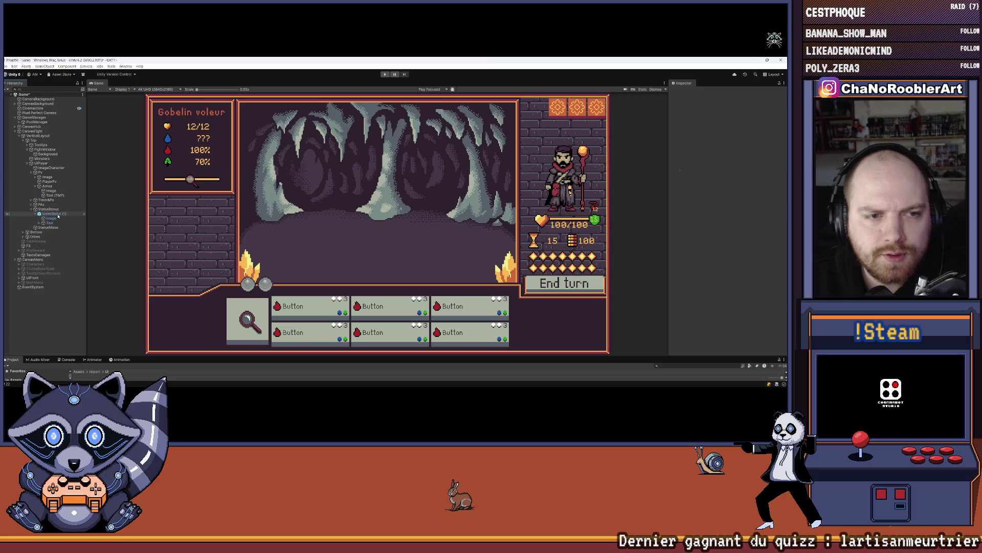
key("Delete")
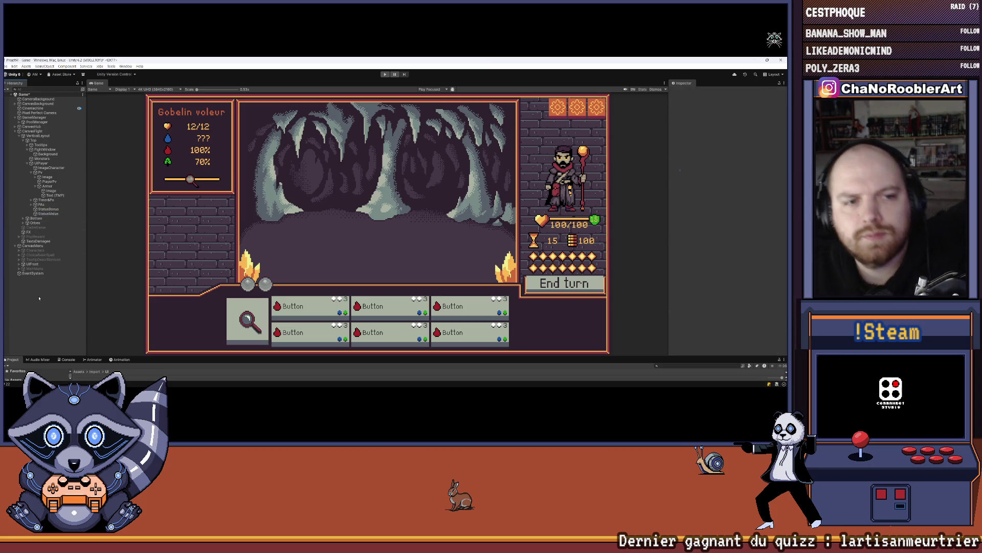
left_click_drag(192, 367, 211, 266)
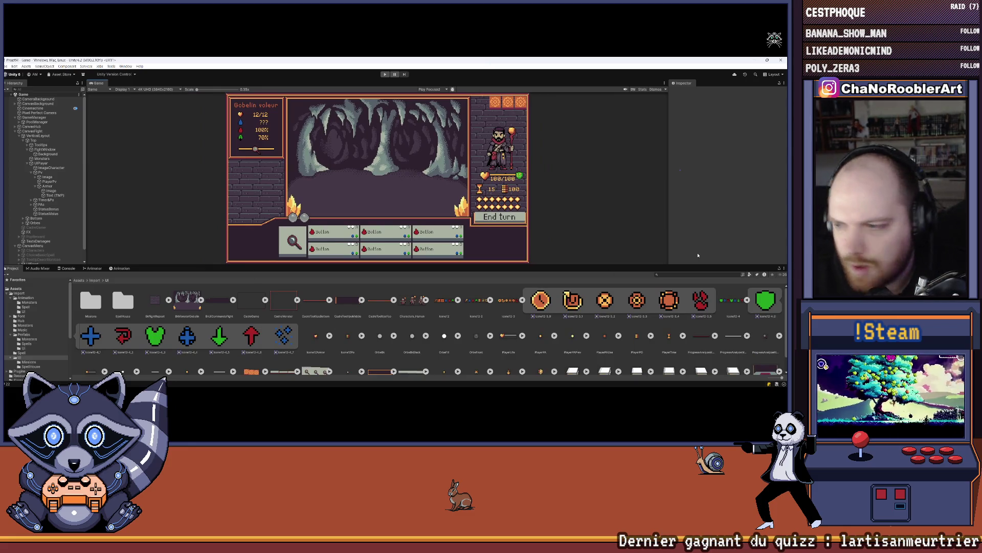
Step: Collapse the icone12 sprite sheets, enlarge the combat preview, collapse Pv, and select PoolManager
left_click(748, 300)
left_click(522, 300)
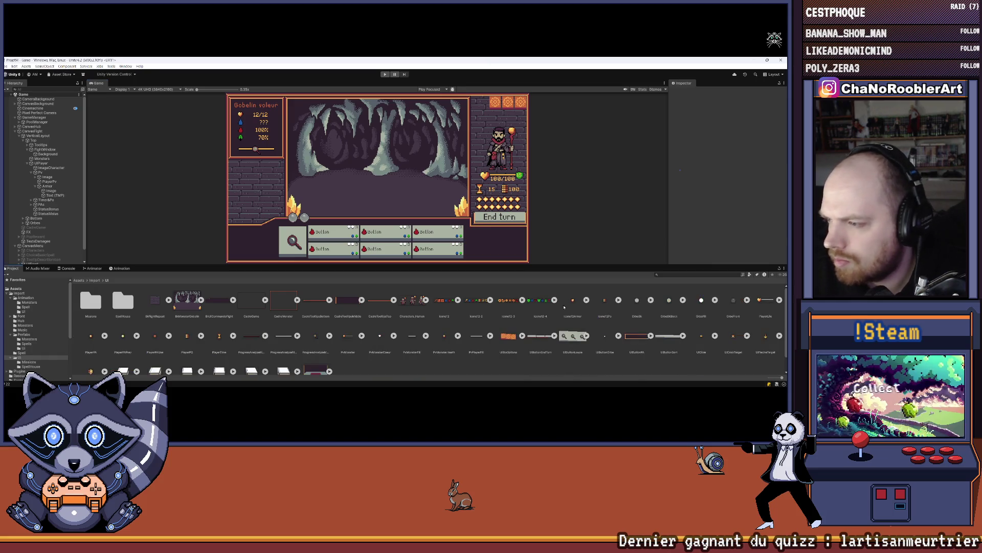
left_click(555, 300)
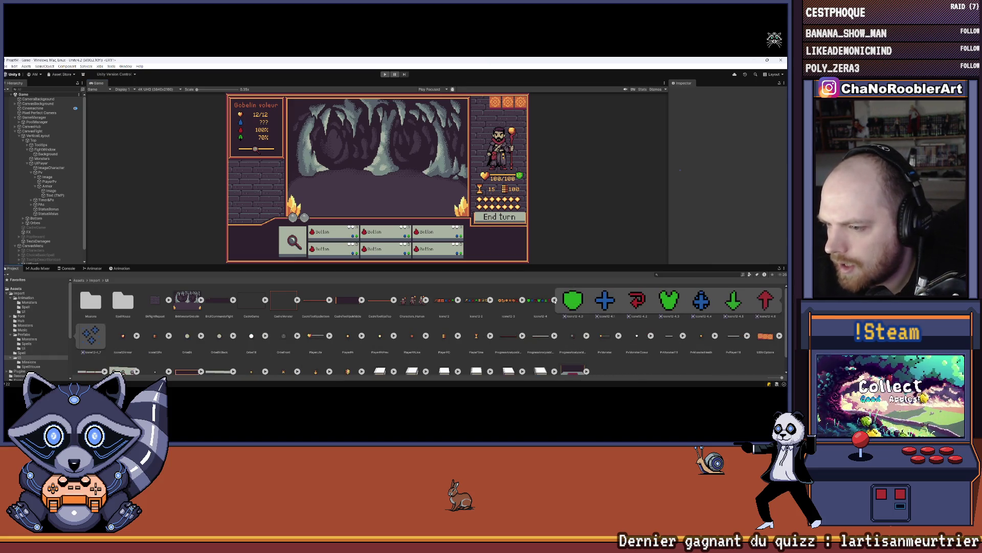
left_click(554, 300)
left_click_drag(436, 265, 436, 325)
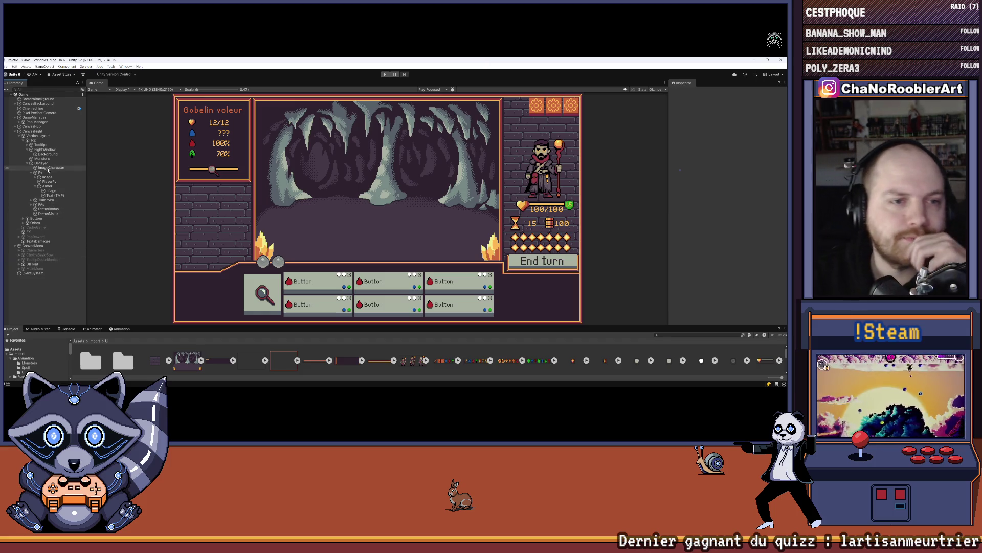
left_click(33, 173)
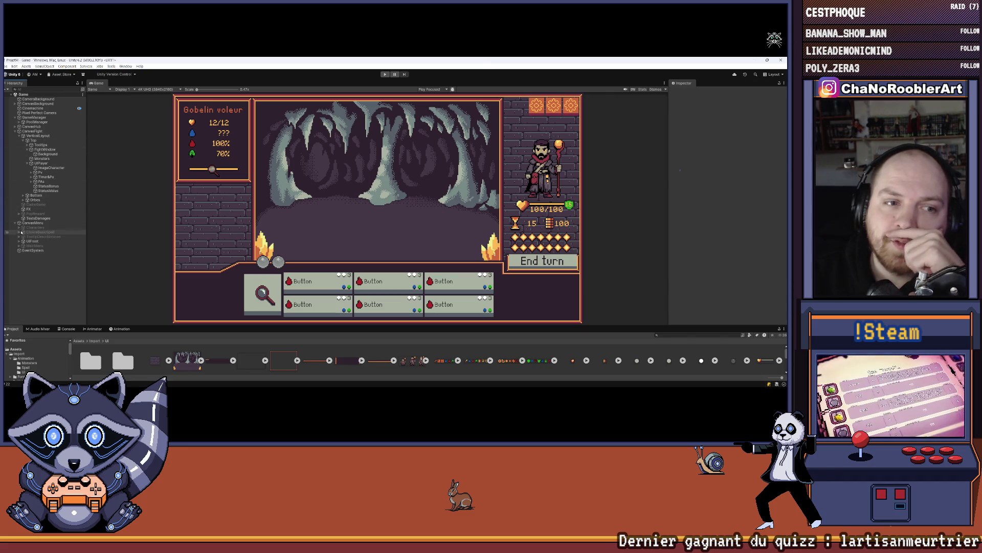
left_click(50, 122)
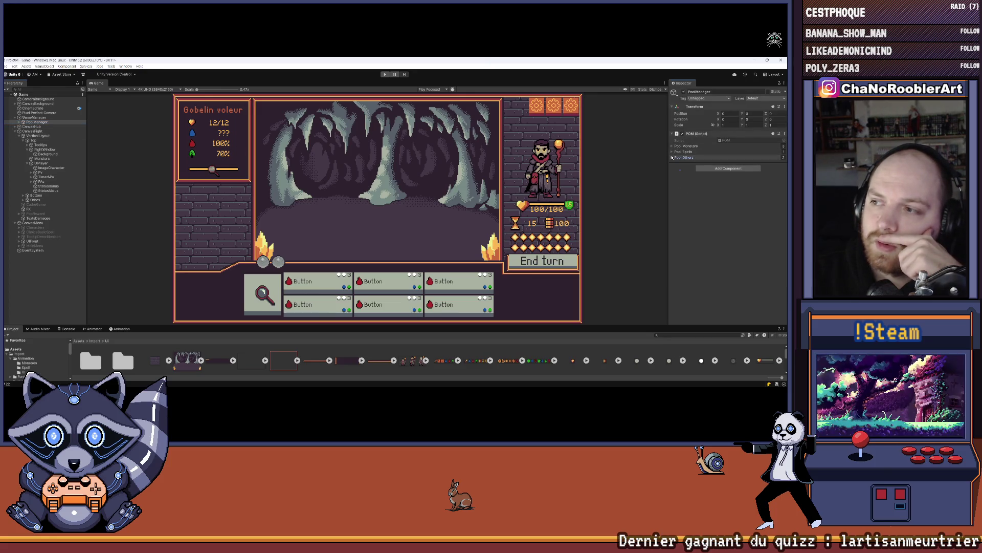
Step: Inspect PoolManager's Pool Others list and its first entry
left_click(672, 157)
left_click(679, 170)
left_click(680, 163)
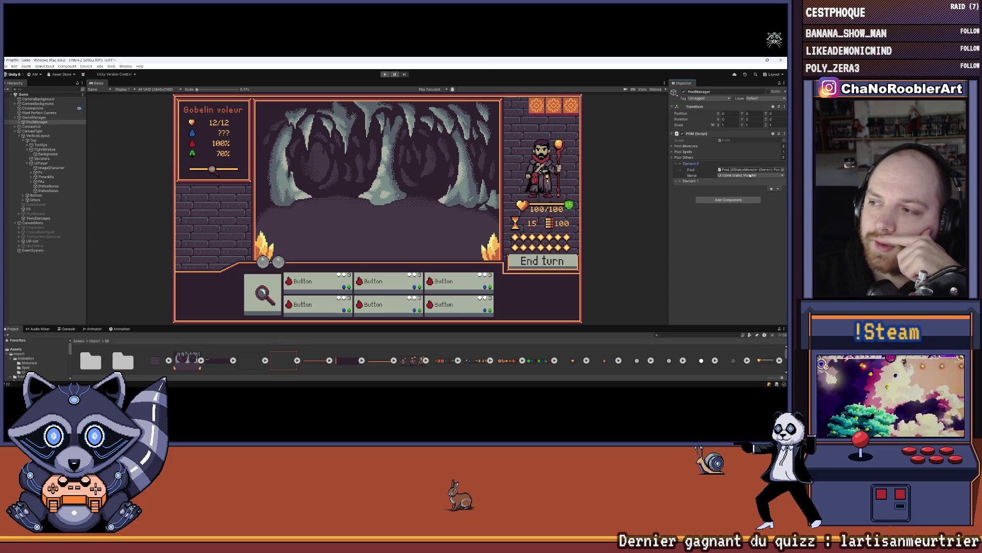
left_click(680, 163)
left_click_drag(359, 326, 357, 251)
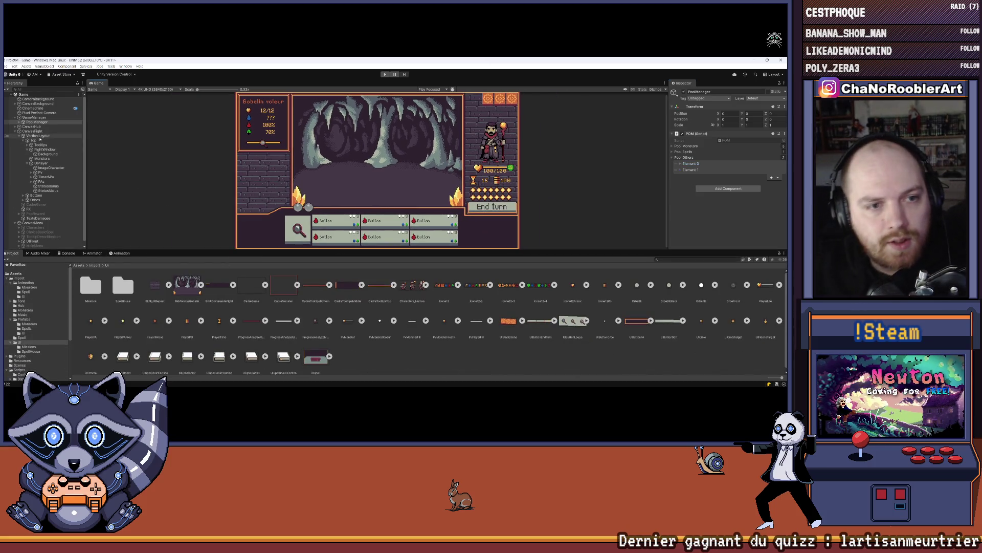
left_click_drag(224, 250, 223, 324)
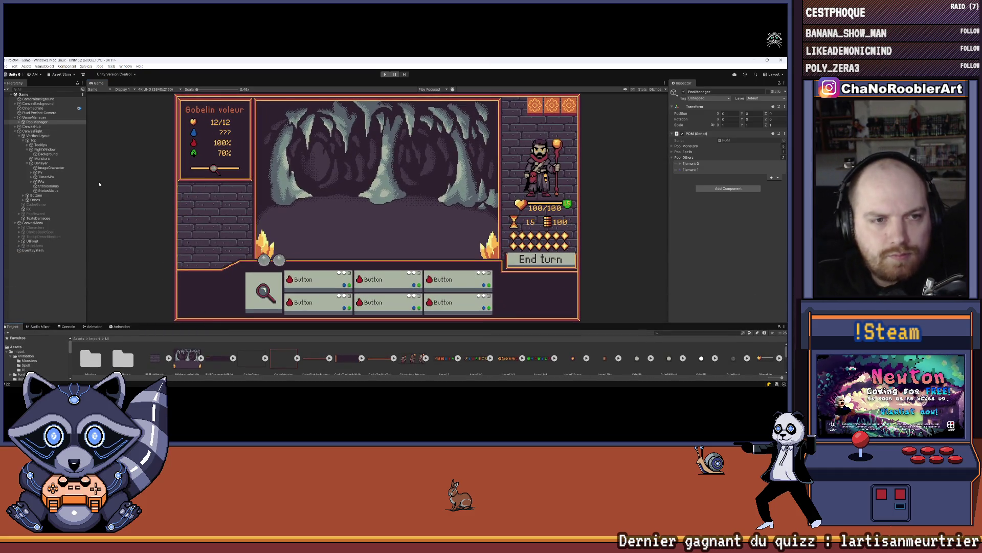
Step: Deactivate the Armor object under Pv to hide the armor badge
left_click(31, 172)
left_click(46, 186)
key("Left")
left_click(684, 92)
left_click(46, 186, "ctrl")
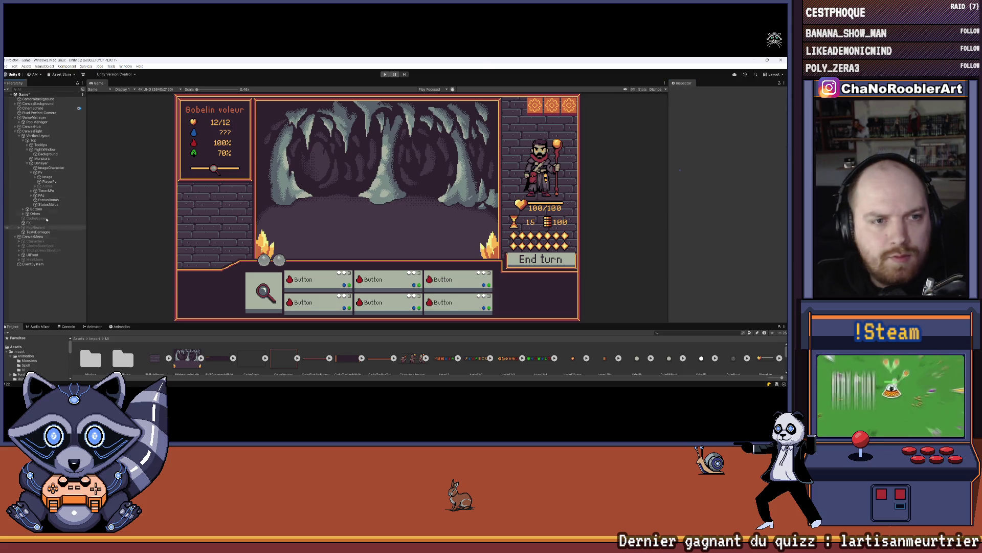
left_click(27, 163)
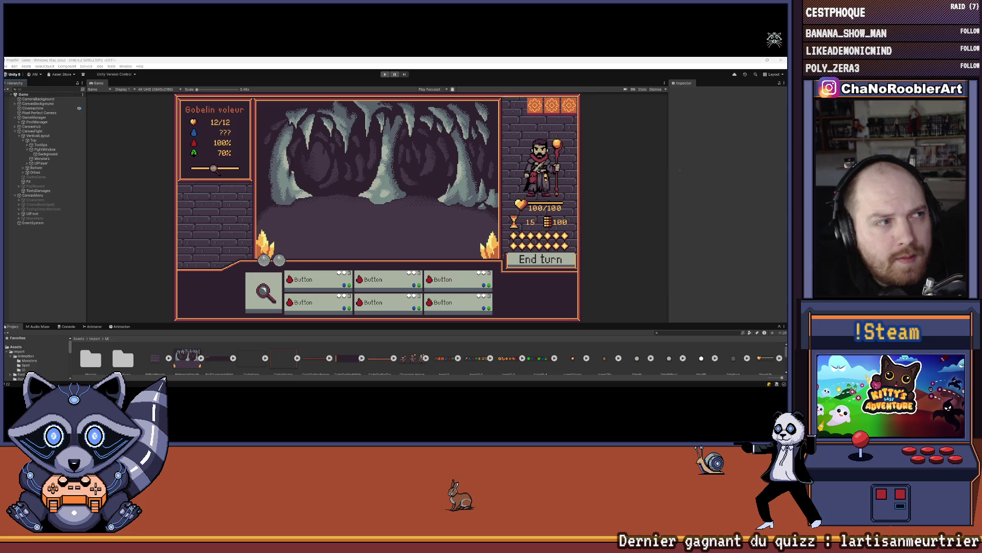
Step: Switch to the Google Chrome window showing the search results
key("alt+Tab")
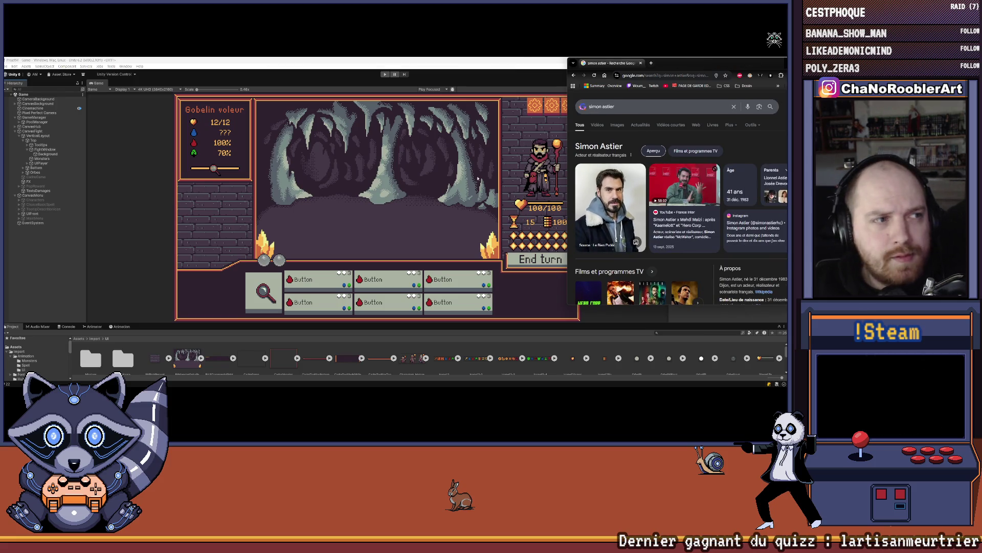
Step: Centre the Chrome window and switch the search to image results
left_click(527, 186)
scroll(368, 143, "up", 3)
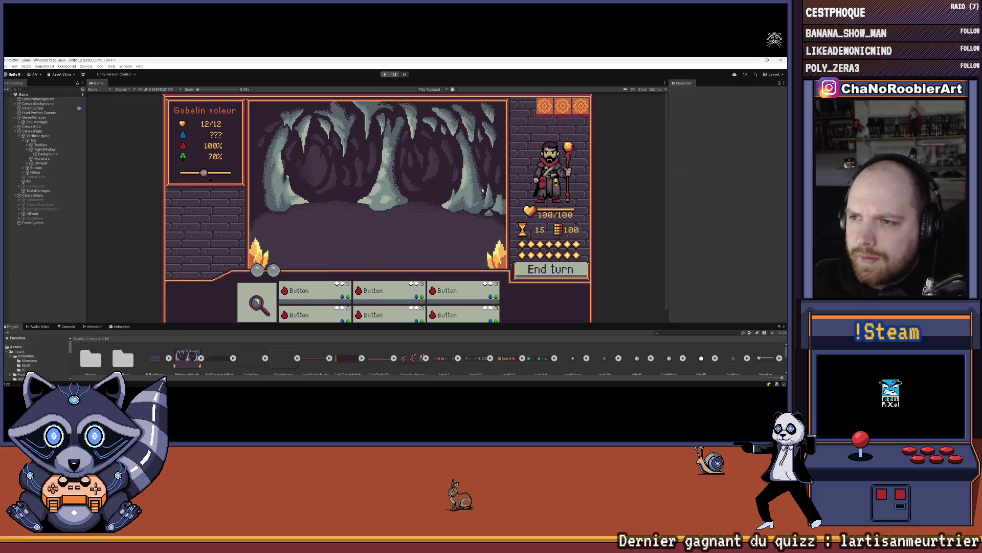
key("alt+Tab")
mouse_move(703, 58)
left_mouse_down()
mouse_move(451, 63)
mouse_move(391, 102)
mouse_move(397, 74)
mouse_move(414, 78)
left_mouse_up()
left_click(330, 134)
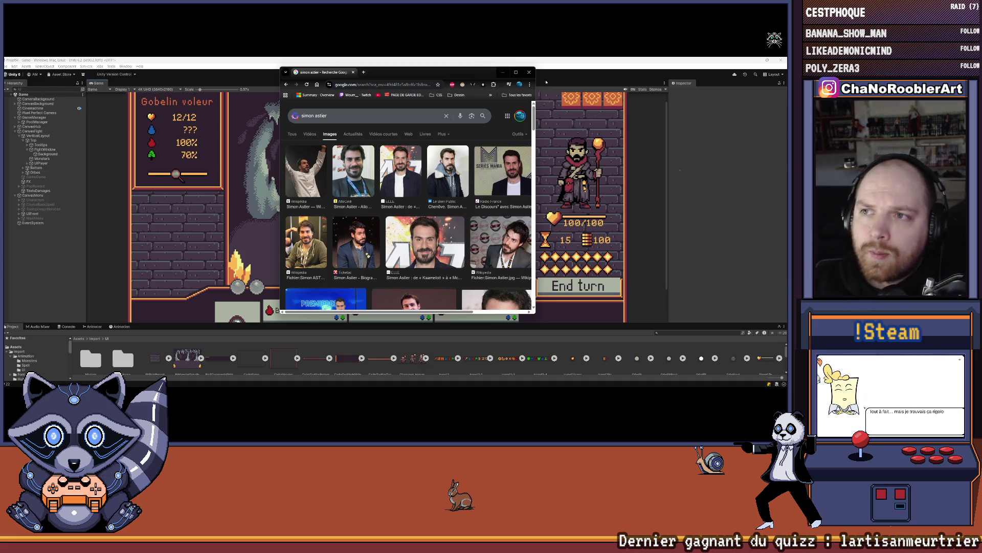
Step: Close the Chrome window to return to the Unity editor
left_click(529, 72)
scroll(339, 218, "down", 2)
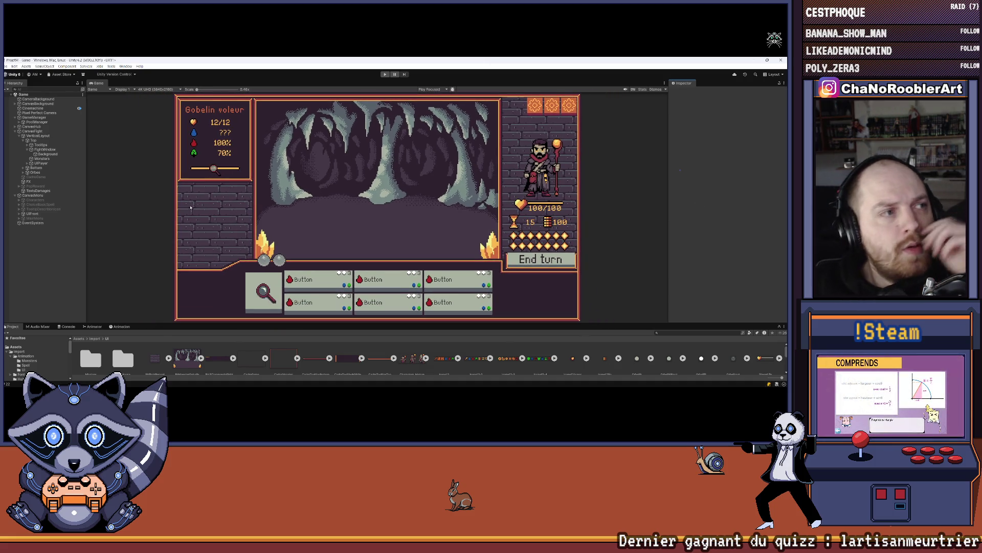
mouse_move(401, 389)
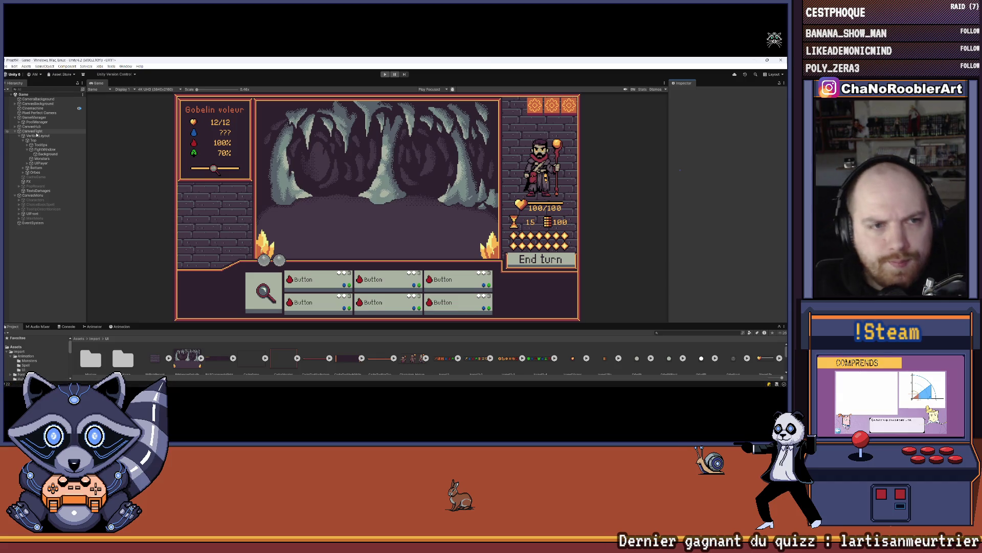
Step: Select GameManager and open its PM.cs script from the Inspector in Visual Studio
left_click(35, 117)
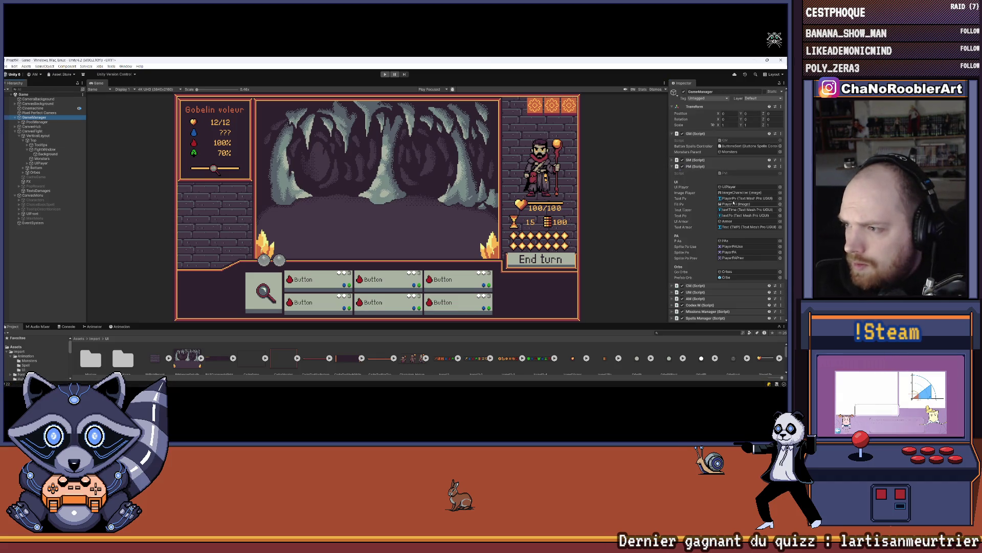
double_click(737, 174)
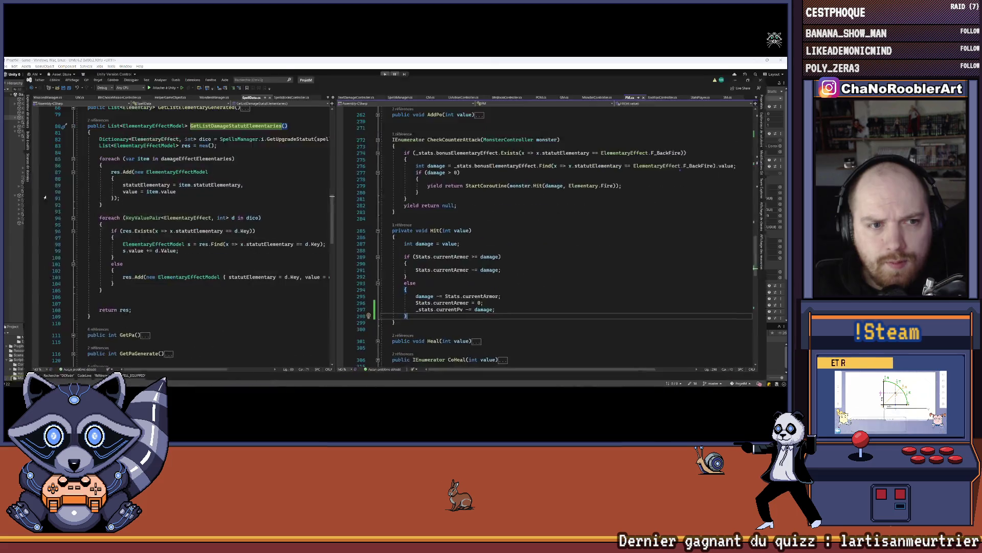
Step: Expand the player UI in Unity, widen the code pane, and scroll PM.cs to its UI fields
key("alt+Tab")
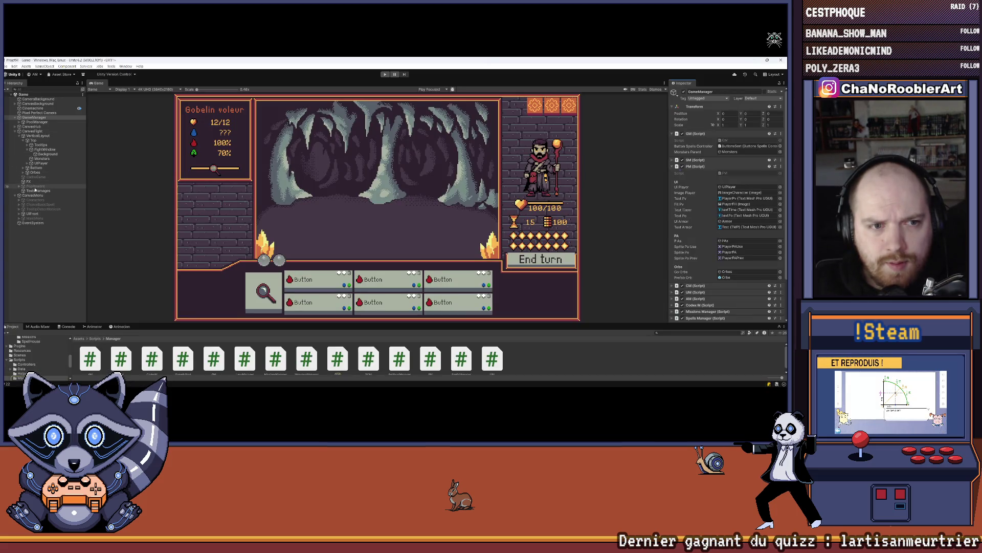
left_click(31, 163)
key("alt+Tab")
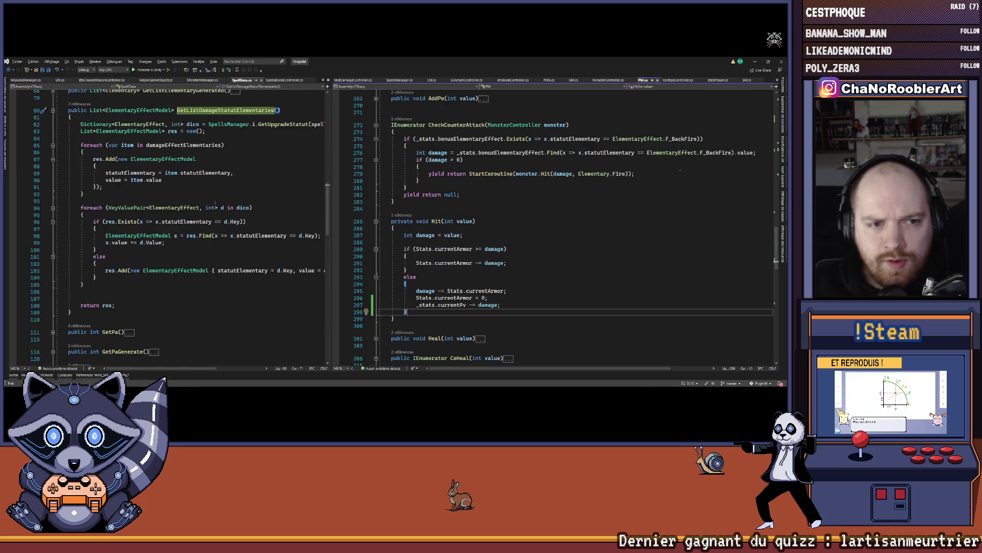
scroll(323, 178, "up", 10)
left_click_drag(331, 177, 466, 177)
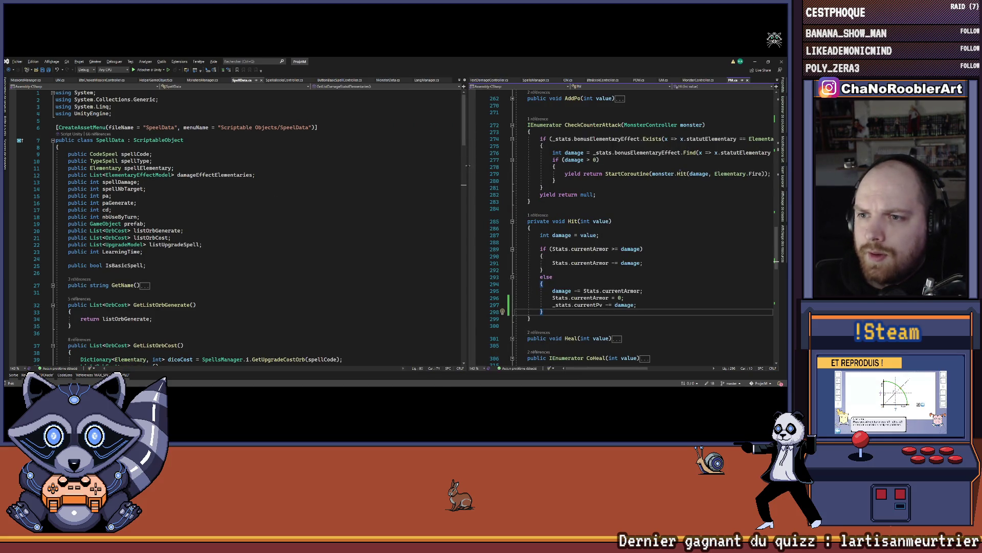
left_click_drag(467, 165, 202, 165)
scroll(361, 191, "up", 20)
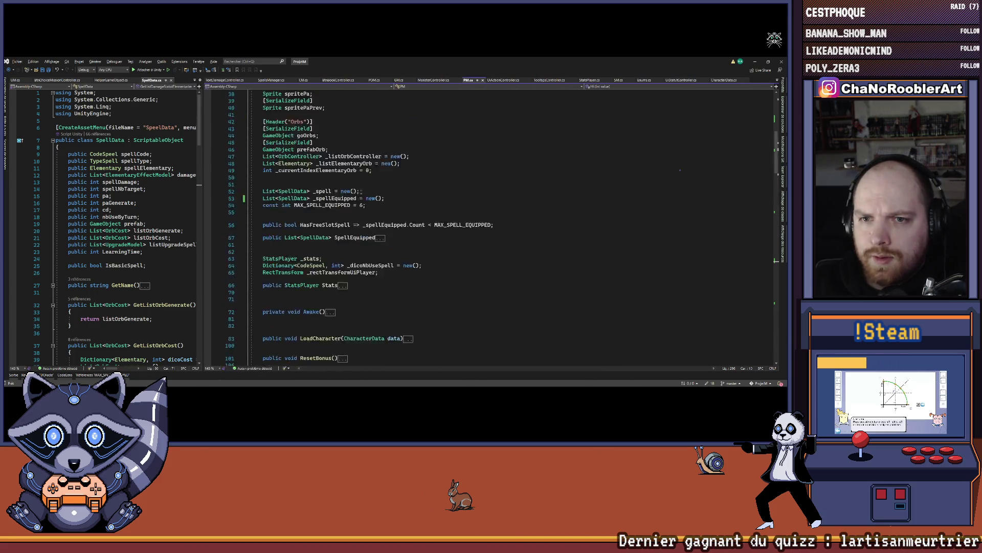
scroll(358, 186, "up", 10)
scroll(345, 159, "down", 3)
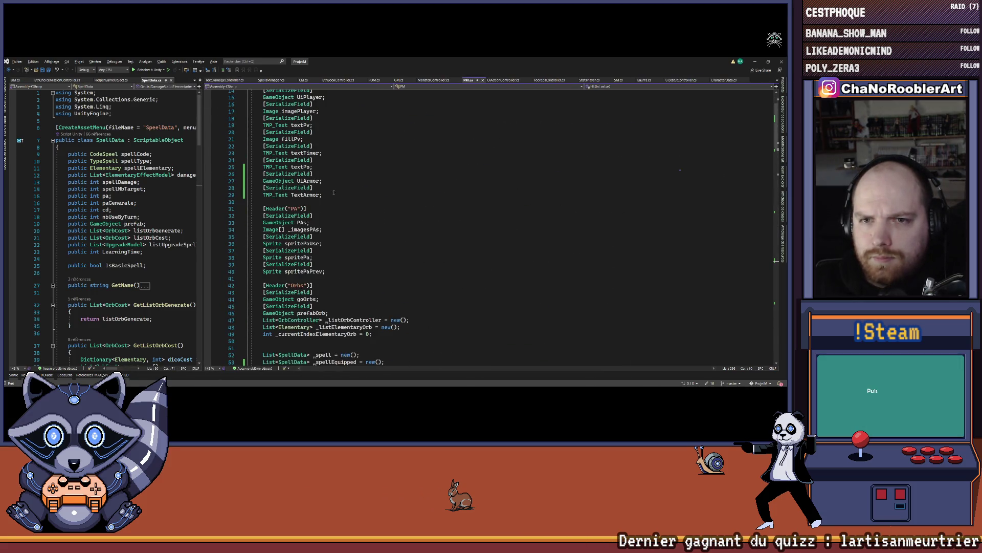
scroll(333, 192, "up", 2)
Step: Add [SerializeField] GameObject goStatusBonus after TextArmor, duplicate it for goStatusMalus, and save
left_click(391, 237)
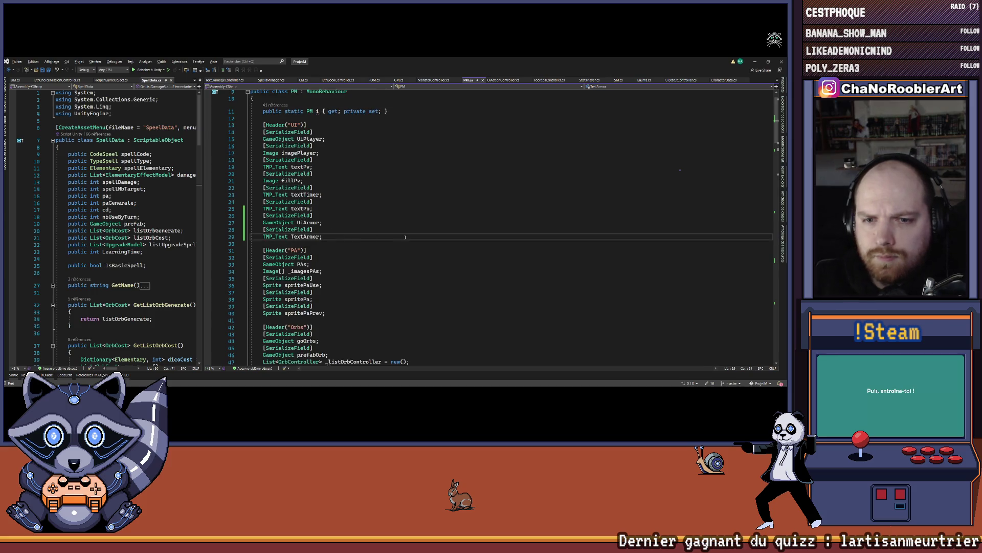
key("Return")
type("[Seri")
key("Tab")
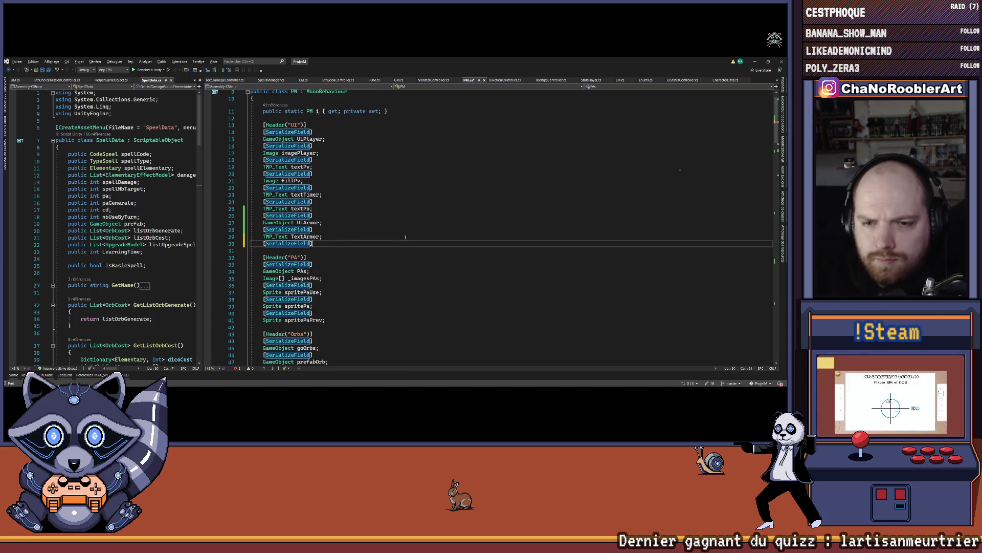
key("Return")
type("GameObject ")
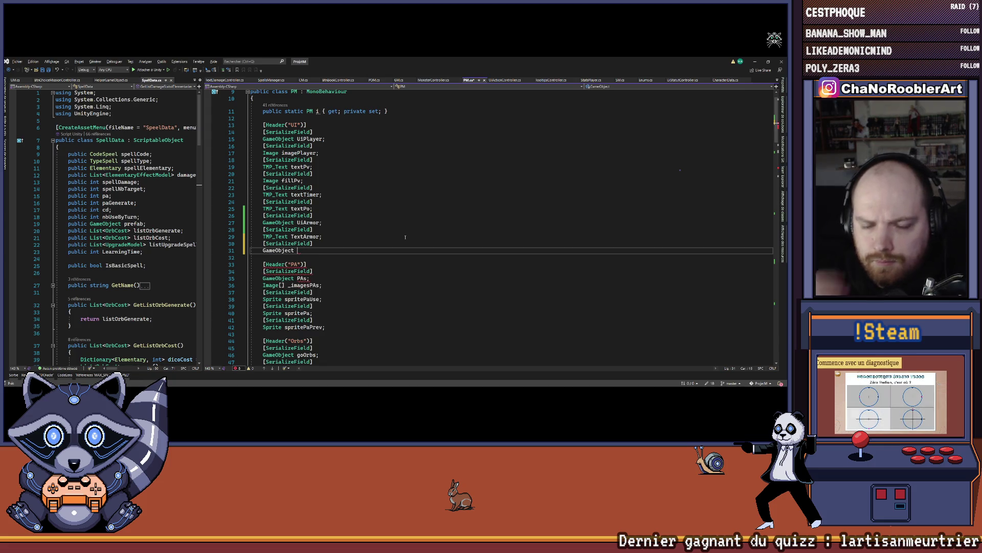
type("go")
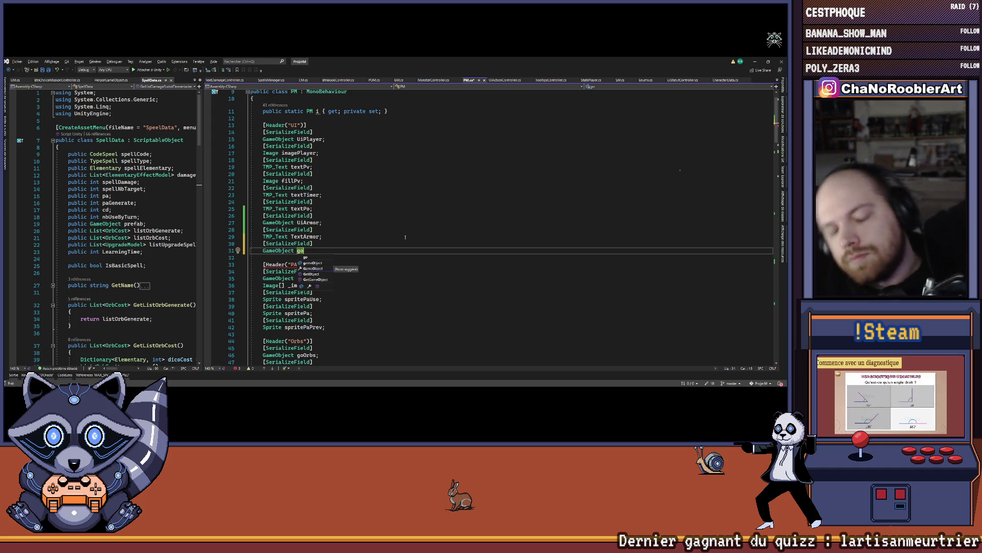
type("StatusBonus;")
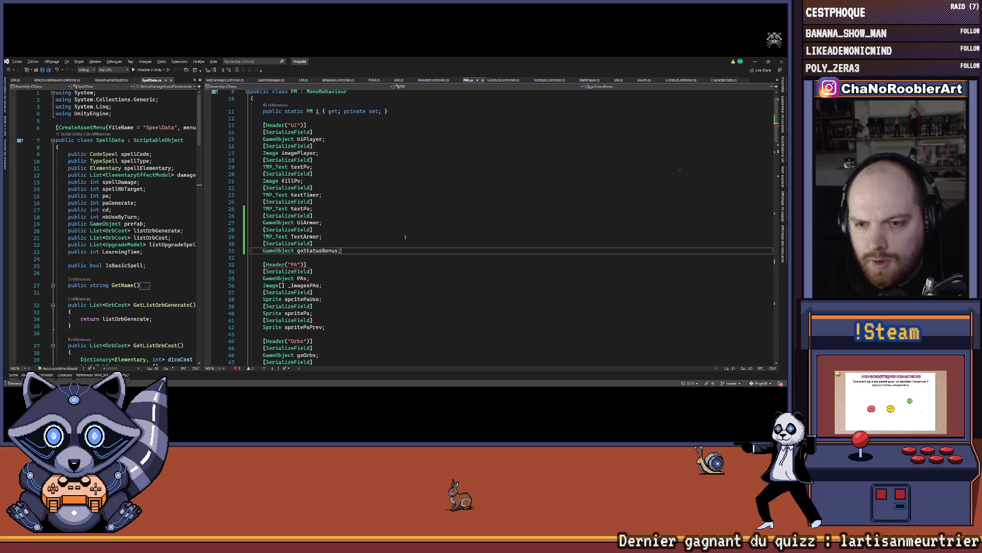
key("ctrl+d")
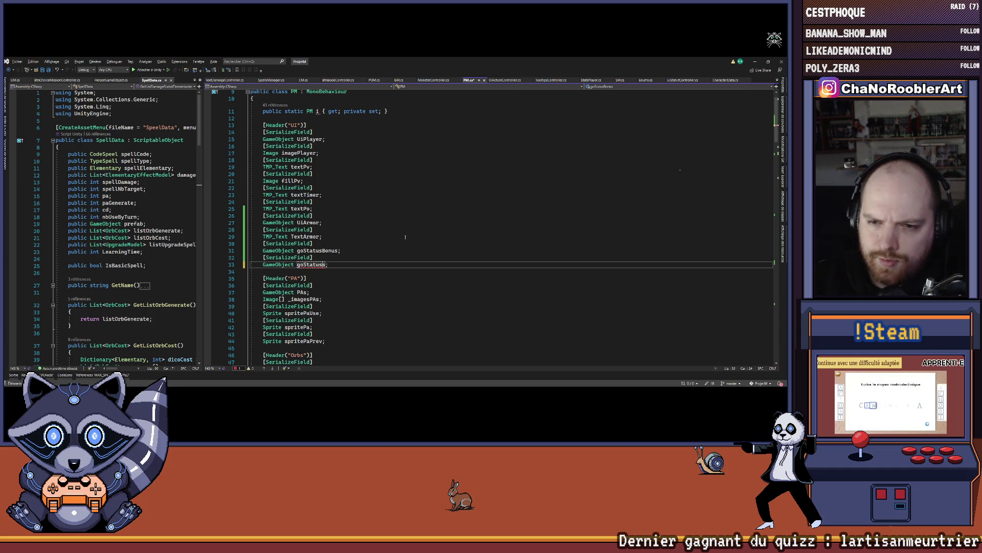
type("Malus")
key("ctrl+s")
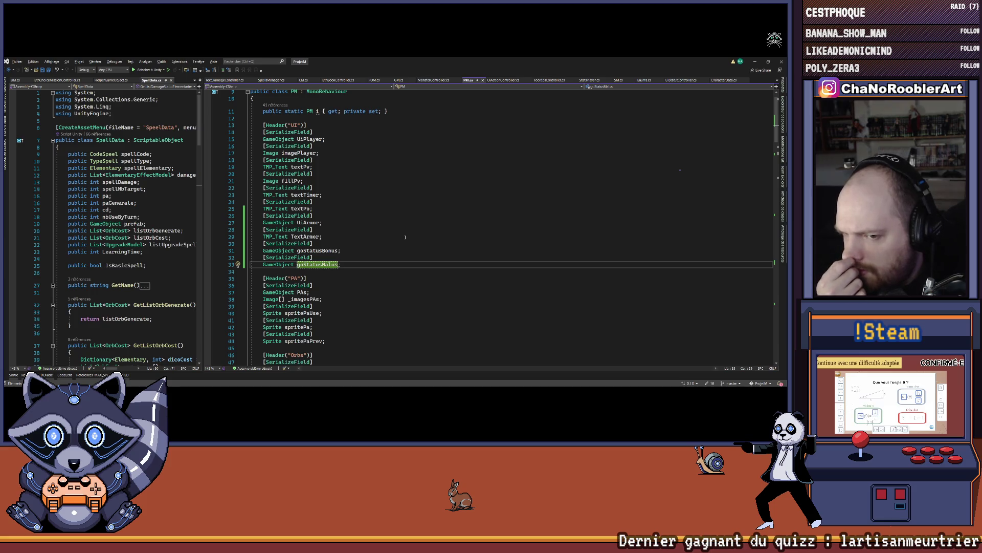
left_click(339, 243)
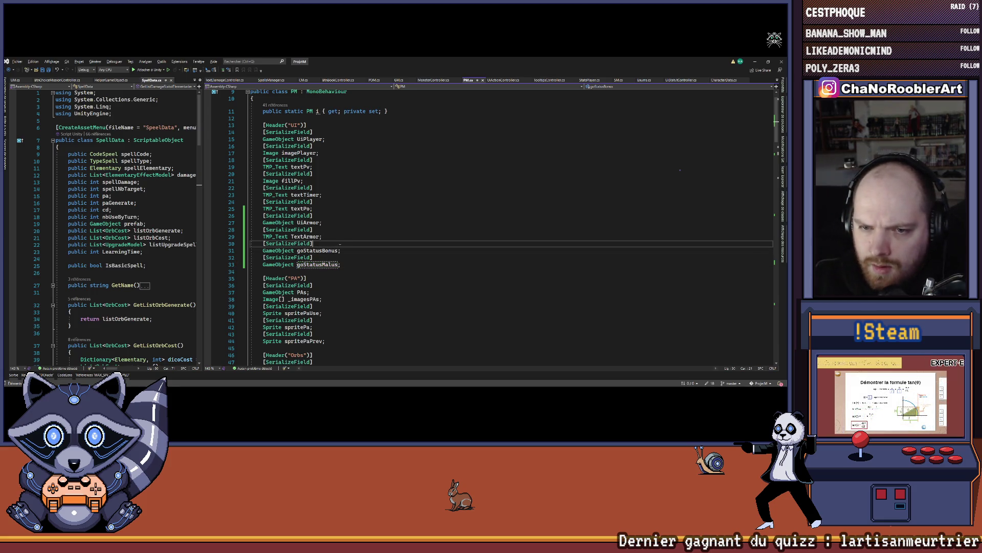
Step: Fold the GetListElementaryGenerated and CheckCounterAttack methods in PM.cs
scroll(367, 231, "down", 20)
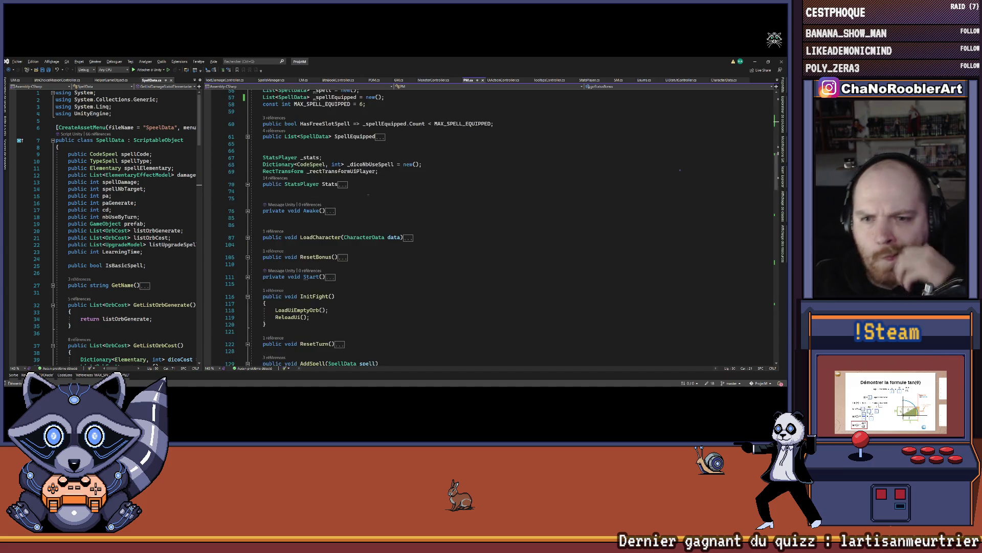
scroll(358, 192, "down", 11)
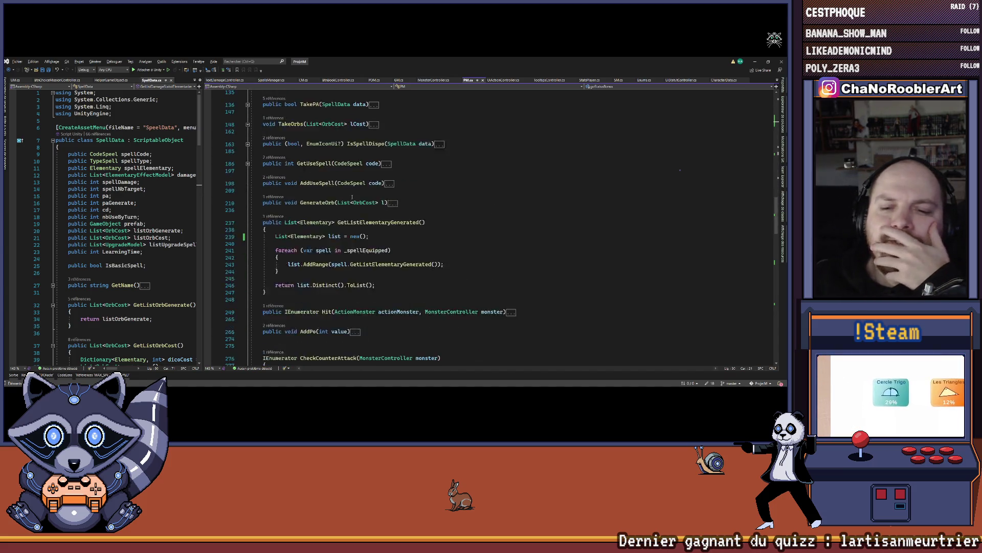
key("ctrl+m")
key("ctrl+m")
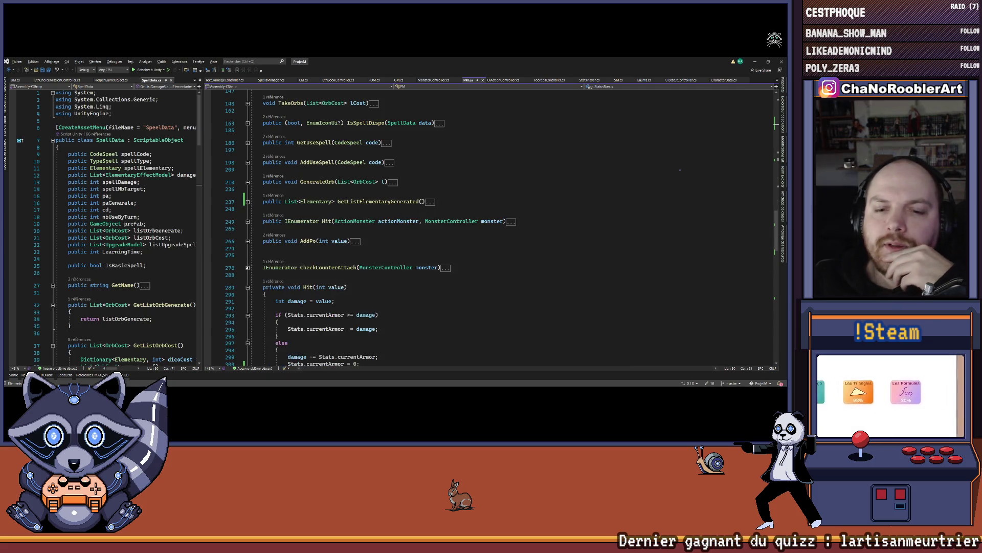
key("ctrl+m")
key("ctrl+m")
scroll(455, 258, "down", 1)
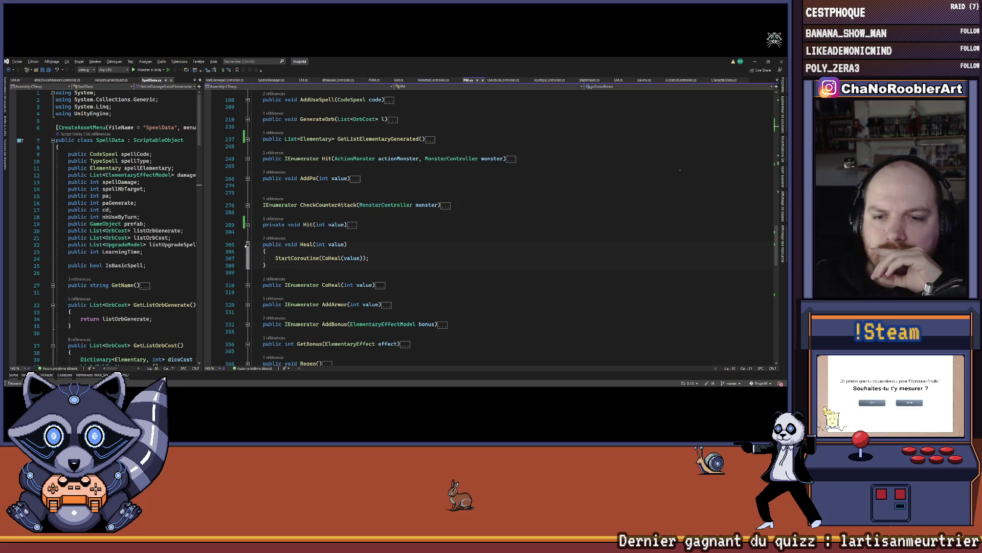
scroll(411, 234, "down", 1)
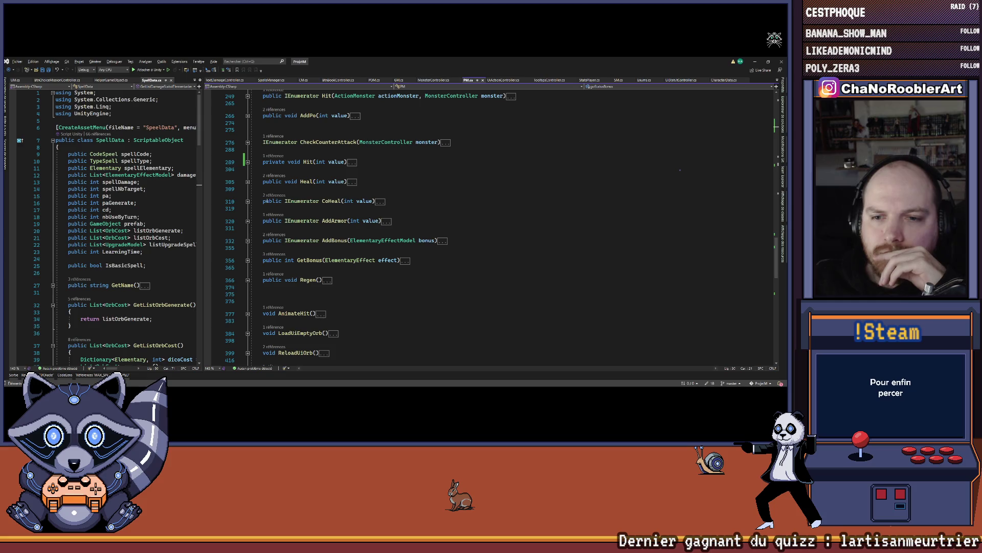
Step: Expand AddBonus, highlight its bonus-loop Debug.Log line, and bring Unity forward
key("ctrl+m")
key("ctrl+m")
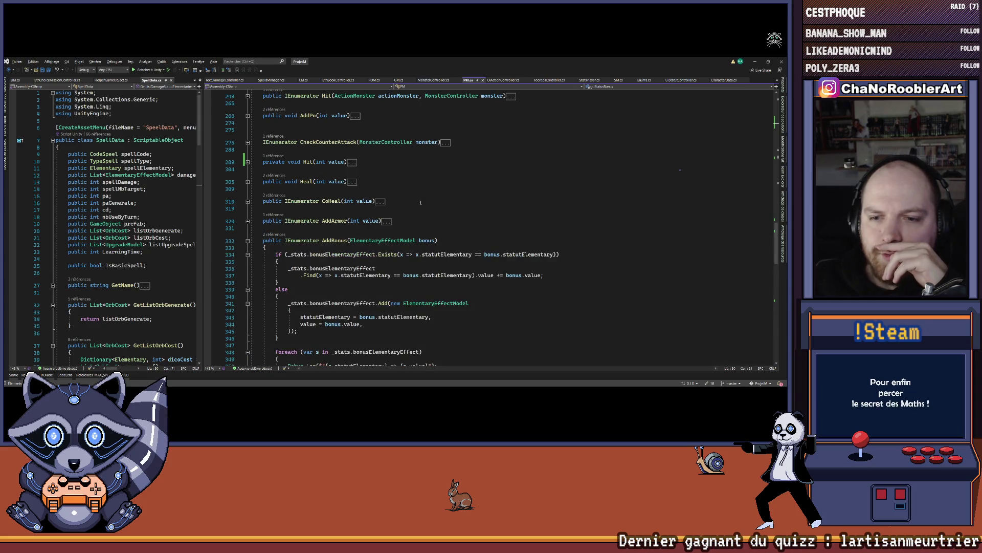
scroll(547, 220, "down", 2)
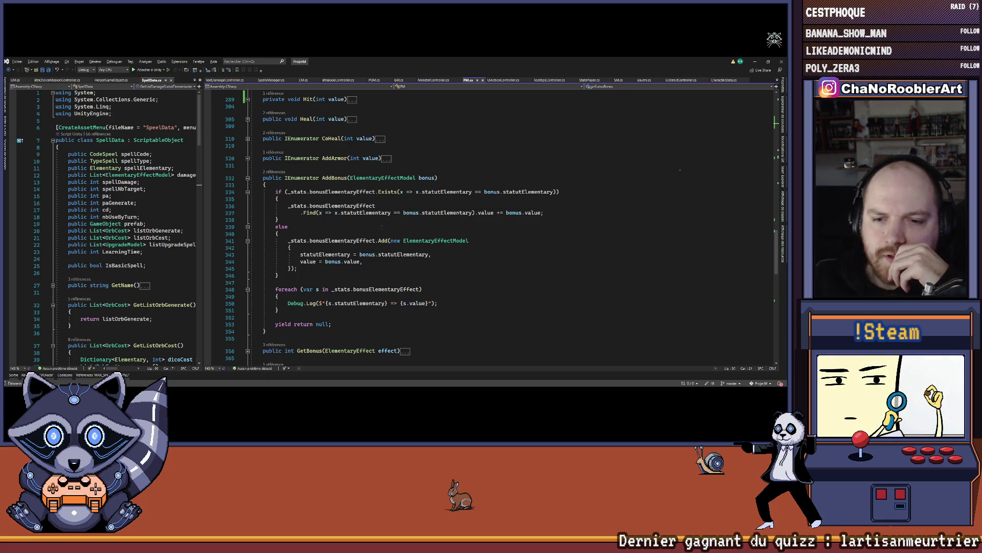
left_click_drag(288, 303, 438, 302)
scroll(461, 276, "down", 4)
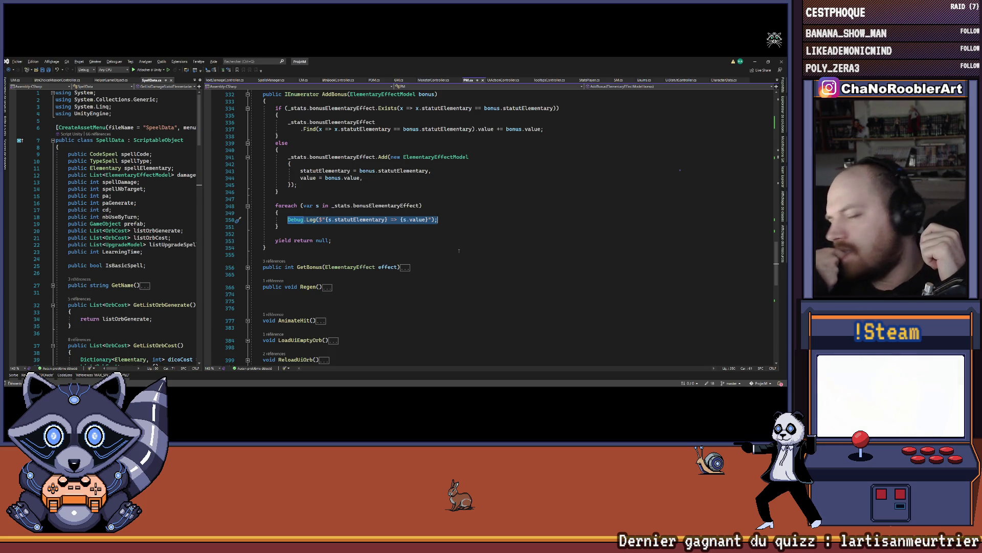
mouse_move(434, 387)
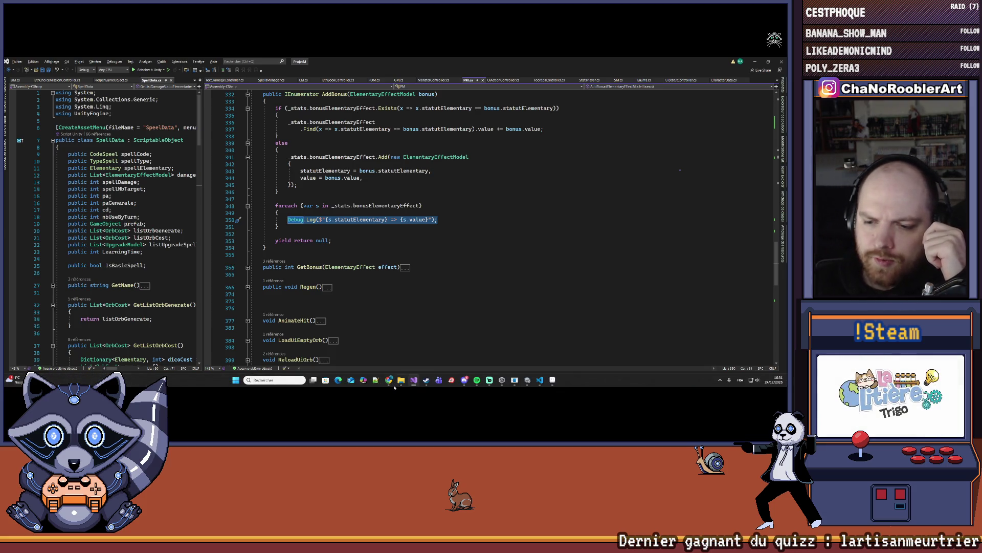
left_click(528, 380)
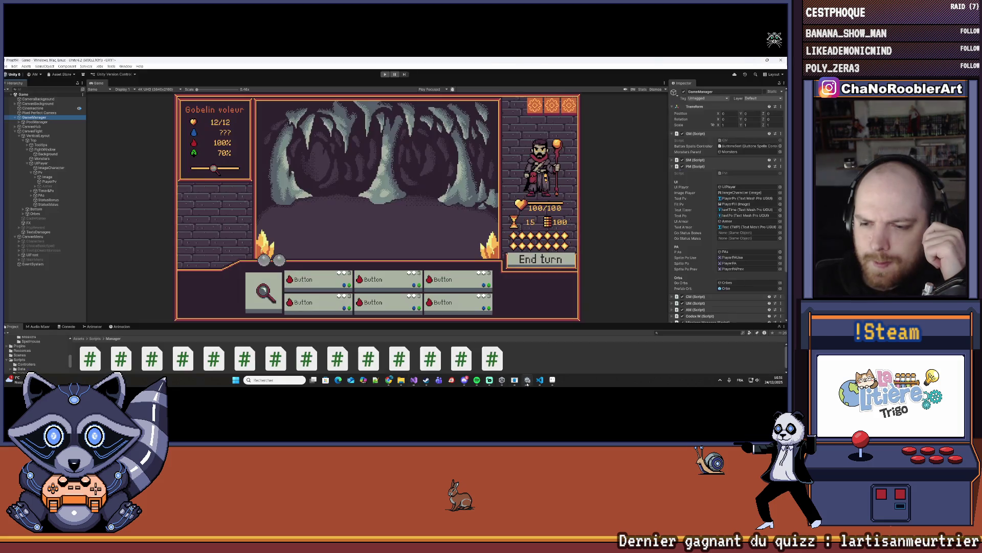
Step: Enlarge the Project panel and browse Assets/Import/Prefabs/UI to inspect the IconeStatut prefab
scroll(37, 364, "up", 2)
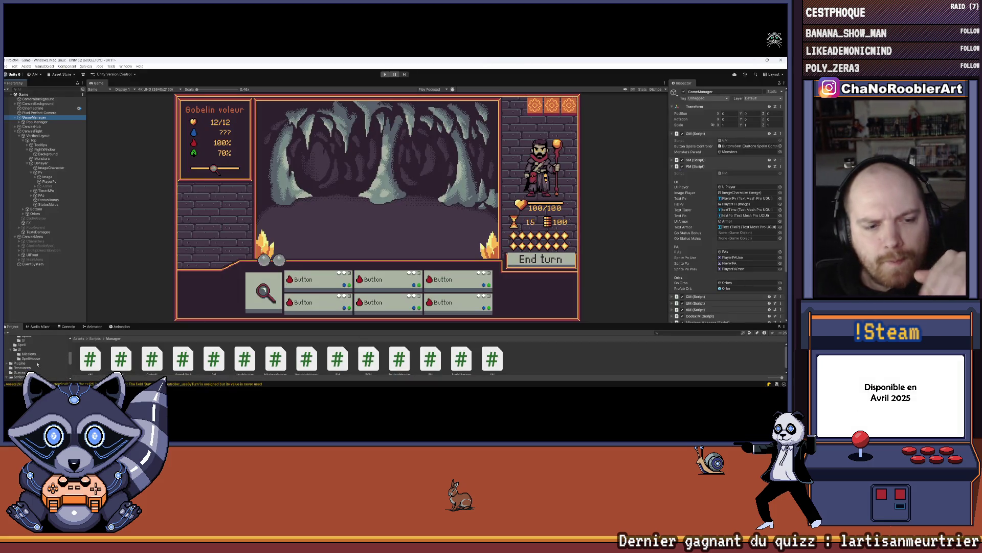
left_click_drag(174, 323, 133, 269)
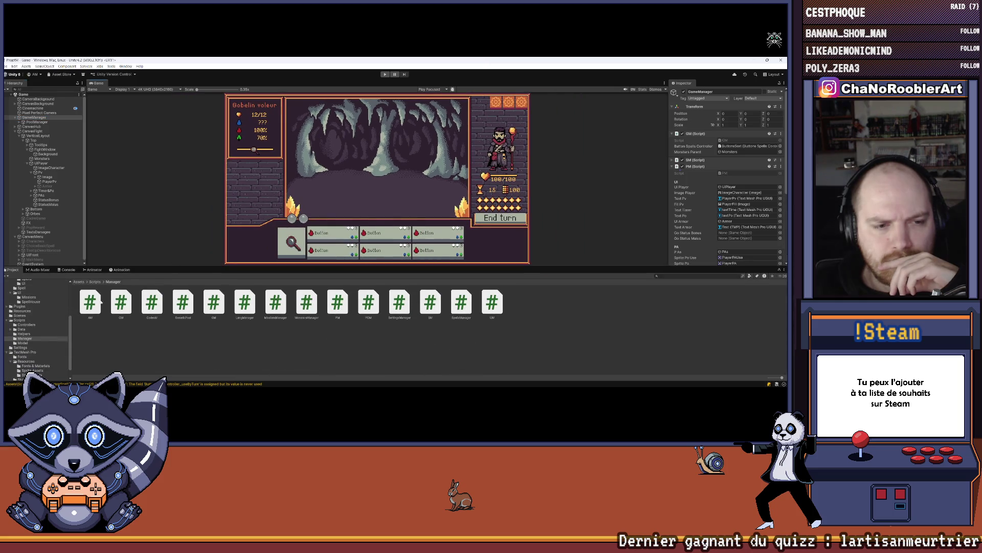
left_click(28, 296)
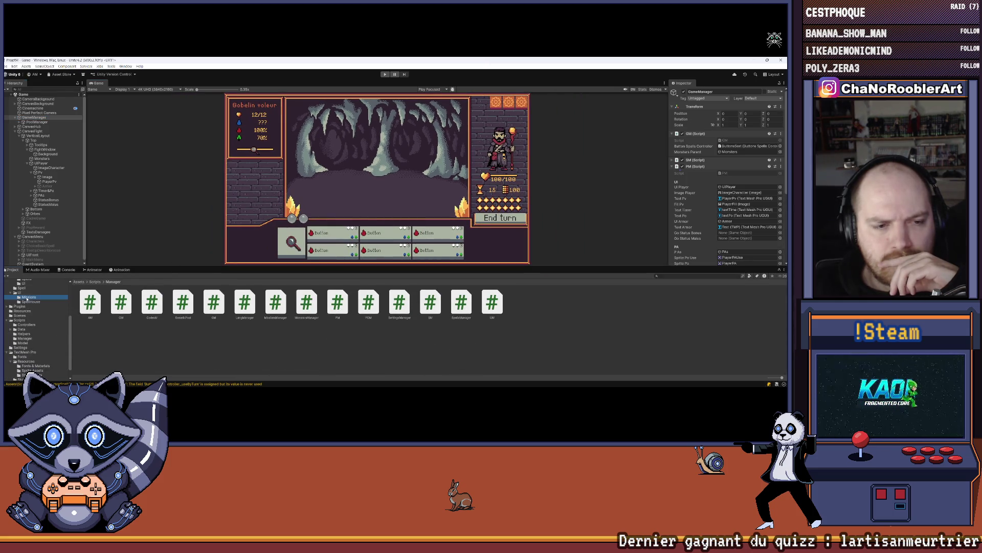
left_click(27, 325)
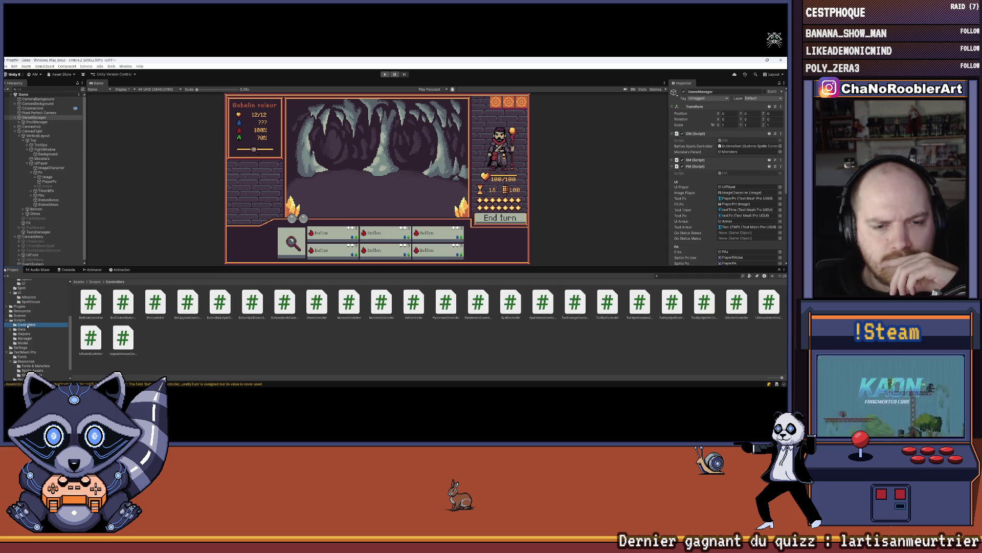
scroll(32, 326, "up", 5)
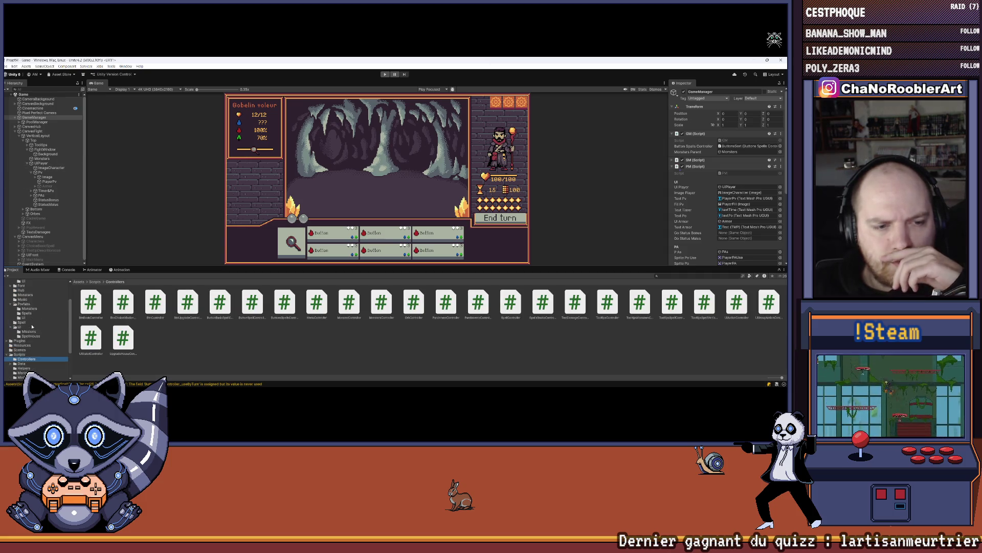
left_click(24, 321)
left_click(26, 335)
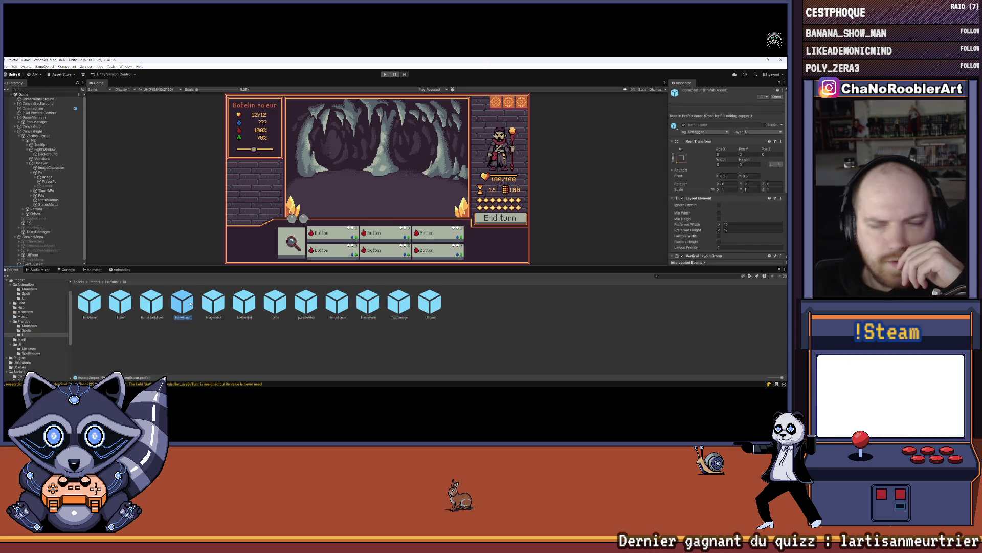
scroll(724, 217, "down", 5)
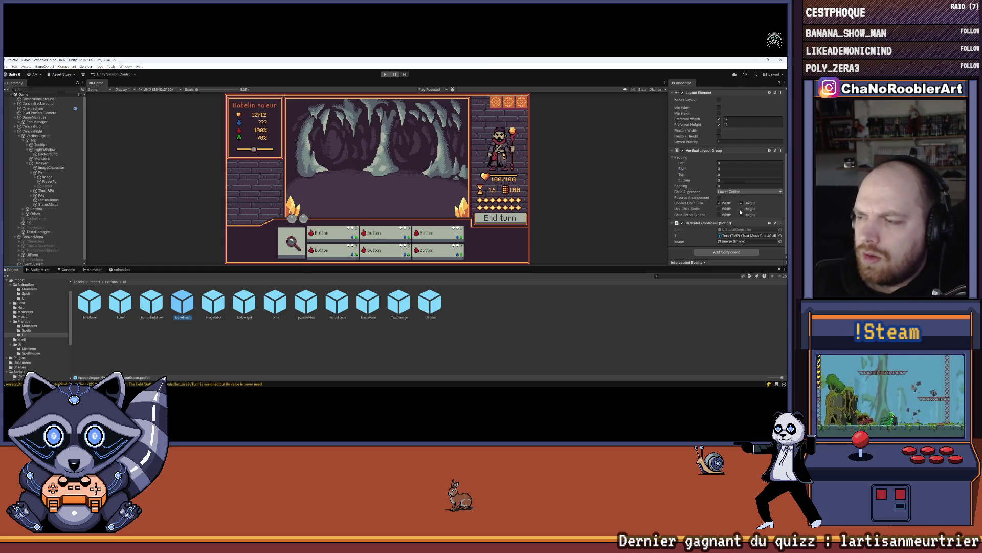
key("alt+Tab")
scroll(459, 230, "up", 3)
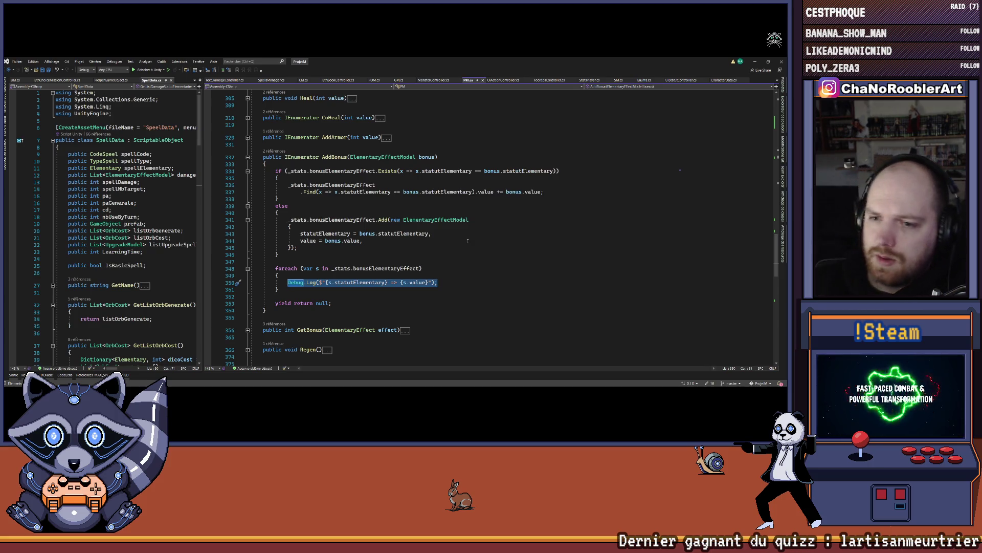
Step: Follow bonusElementaryEffect's type to ElementaryEffectModel, then to the ElementaryEffect enum
left_click(392, 268)
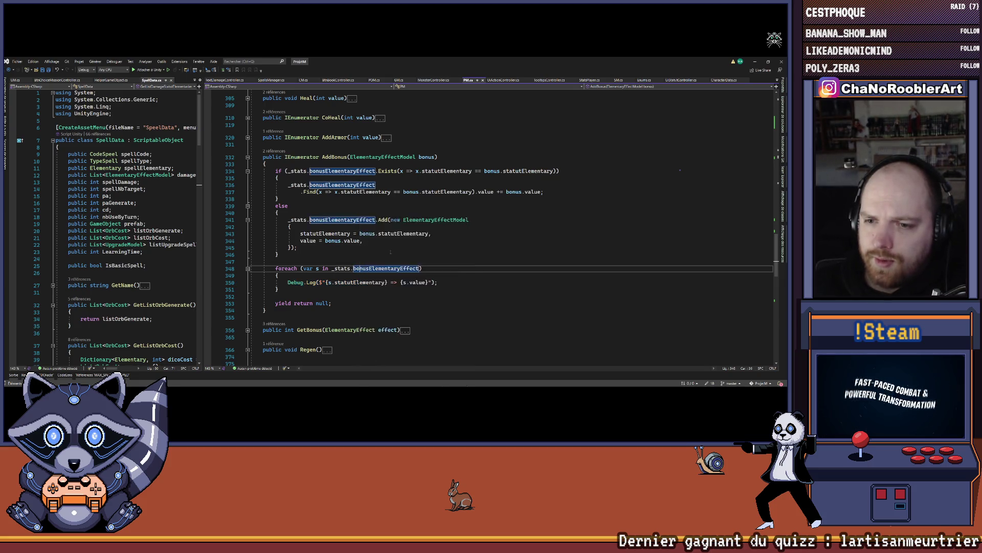
key("F12")
right_click(325, 222)
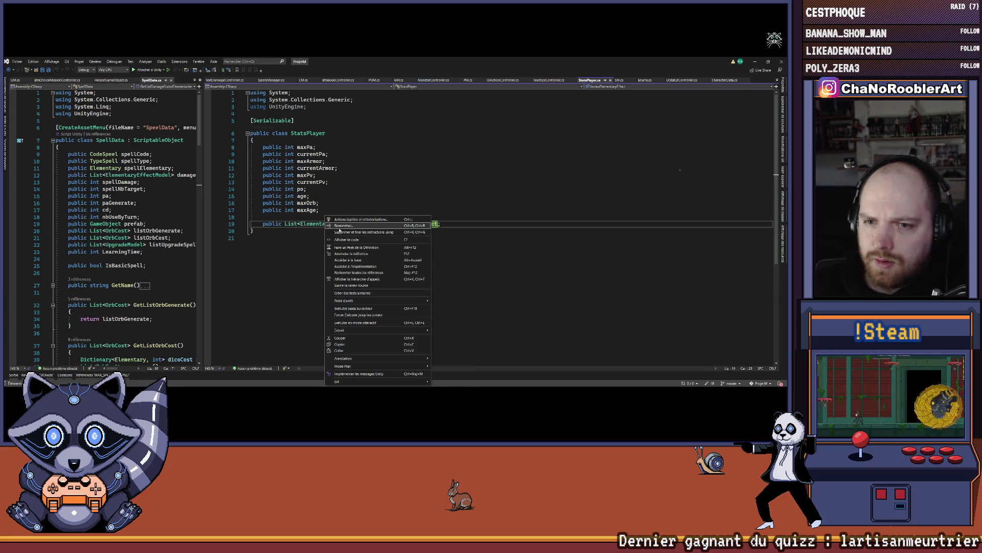
left_click(340, 253)
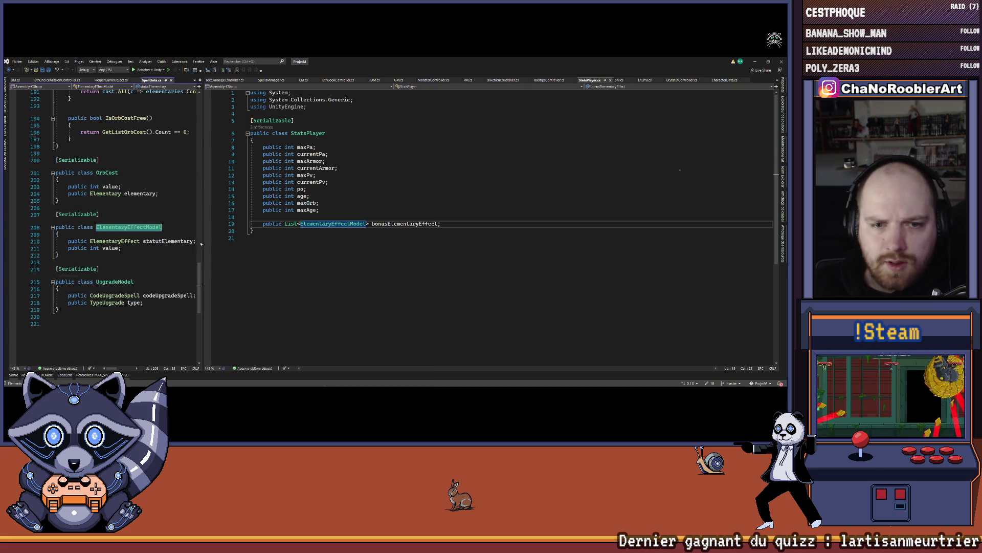
right_click(124, 243)
left_click(132, 252)
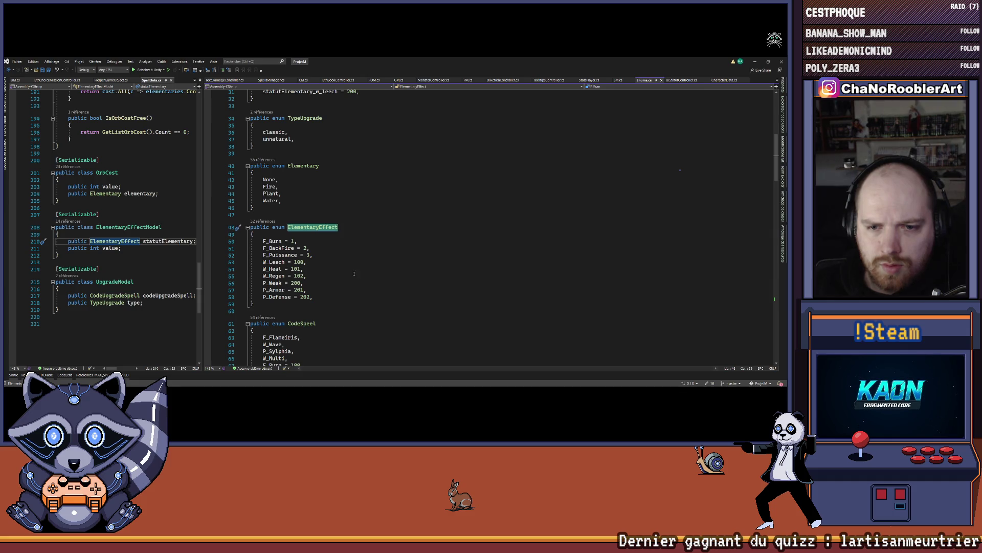
Step: Review the F_Burn, F_Puissance, W_Heal, P_Weak and P_Defense enum entries, then return to AddBonus
left_click_drag(262, 243, 302, 249)
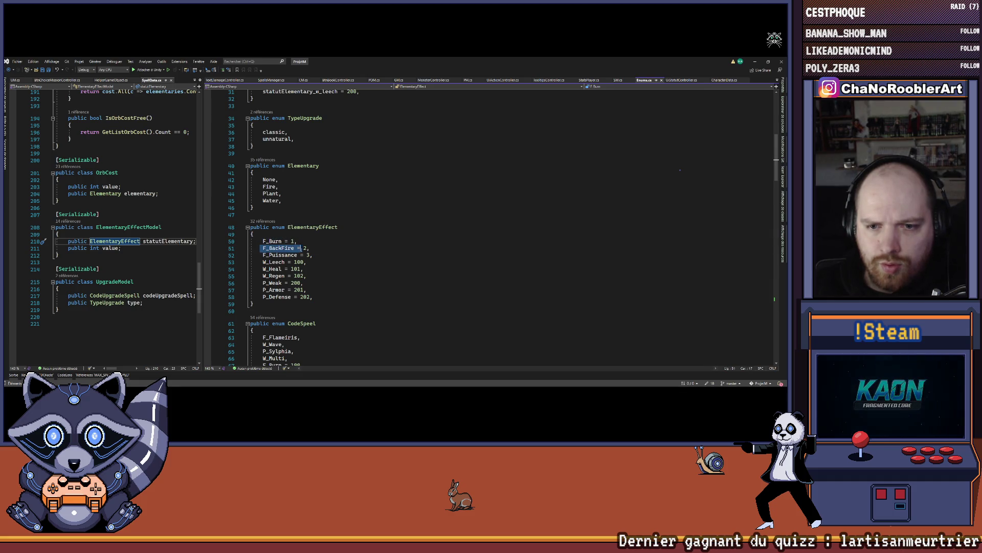
double_click(272, 254)
key("Down")
left_click_drag(261, 269, 322, 279)
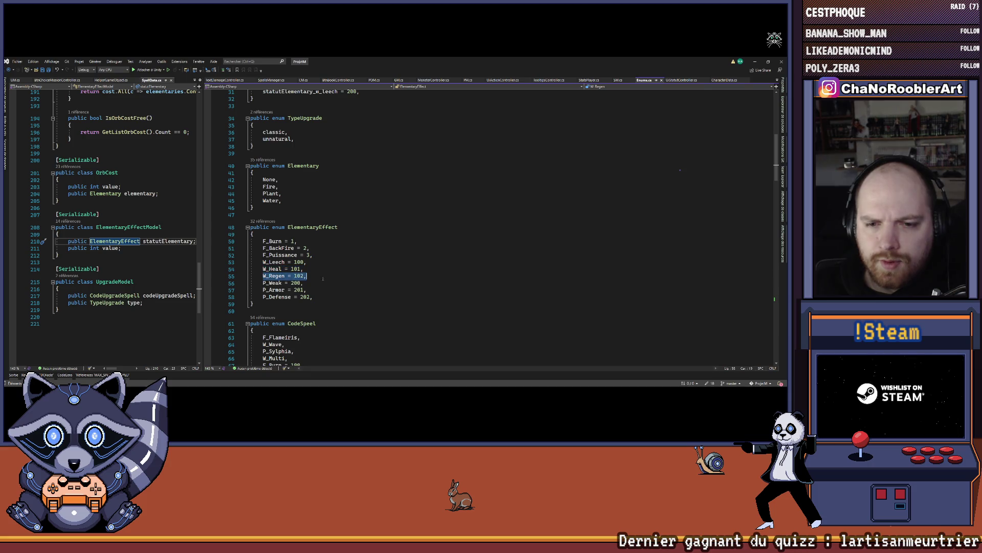
left_click_drag(263, 283, 318, 283)
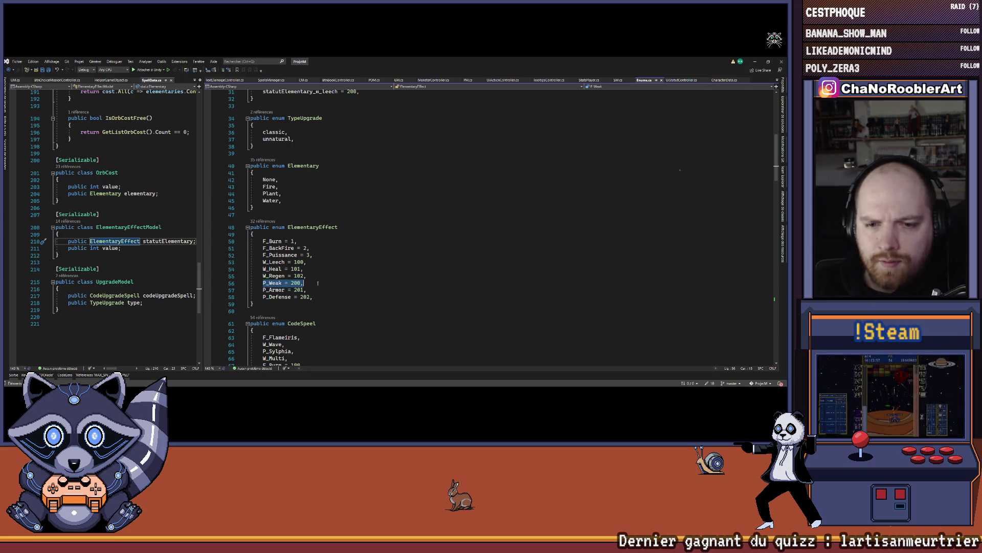
left_click_drag(262, 297, 313, 296)
left_click(348, 297)
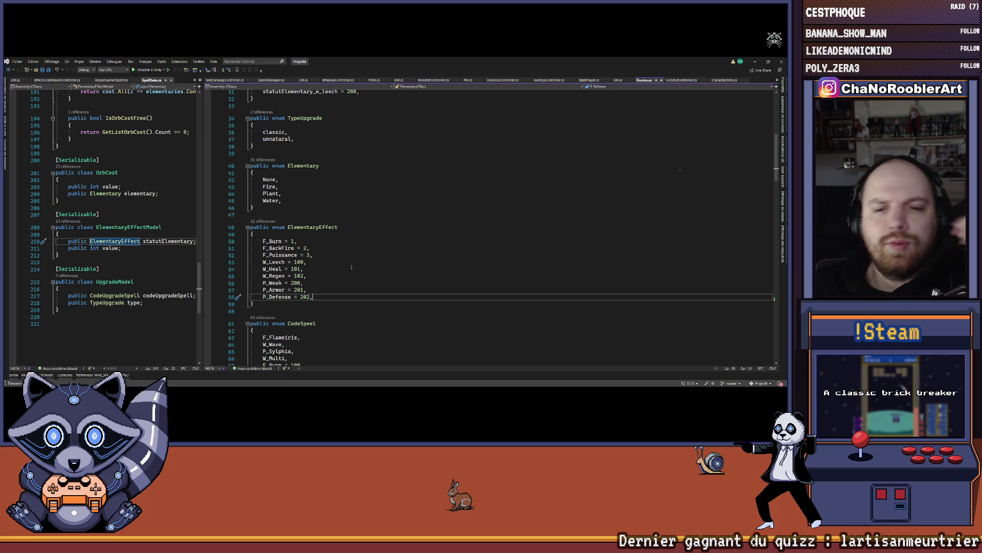
key("ctrl+minus")
key("ctrl+minus")
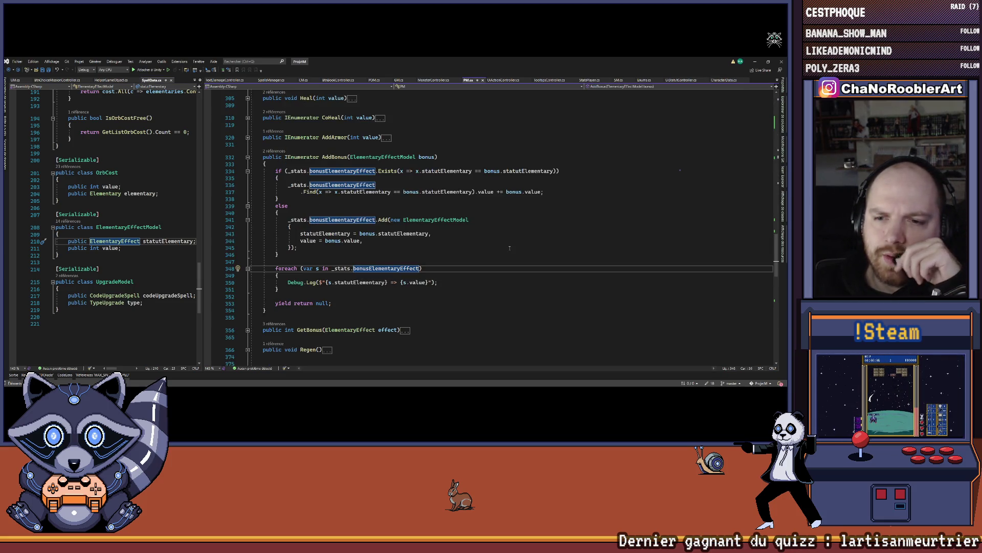
left_click(507, 249)
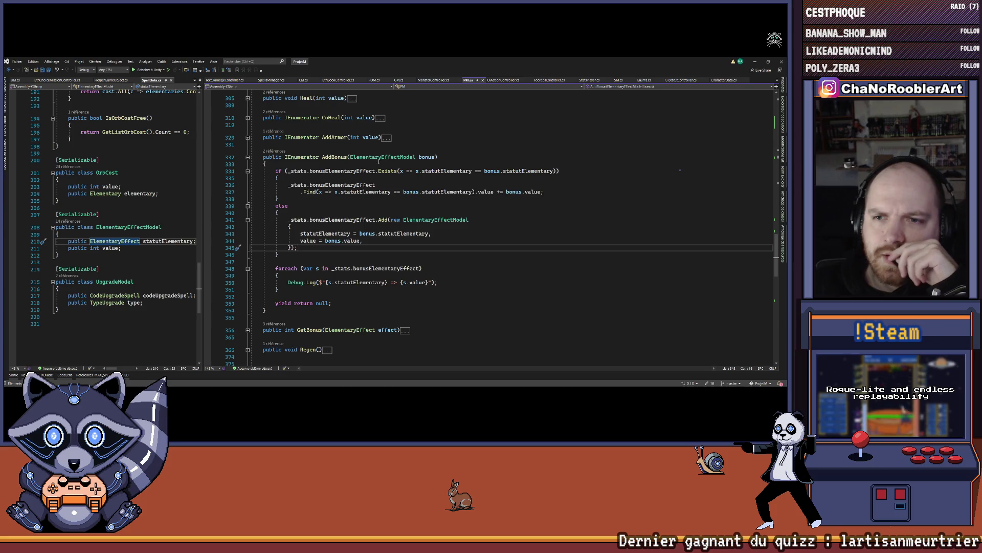
left_click(325, 171)
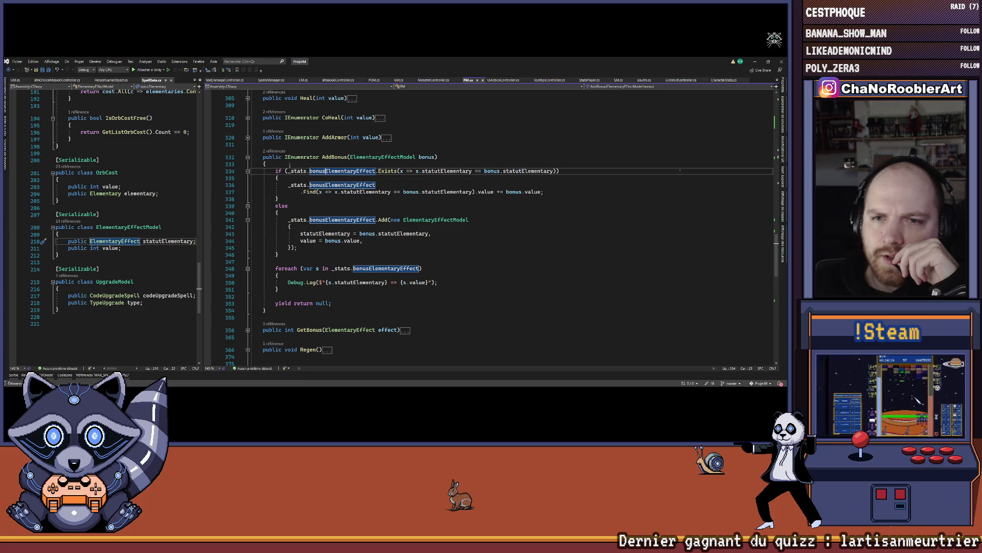
left_click(273, 151)
left_click(301, 128)
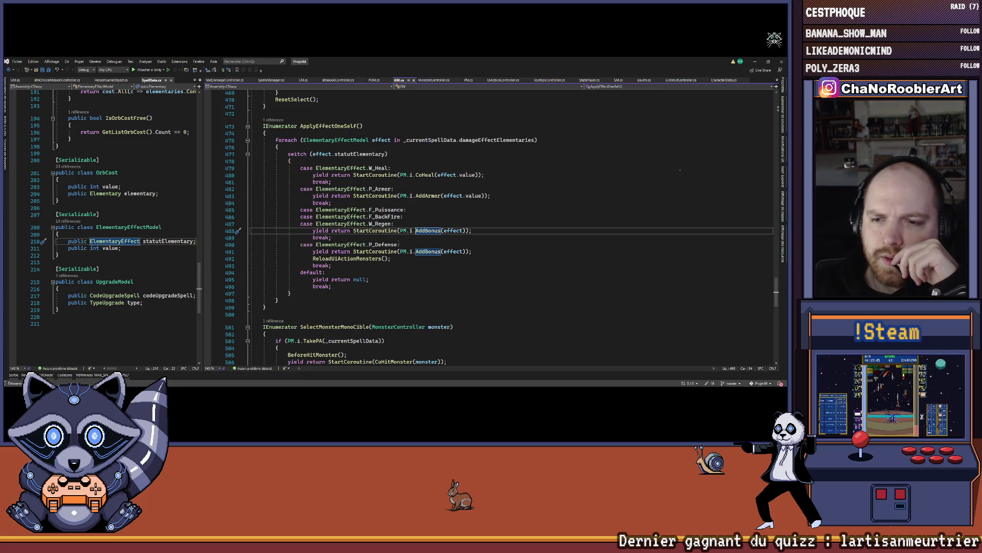
left_click(402, 230)
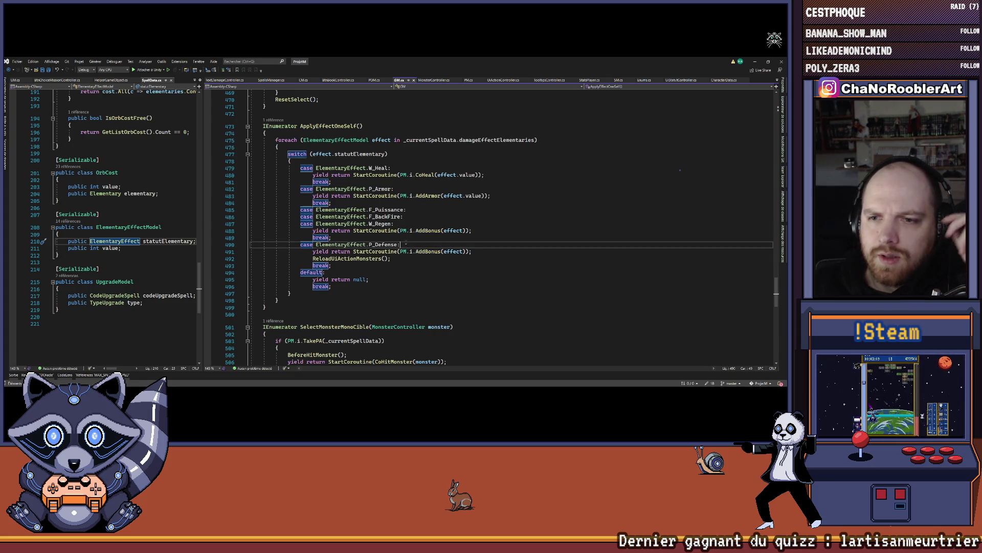
left_click(409, 222)
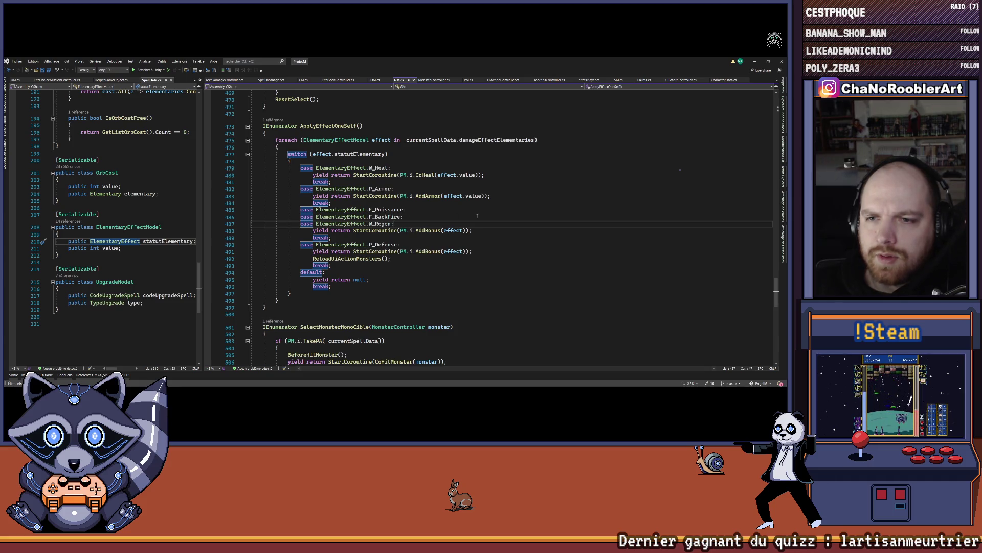
key("ctrl+minus")
left_click(363, 268)
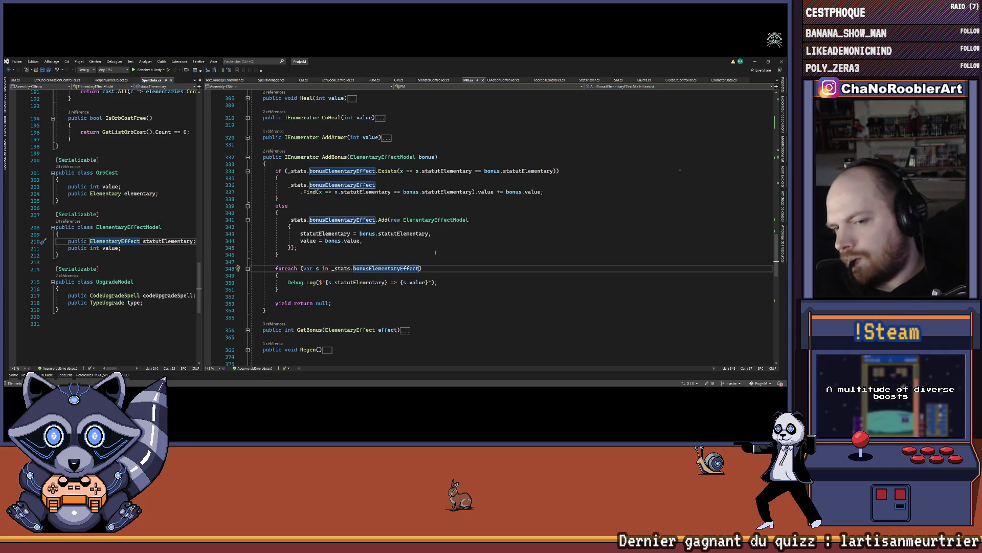
scroll(312, 249, "down", 1)
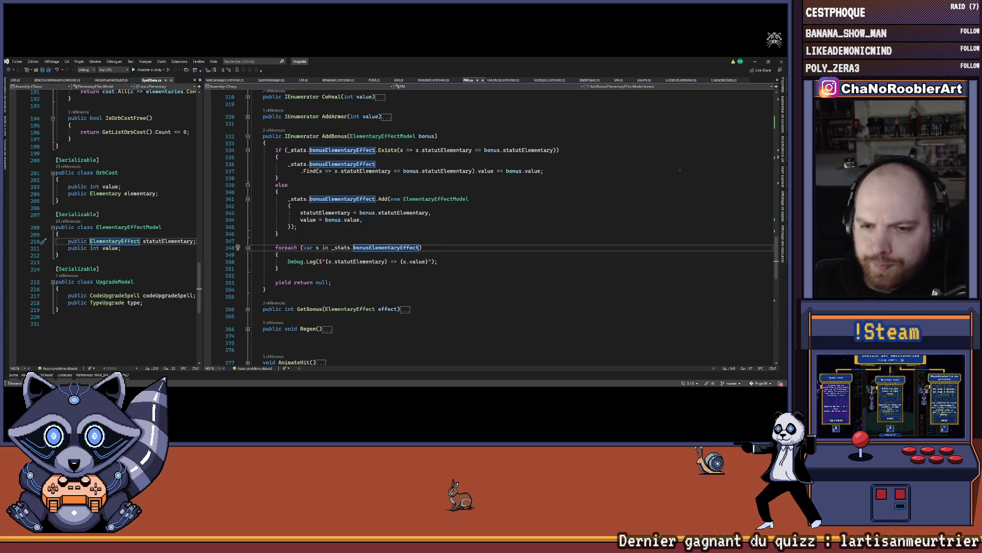
Step: Change the foreach loop variable type from var to ElementaryEffectModel
double_click(308, 248)
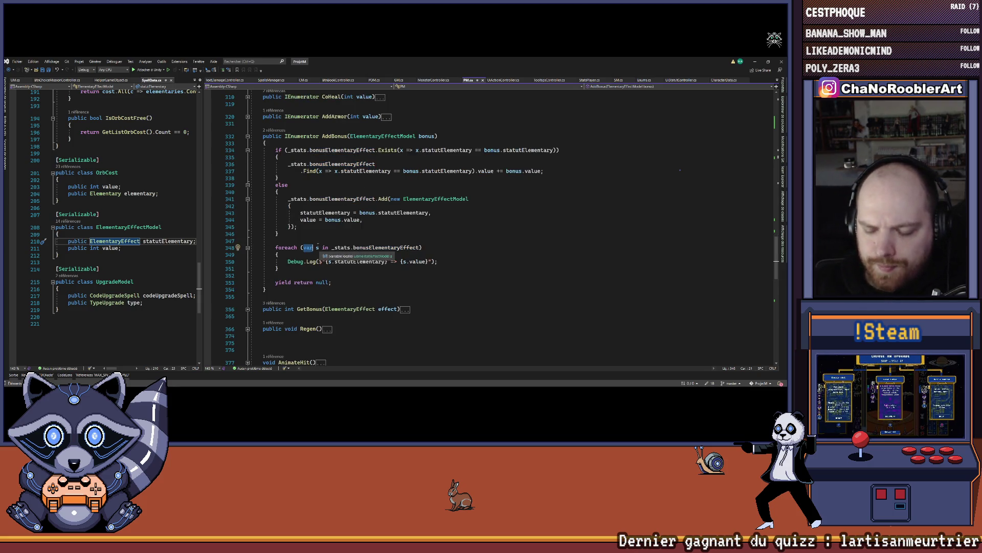
type("Elemn")
key("Tab")
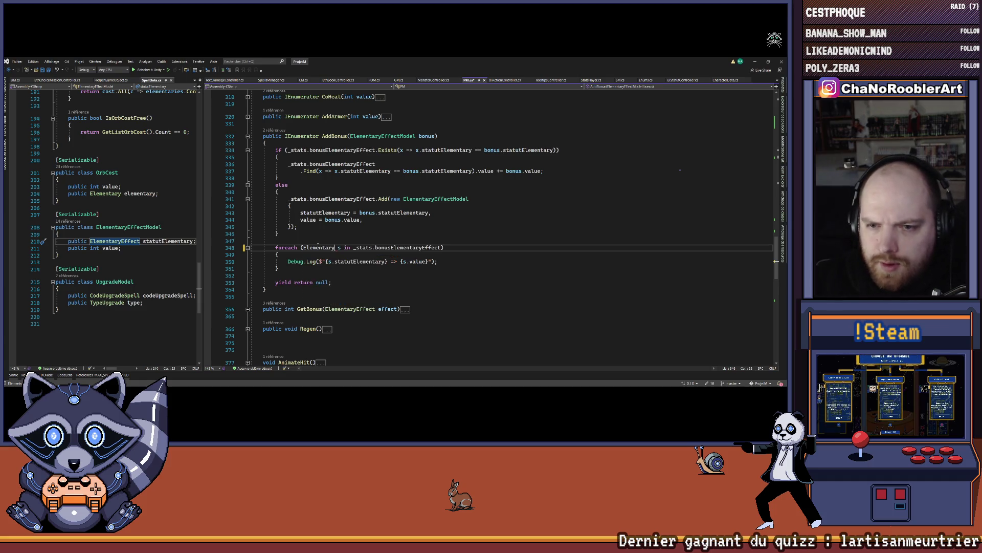
key("ctrl+space")
key("Down")
key("Tab")
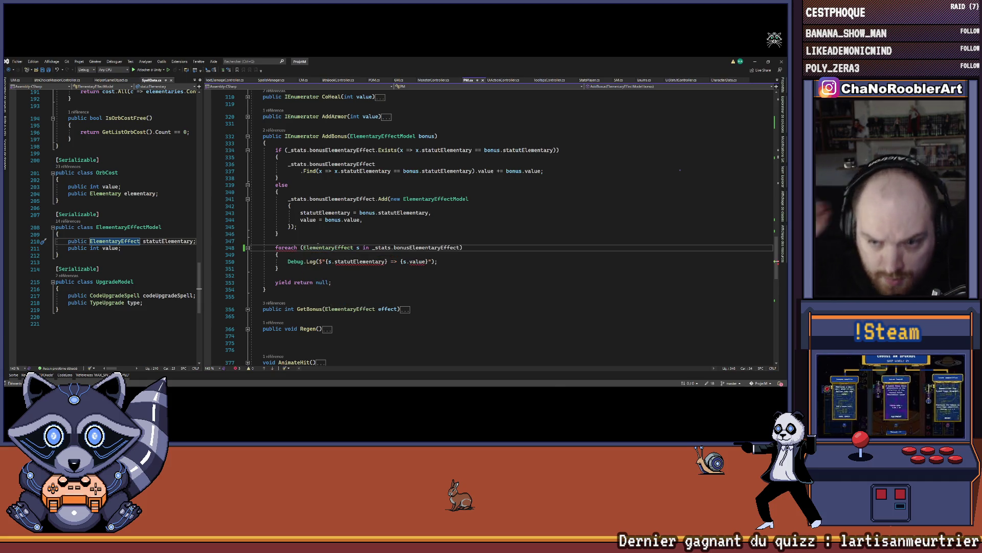
key("ctrl+space")
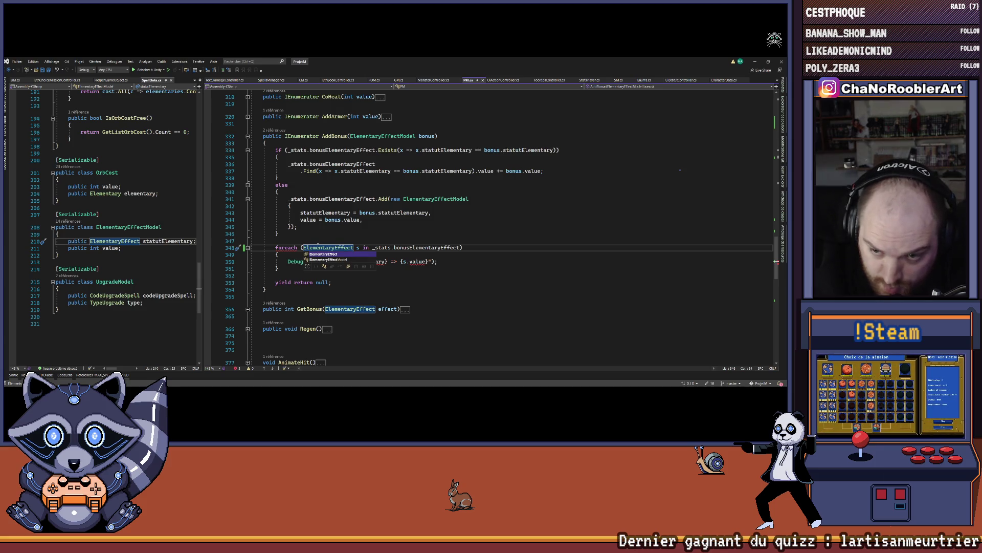
key("Escape")
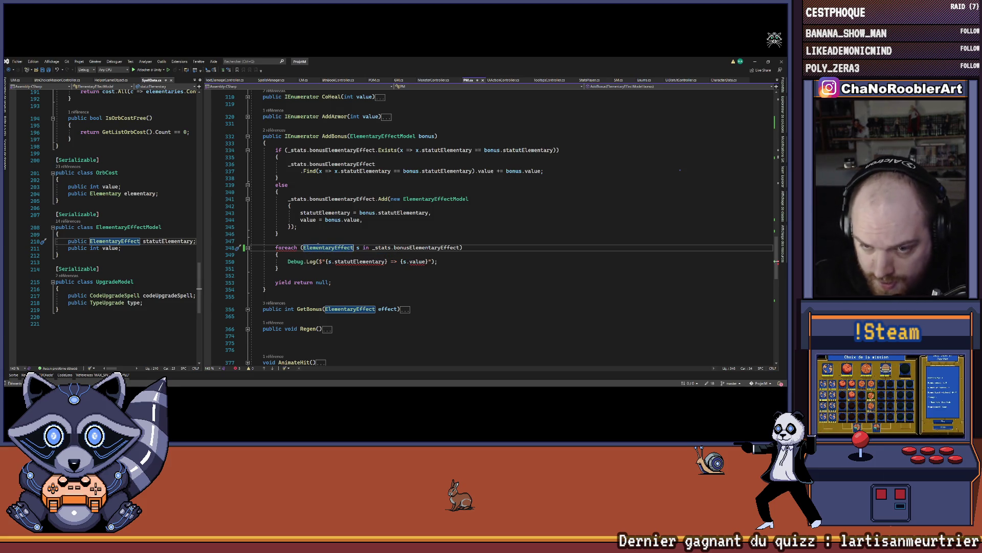
type("Model")
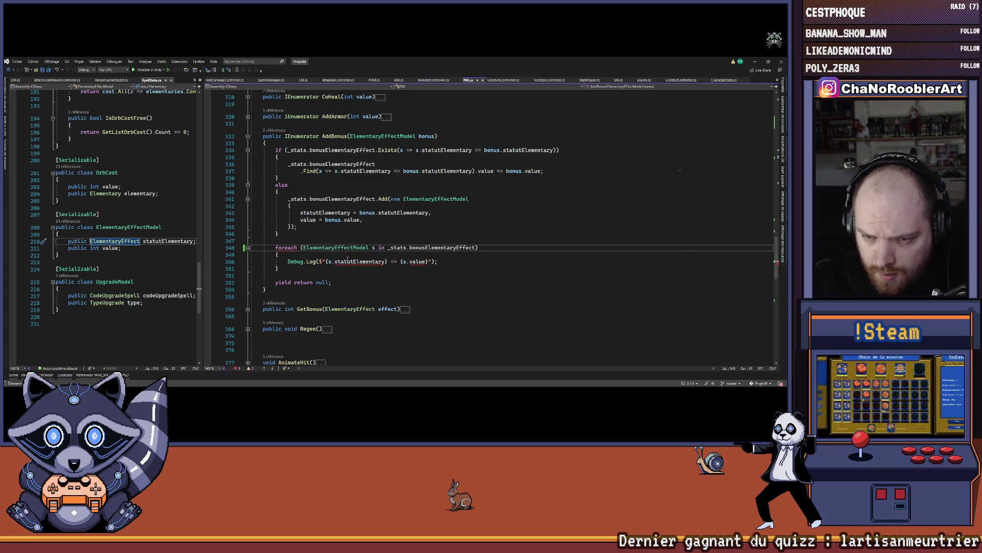
Step: Look up ElementaryEffectModel's definition and inspect the loop's Debug.Log and bonusElementaryEffect on line 348
key("F12")
left_click_drag(281, 262, 443, 262)
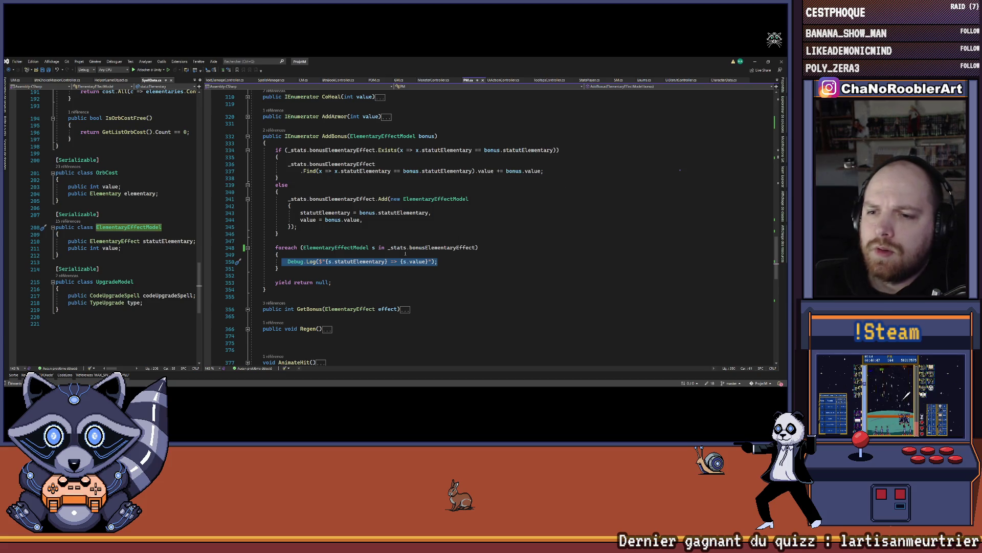
left_click(424, 248)
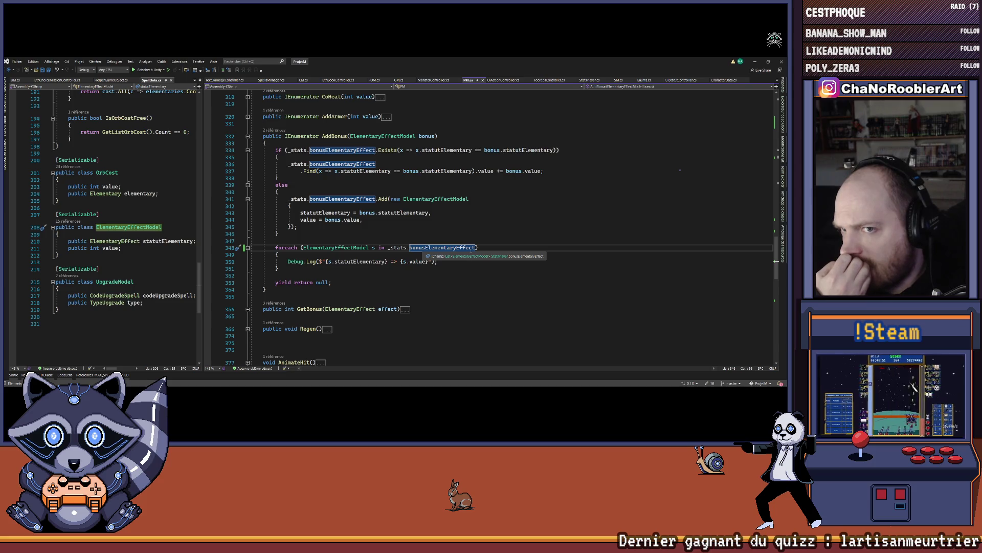
key("ctrl+space")
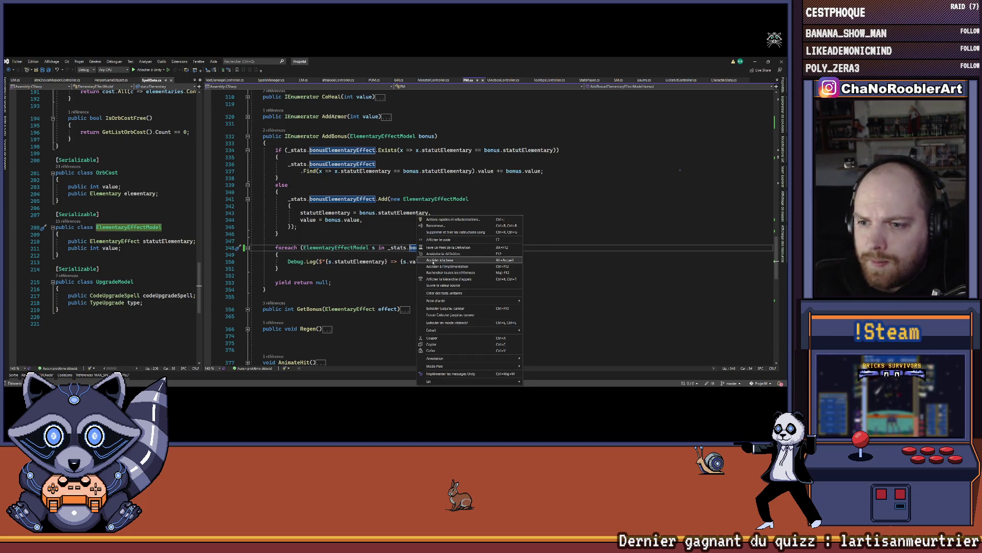
key("Left")
key("Left")
key("shift+F12")
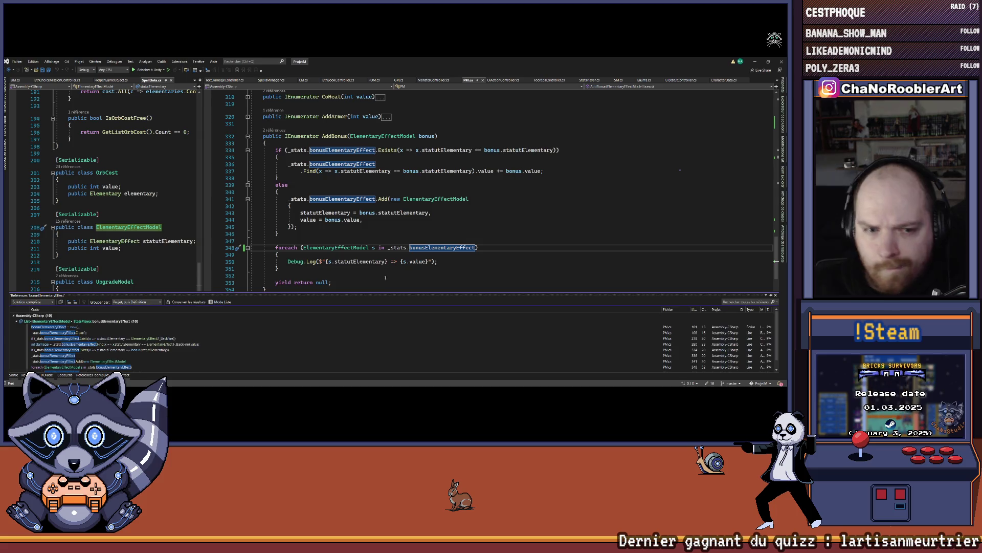
double_click(87, 328)
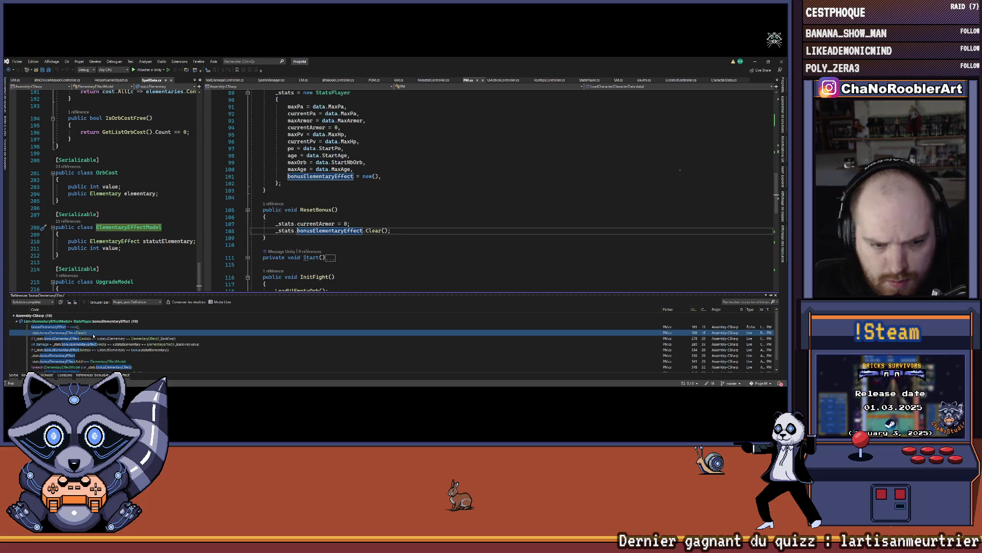
key("F8")
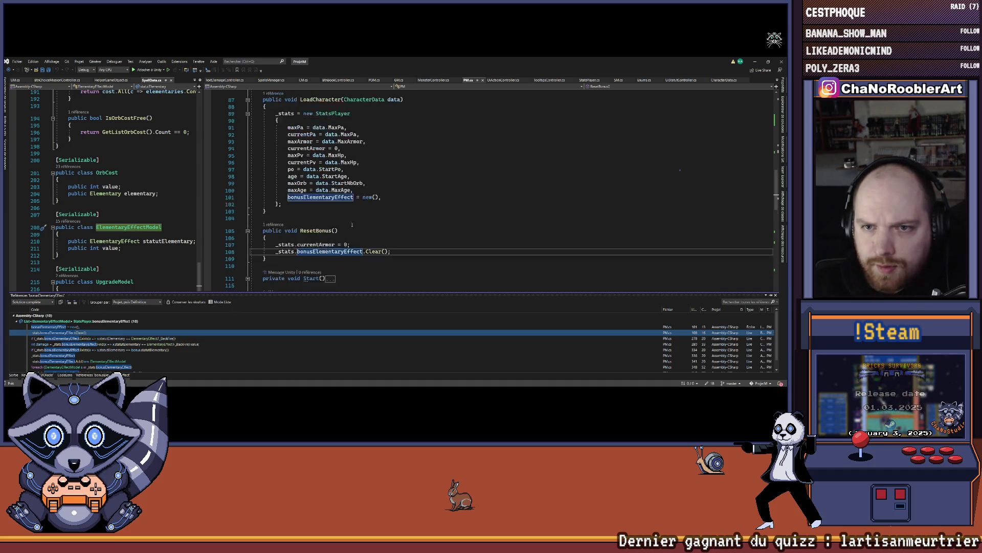
key("shift+Escape")
left_click(280, 204)
double_click(296, 188)
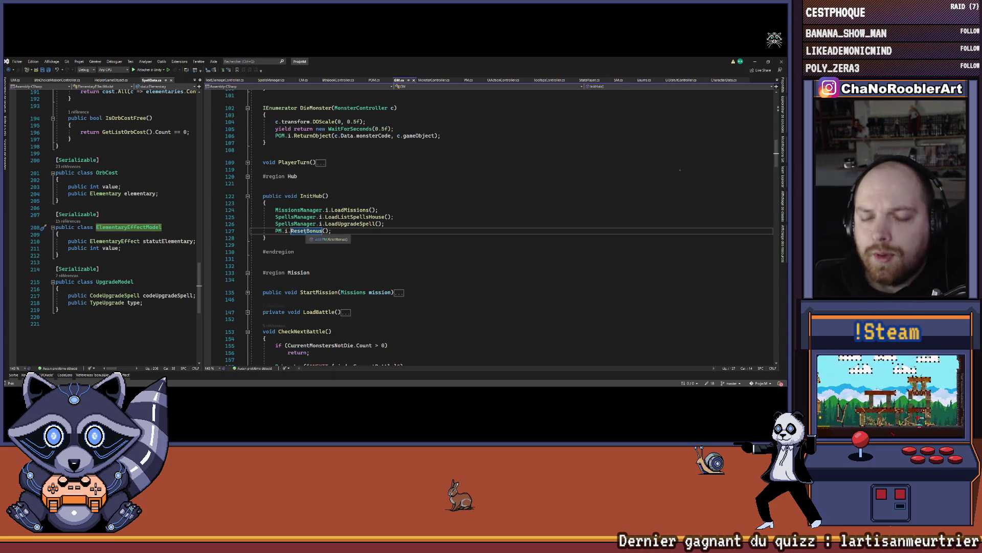
right_click(304, 233)
left_click(327, 255)
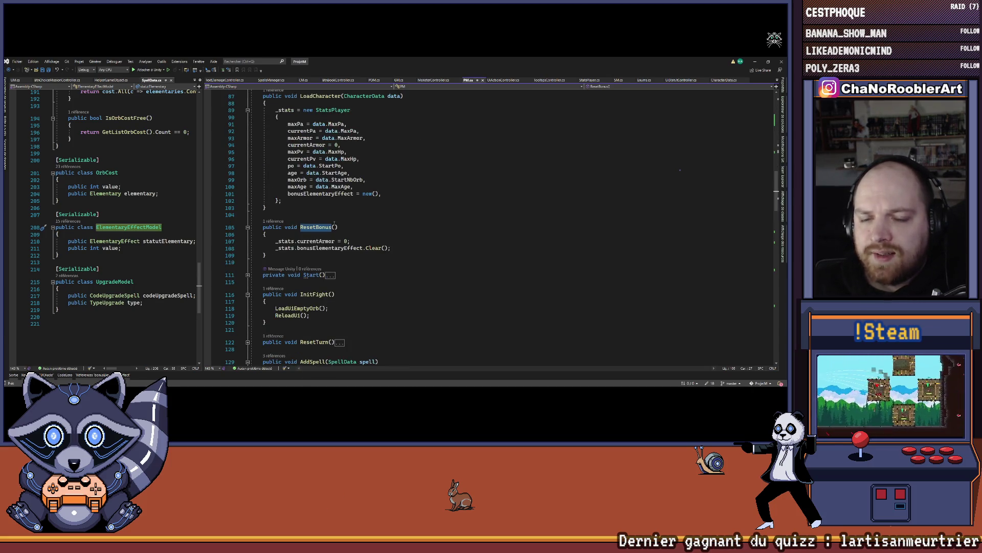
scroll(333, 256, "down", 20)
scroll(375, 274, "down", 1)
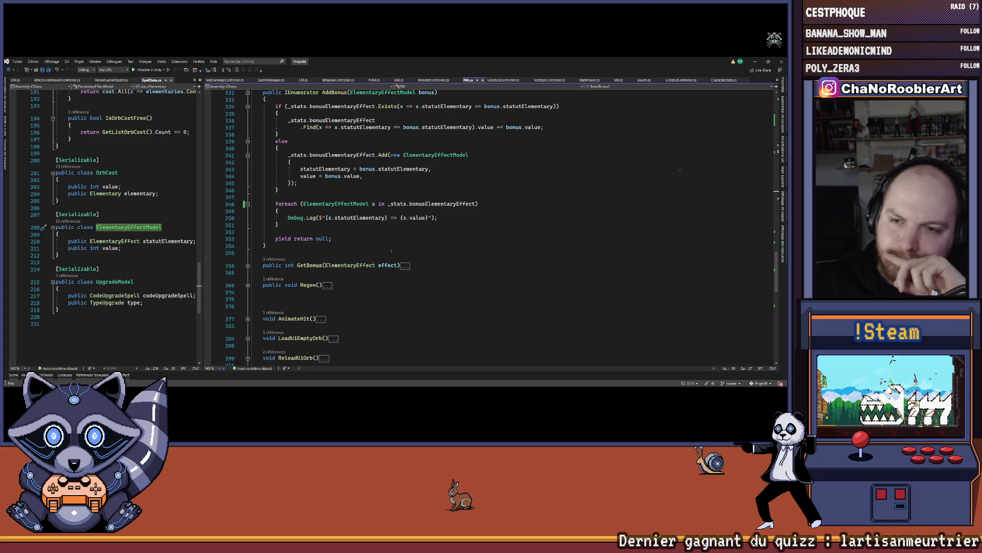
right_click(419, 204)
Step: Check where bonusElementaryEffect is declared and review the Stats property getter
left_click(438, 244)
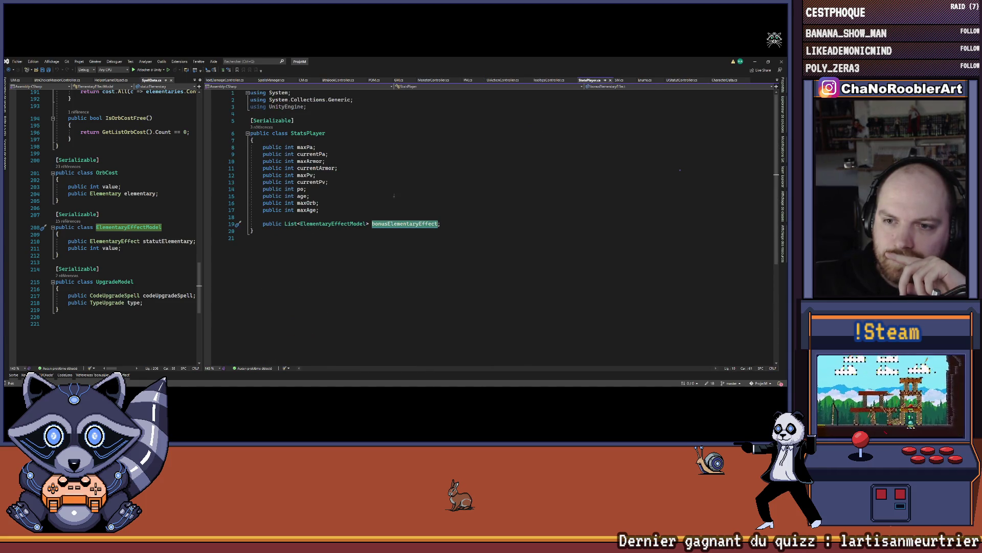
key("ctrl+minus")
scroll(460, 271, "up", 20)
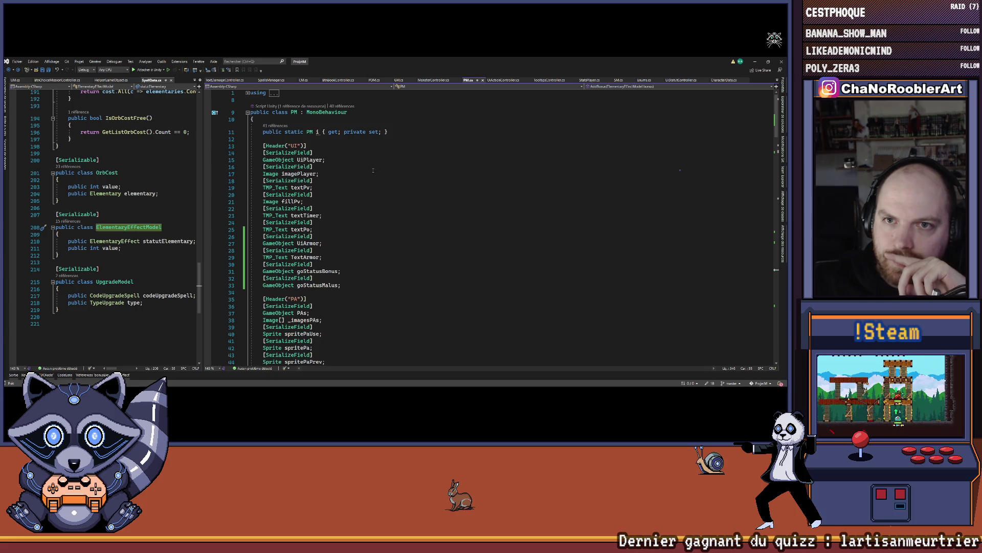
scroll(468, 109, "down", 12)
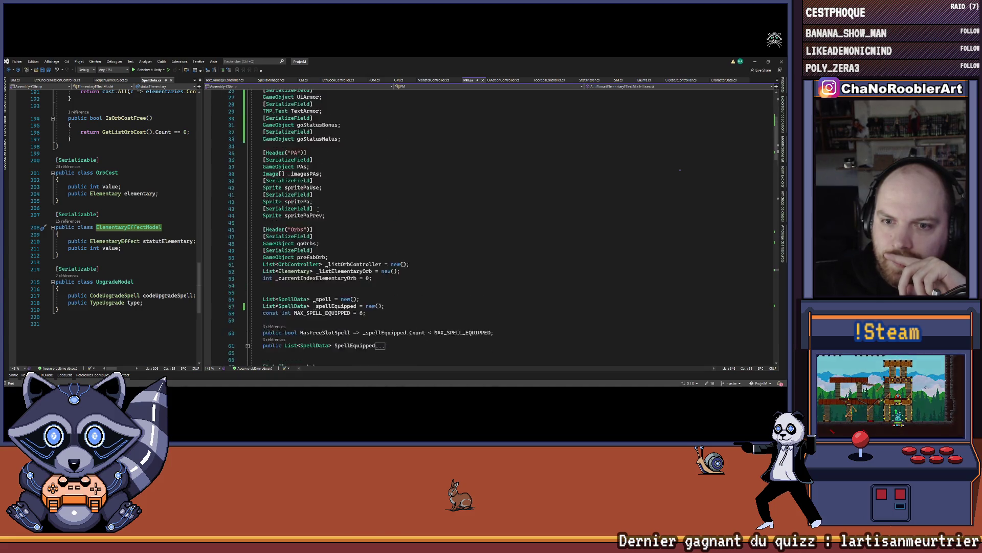
scroll(376, 233, "up", 2)
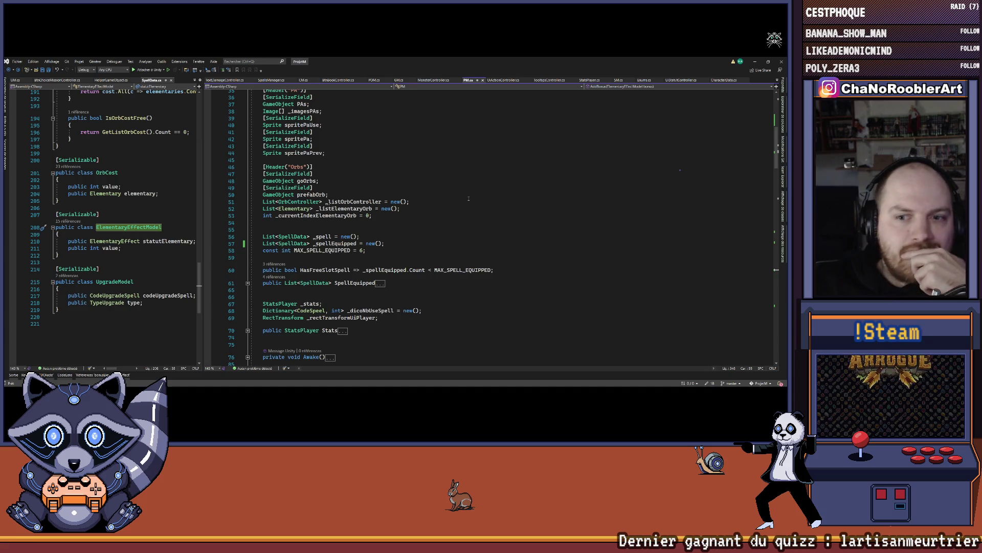
scroll(467, 200, "down", 3)
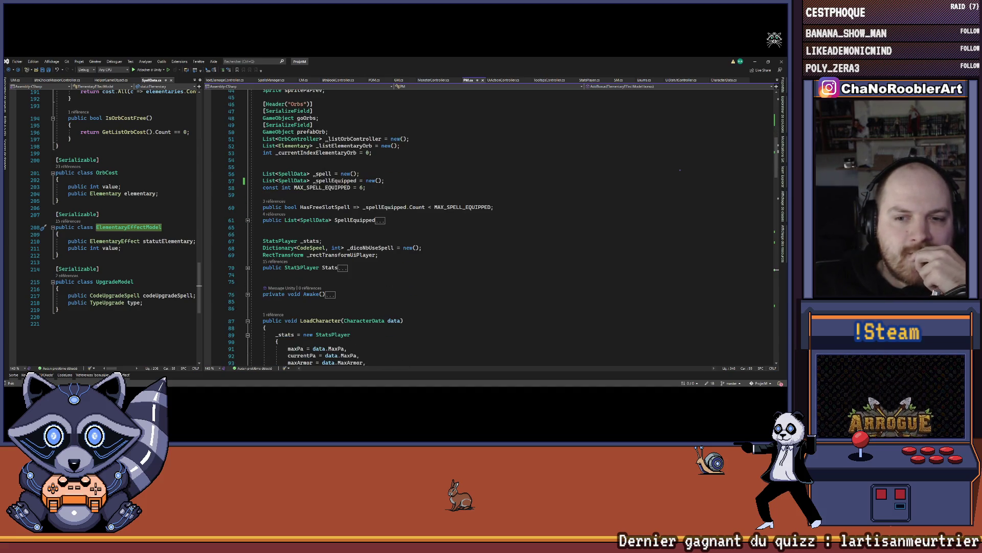
left_click(248, 268)
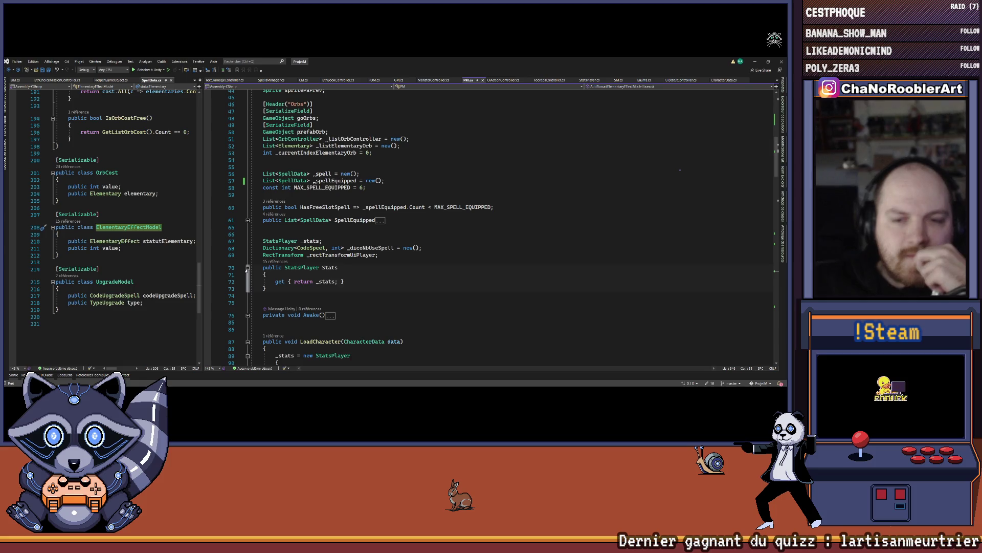
left_click(247, 267)
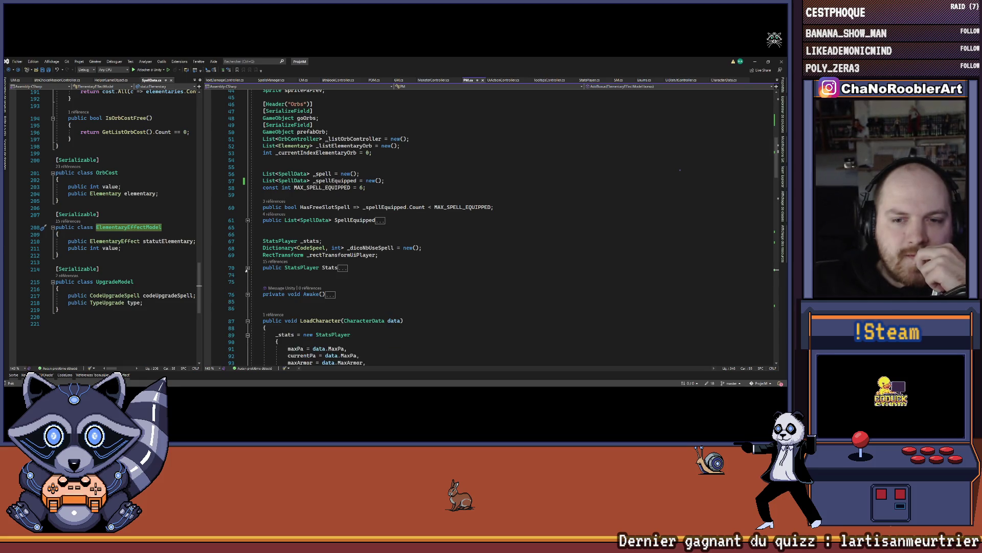
Step: Inspect the StatsPlayer class definition, then return to PM.cs after the goStatusMalus field
right_click(320, 268)
left_click(351, 253)
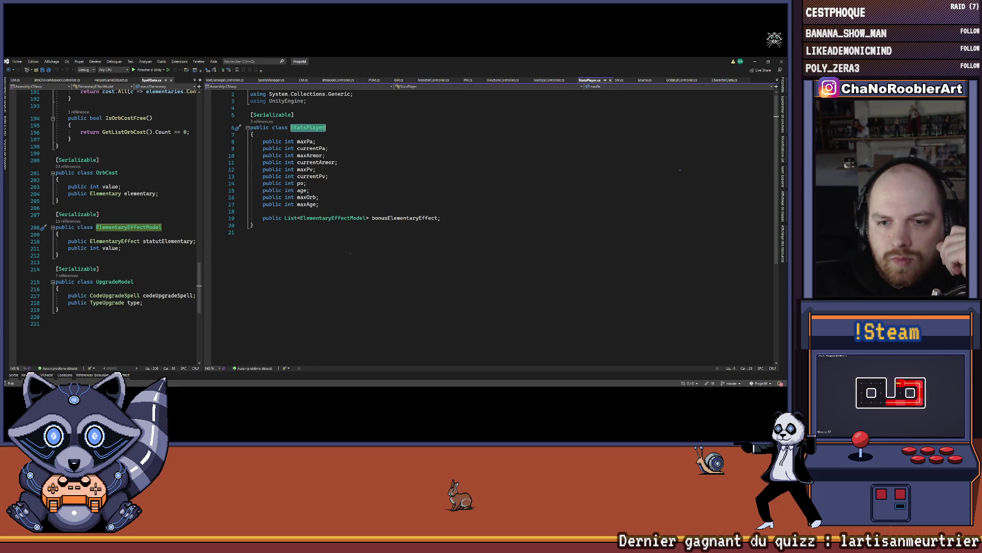
key("ctrl+minus")
scroll(349, 252, "up", 10)
scroll(360, 245, "up", 4)
left_click(360, 246)
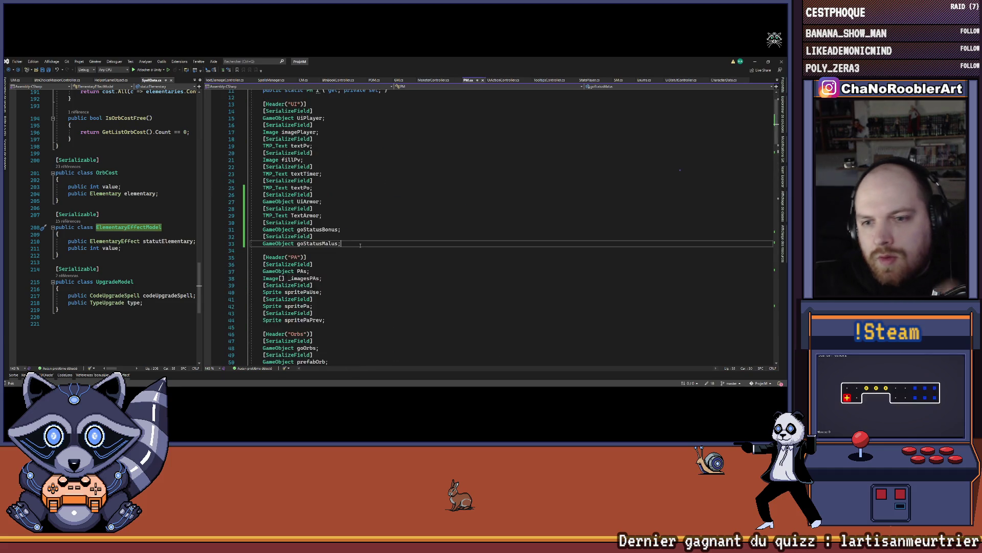
Step: Insert a Dictionary field line below goStatusMalus and check ElementaryEffect as its key type
key("Return")
type("Dictionary<string, int> textArmorIndex = new Dictionary<string, int>();")
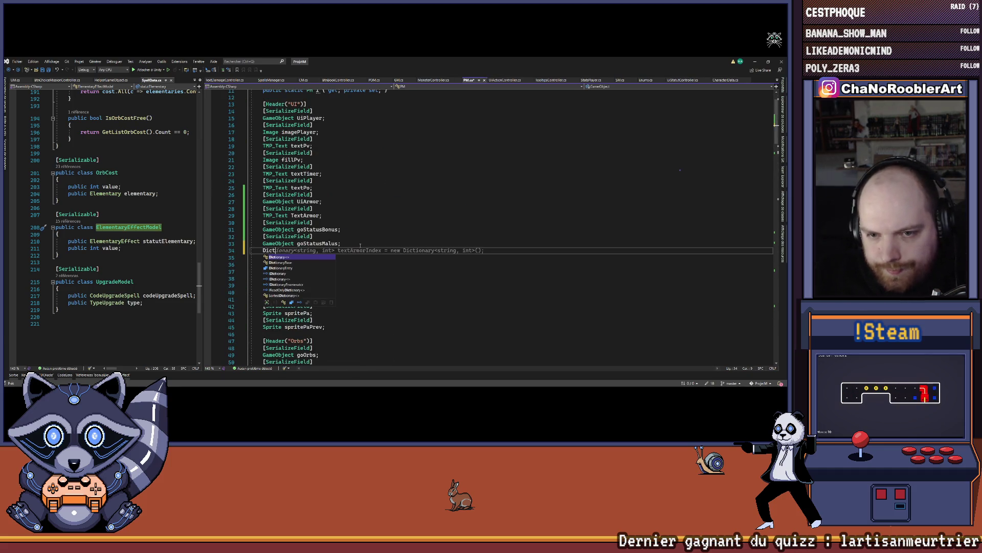
key("Home")
key("ctrl+Right")
key("Right")
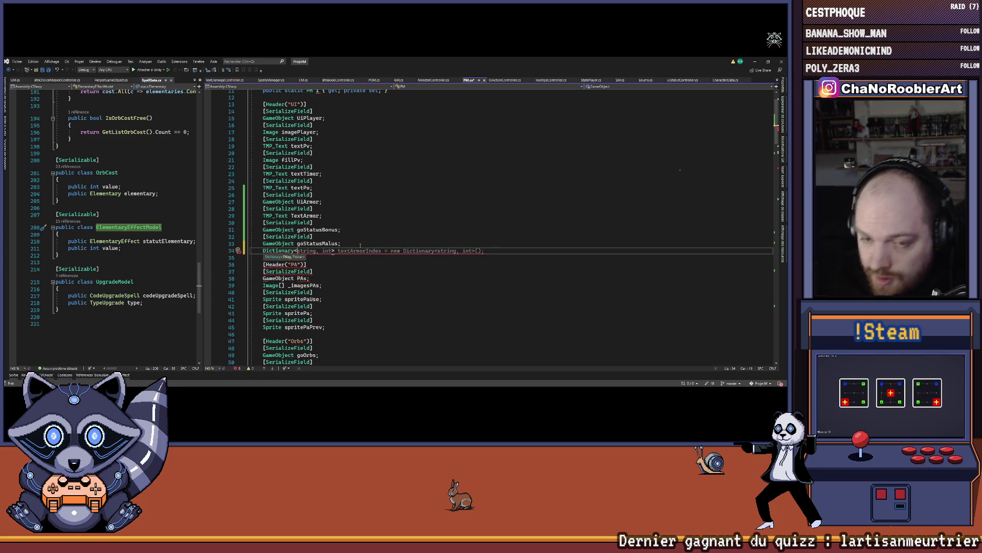
scroll(366, 246, "down", 20)
scroll(371, 245, "up", 10)
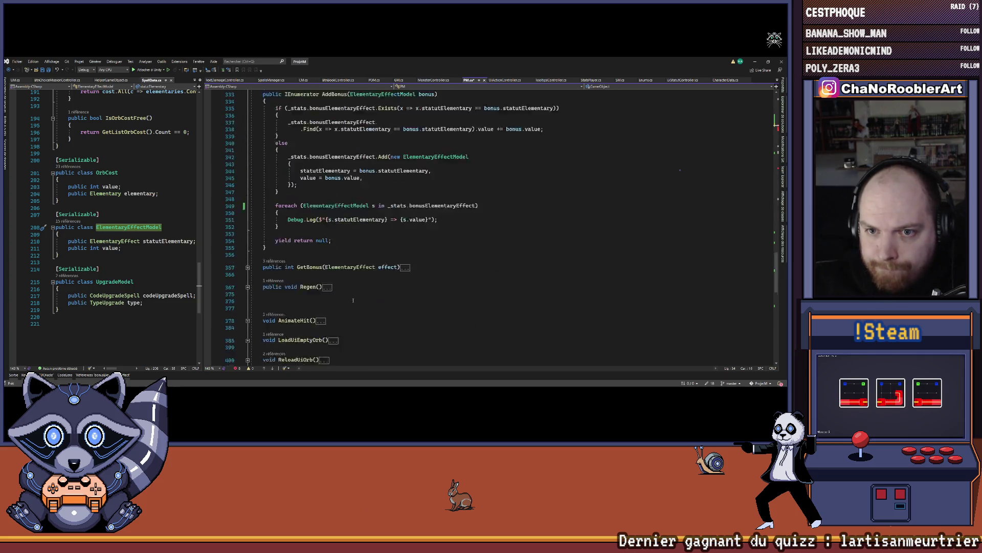
left_click(338, 269)
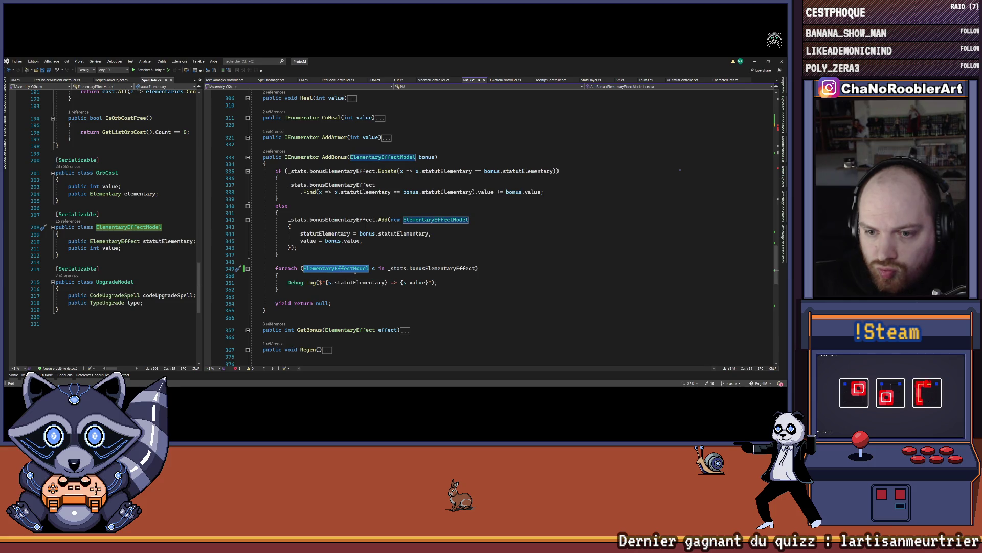
left_click(346, 267)
double_click(346, 267)
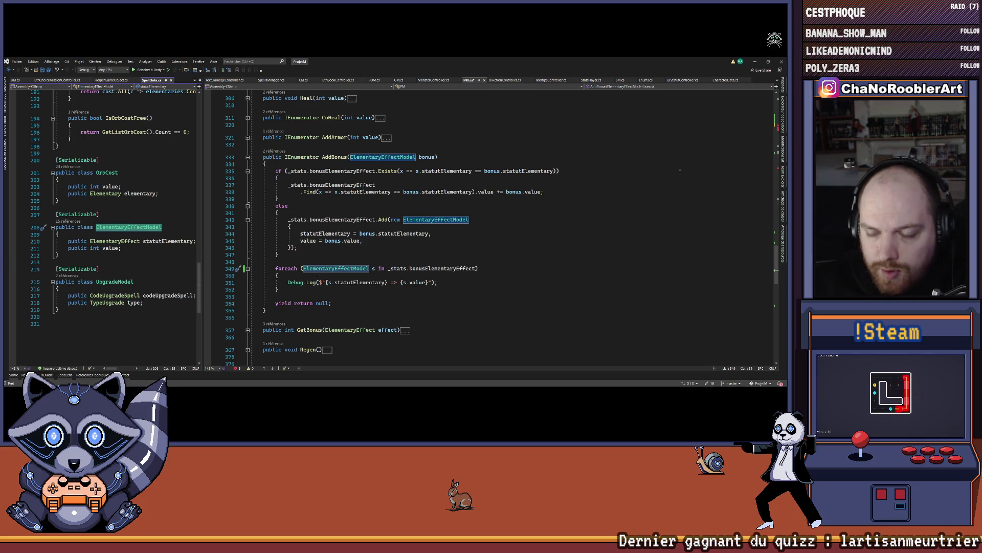
left_click(127, 241)
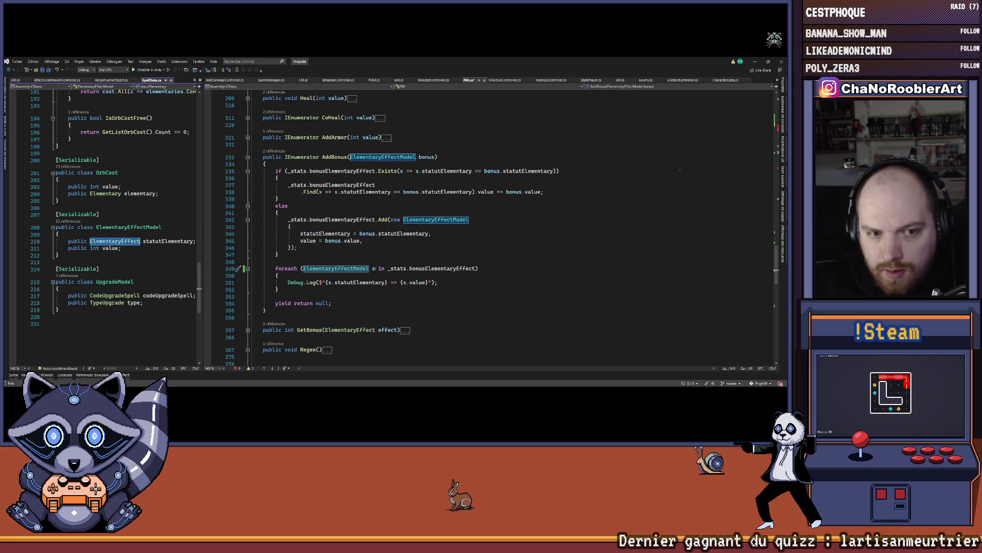
key("ctrl+minus")
Step: Finish it as Dictionary<ElementaryEffect, UiStatutController> _dicoUiStatusBonusController = new() and save PM.cs
type(", >")
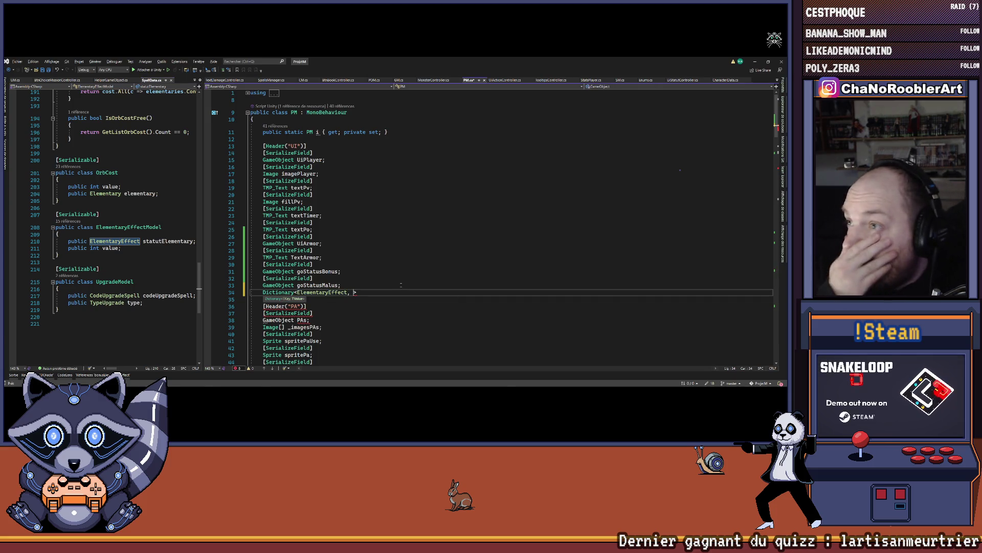
key("alt+Tab")
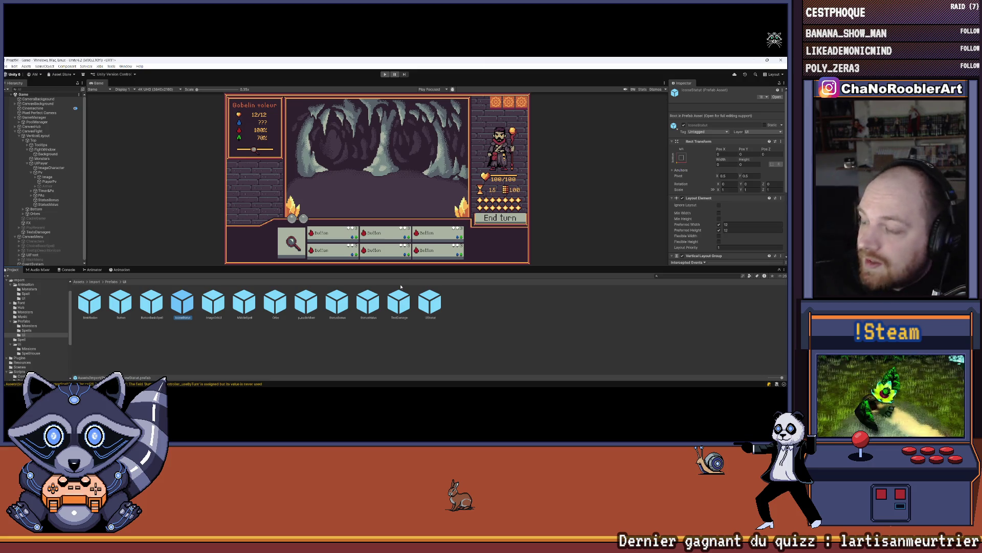
scroll(699, 225, "down", 5)
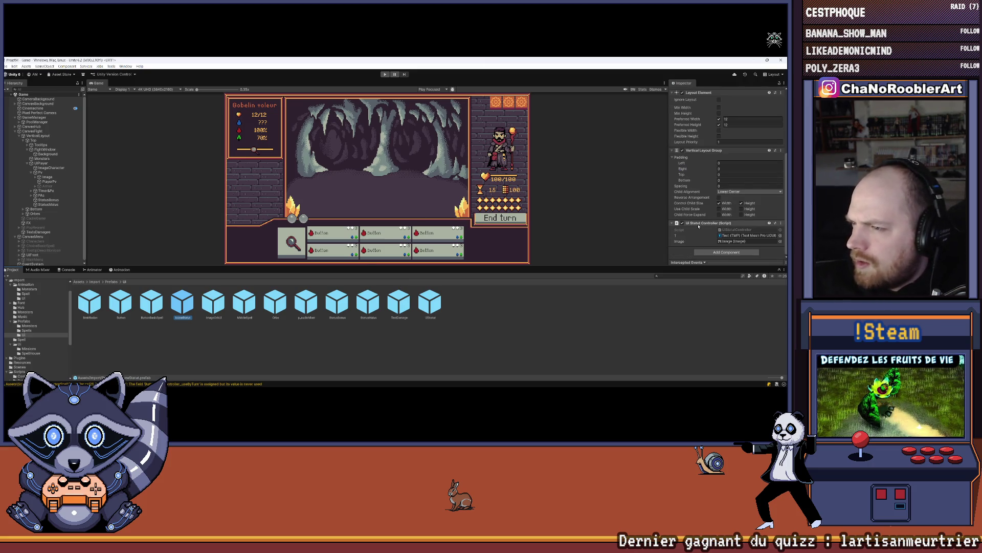
key("alt+Tab")
type("UiStat")
key("Tab")
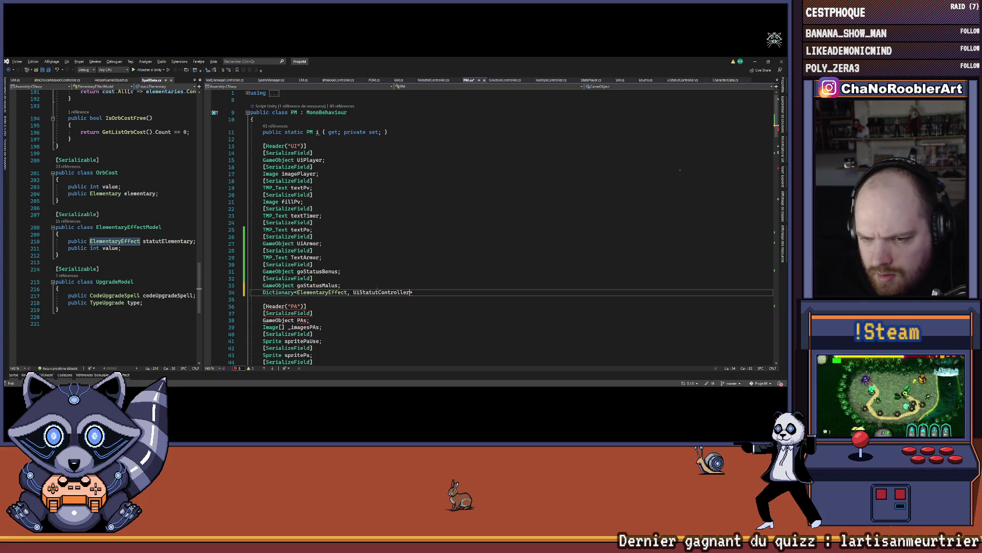
type("dic")
type("dic")
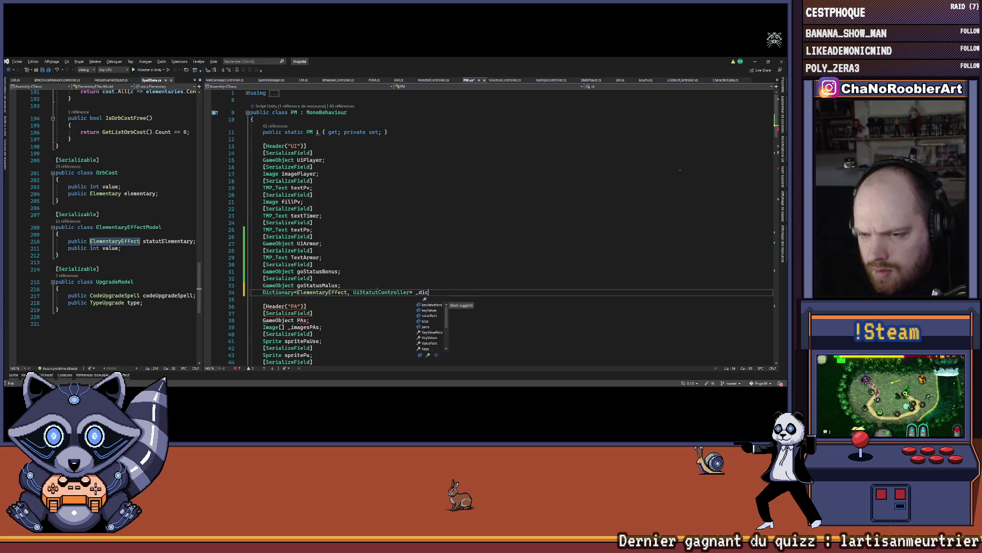
type("oUiStatu")
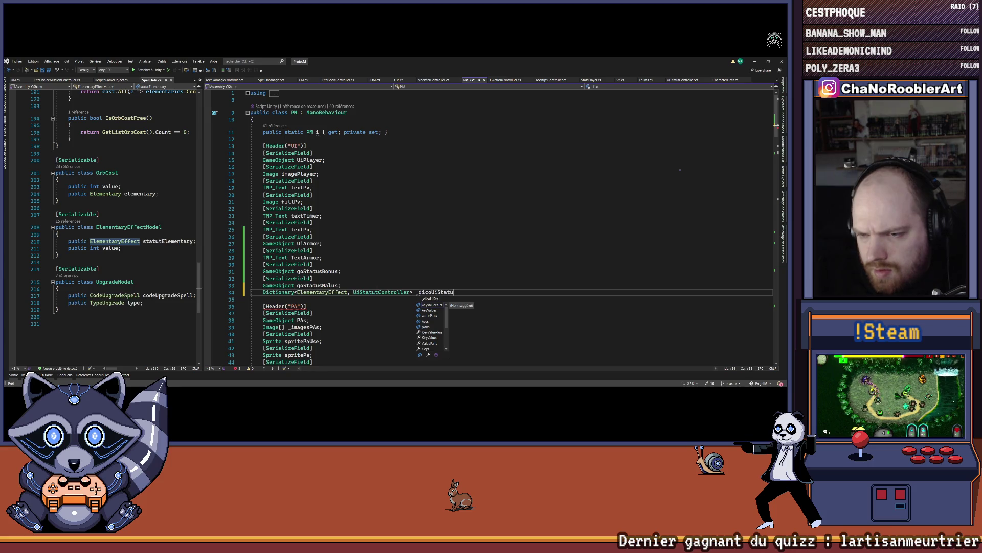
type("sController")
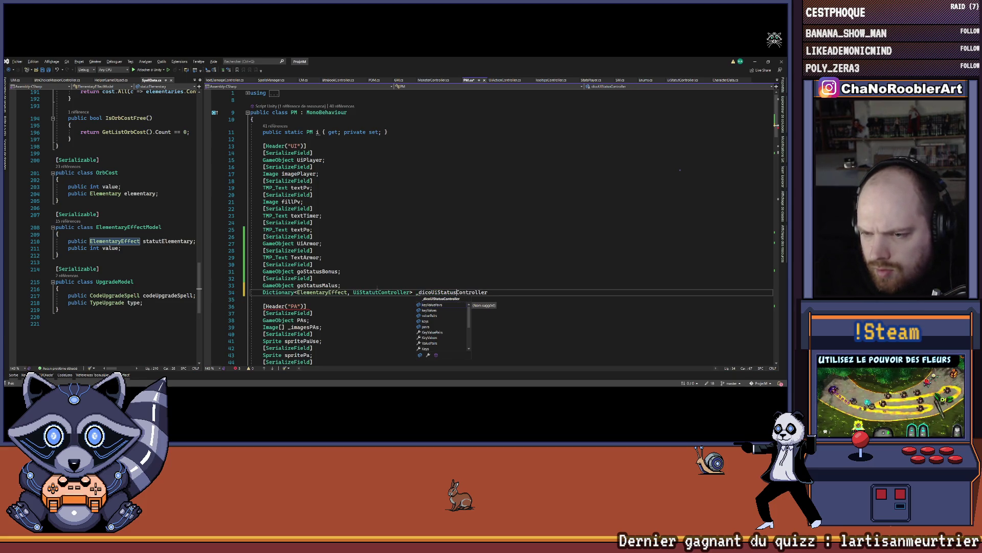
type("Bonus")
type(" = new()")
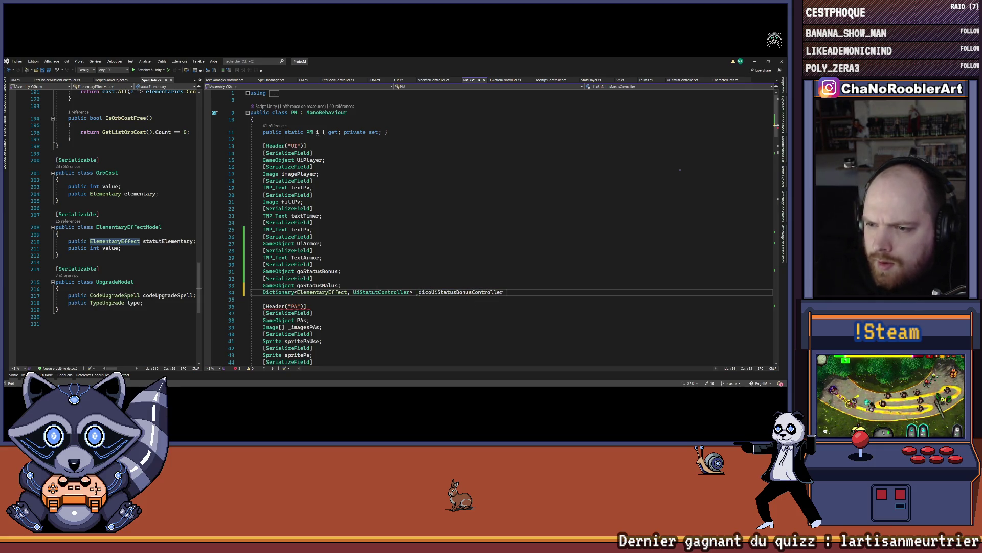
type(";")
key("ctrl+s")
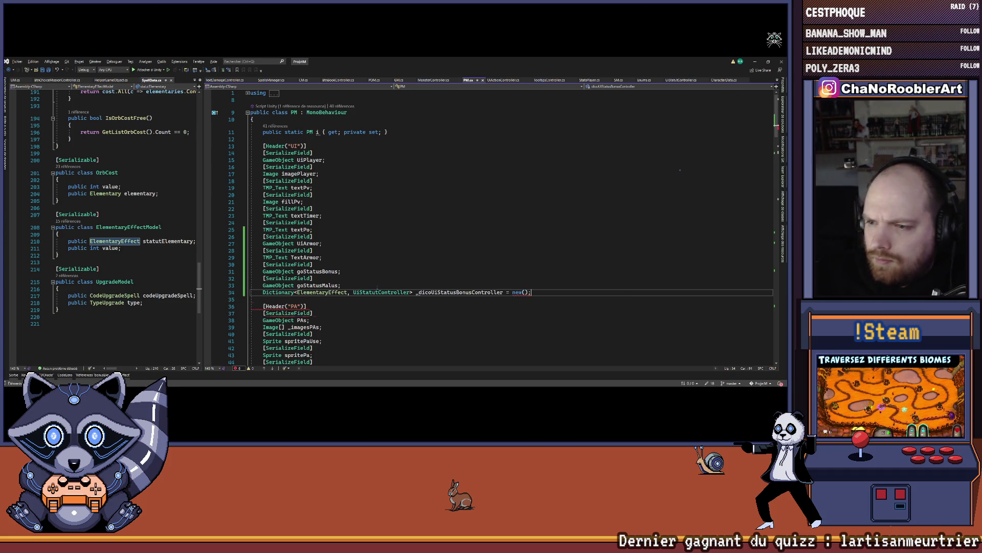
scroll(439, 291, "down", 20)
scroll(439, 291, "down", 15)
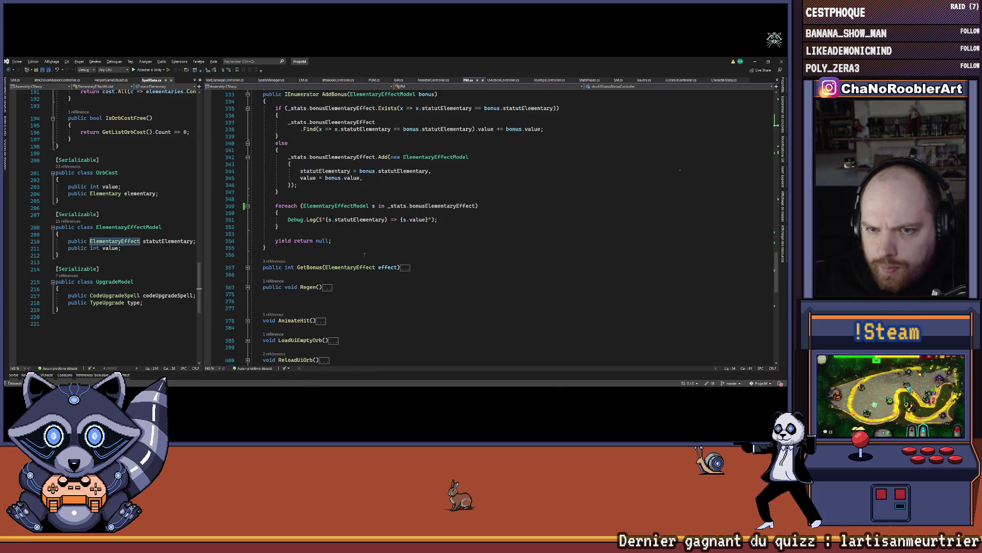
Step: Replace the loop's Debug.Log with an if (_dicoUiStatusBonusController.ContainsKey(s.statutElementary)) block
left_click_drag(286, 222, 445, 219)
key("Delete")
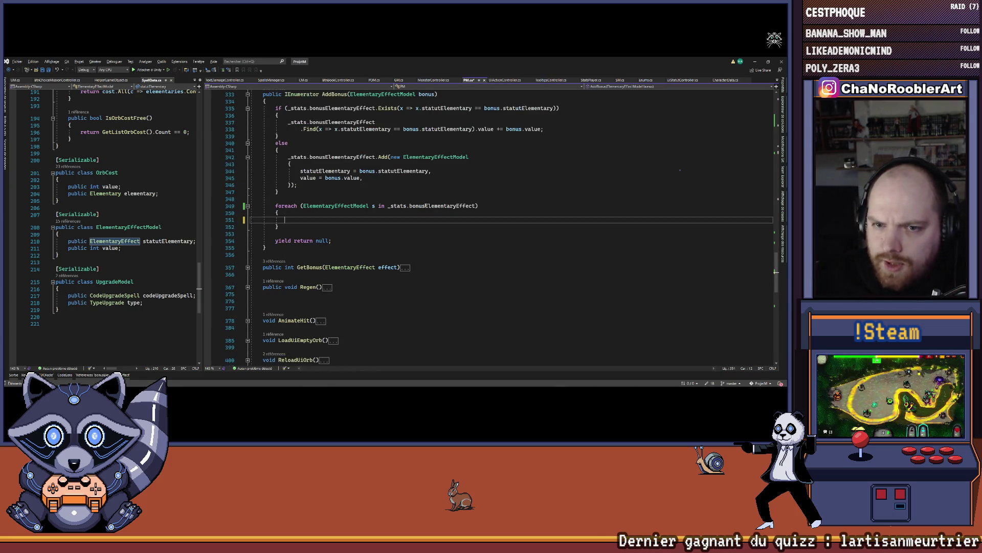
type("if(_")
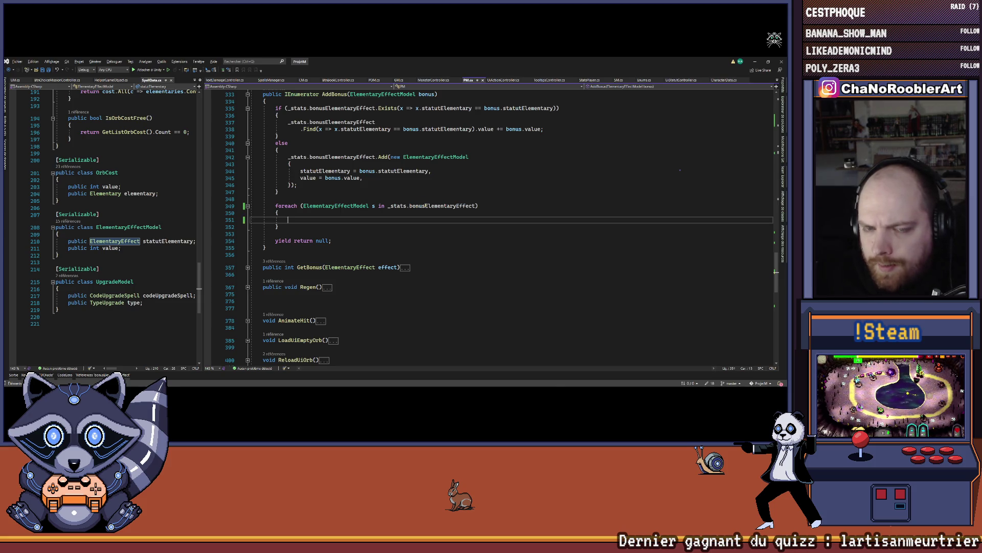
type("dico")
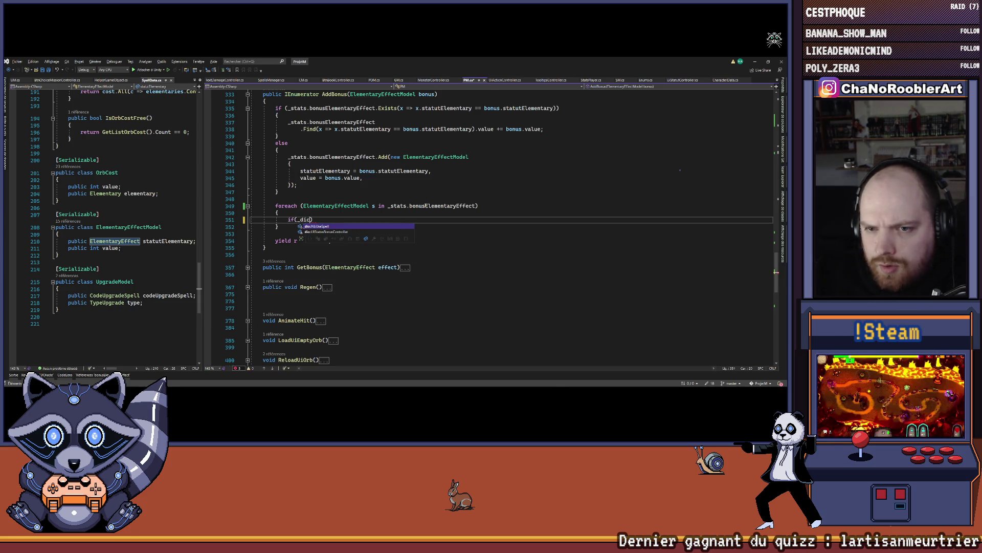
key("Tab")
type("{")
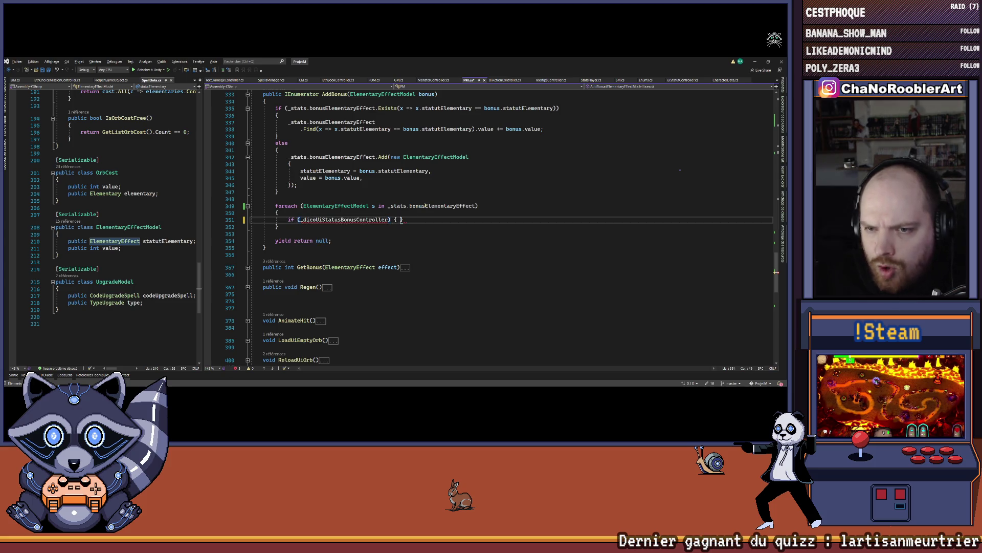
key("Return")
key("Up")
key("Up")
type(".co")
key("Tab")
type("(")
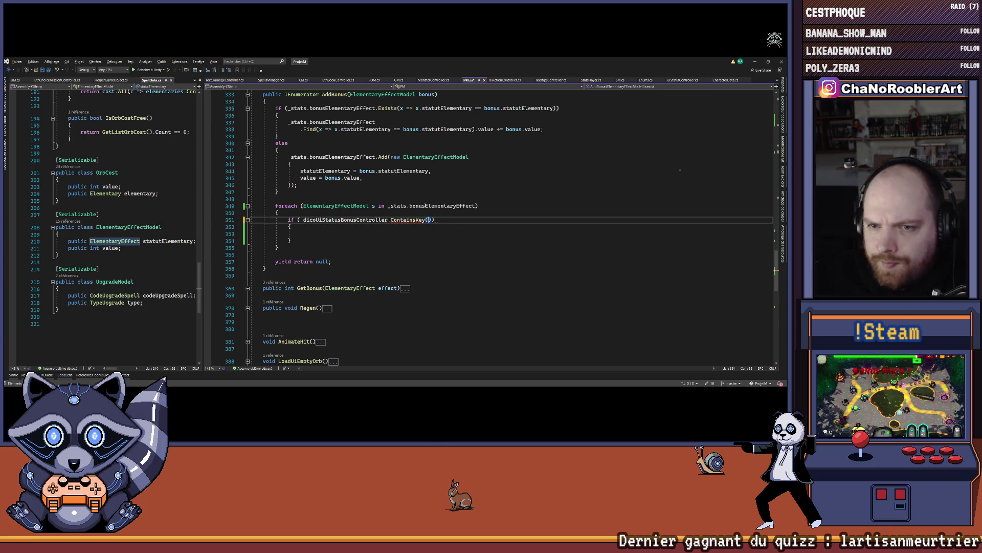
type("s.st")
key("Tab")
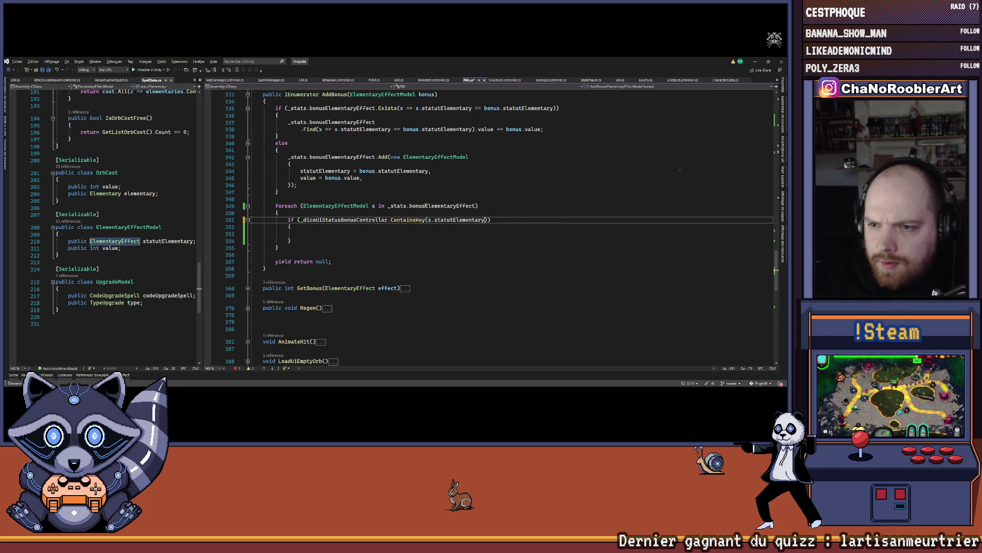
Step: Inside it, fetch UiStatutController c from the dictionary and jump to UiStatutController's definition
left_click(301, 234)
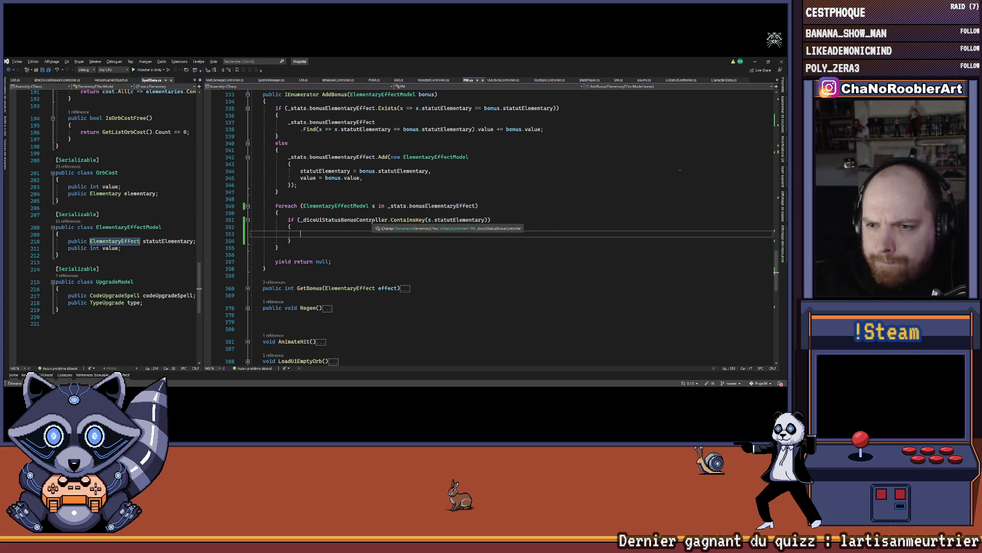
type("UiS")
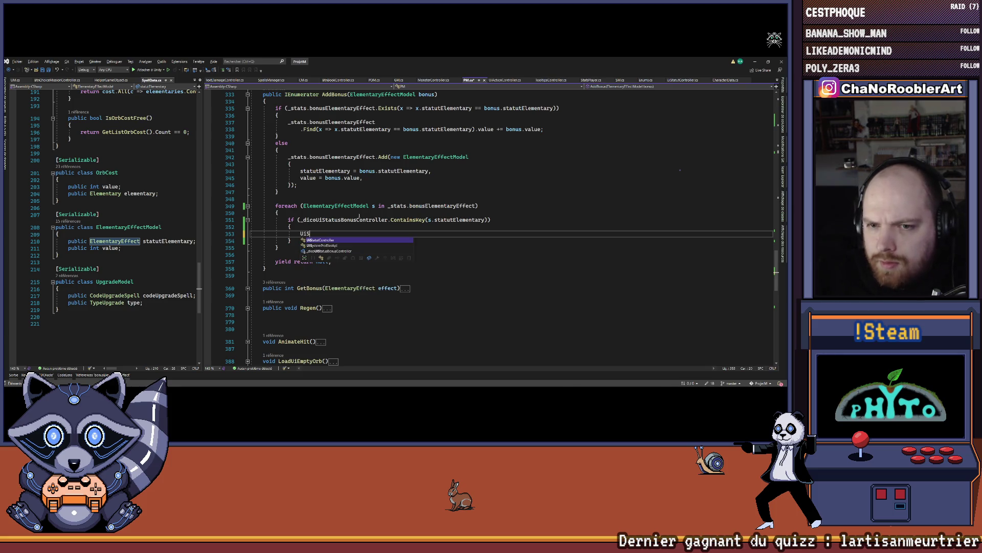
type("tatutController c = _d")
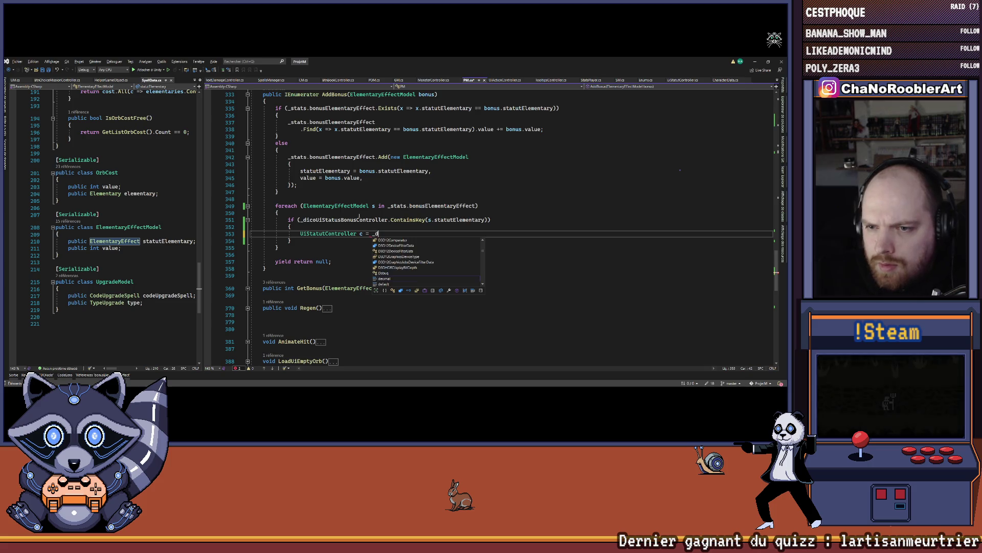
key("Tab")
key("Tab")
key("Return")
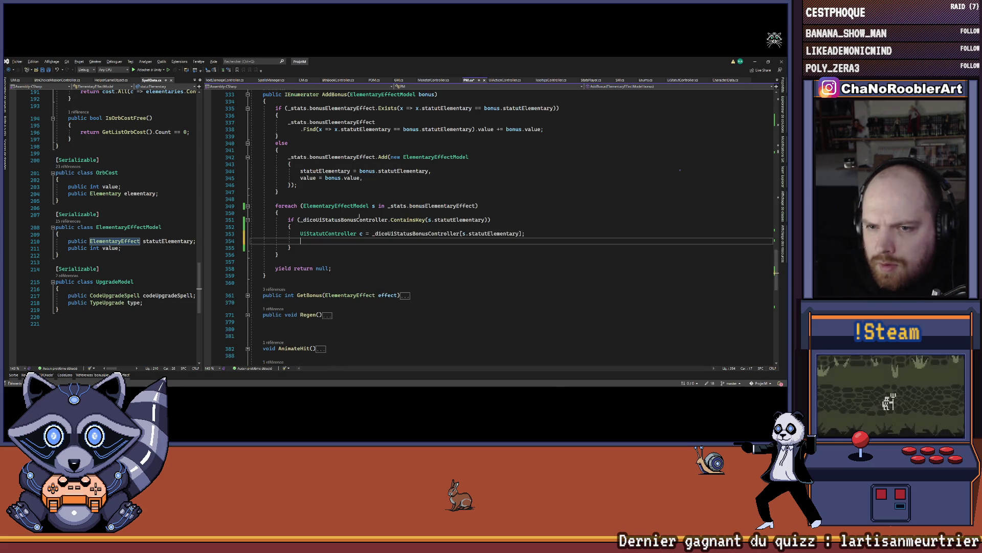
type("c.")
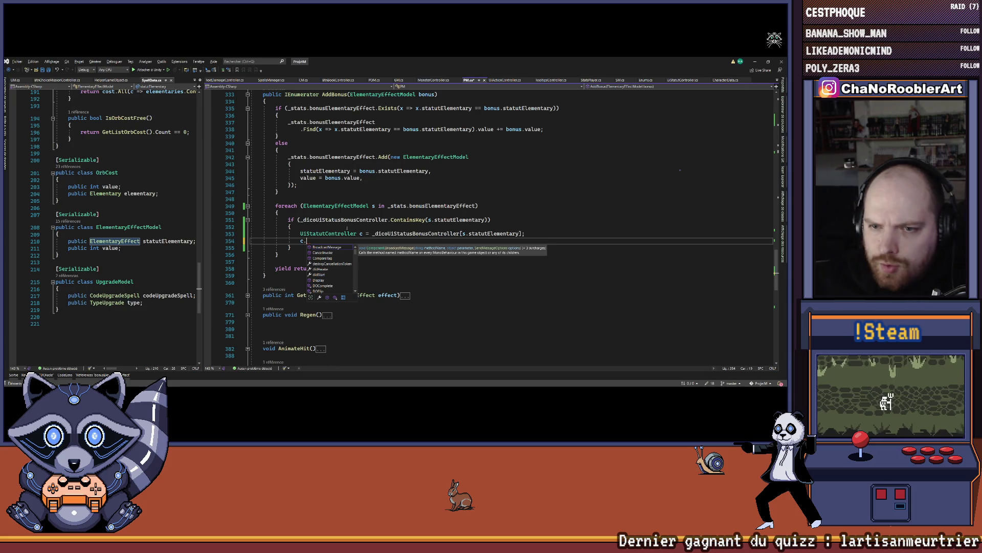
key("Escape")
key("F12")
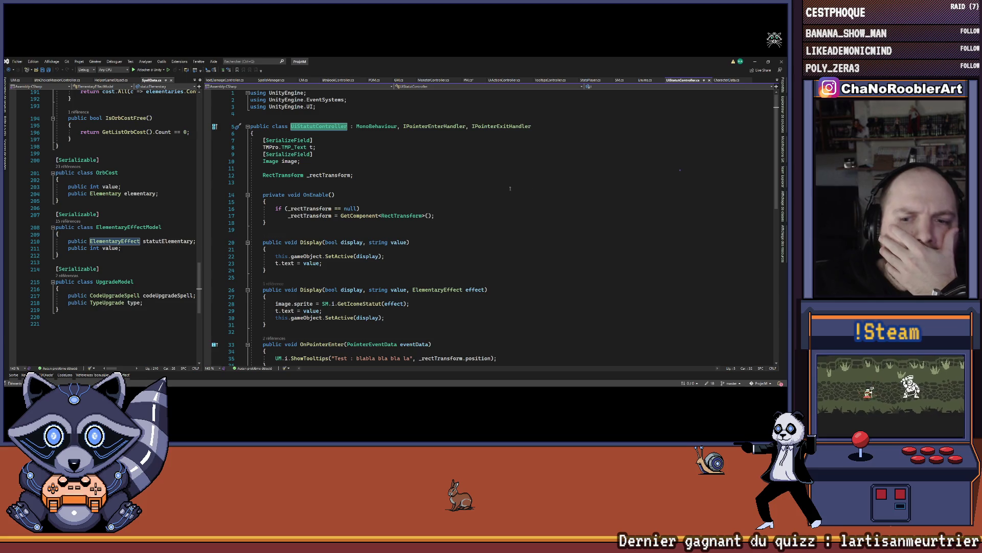
Step: Review UiStatutController's Display methods, return to PM.cs, and undo an abandoned element-comparison if line
scroll(641, 156, "down", 3)
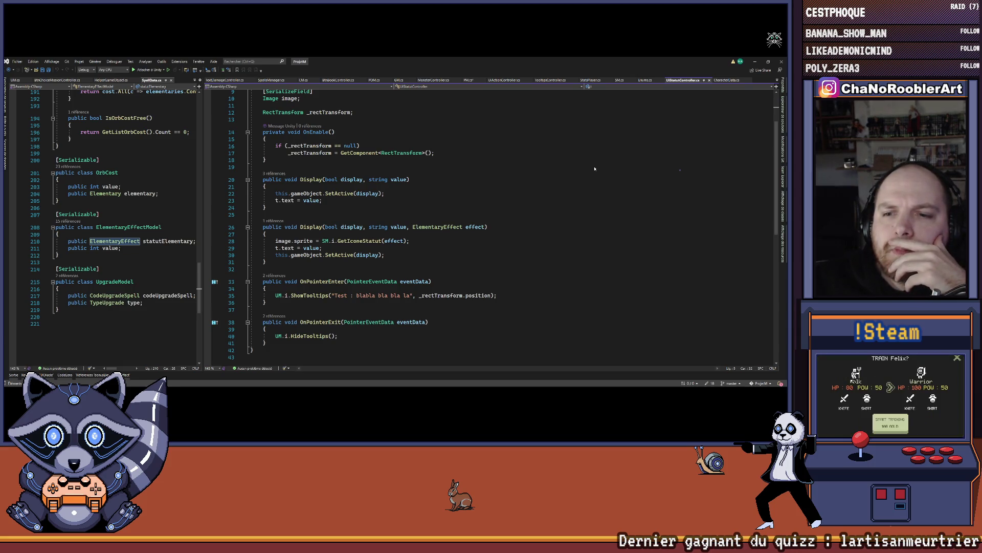
key("ctrl+Tab")
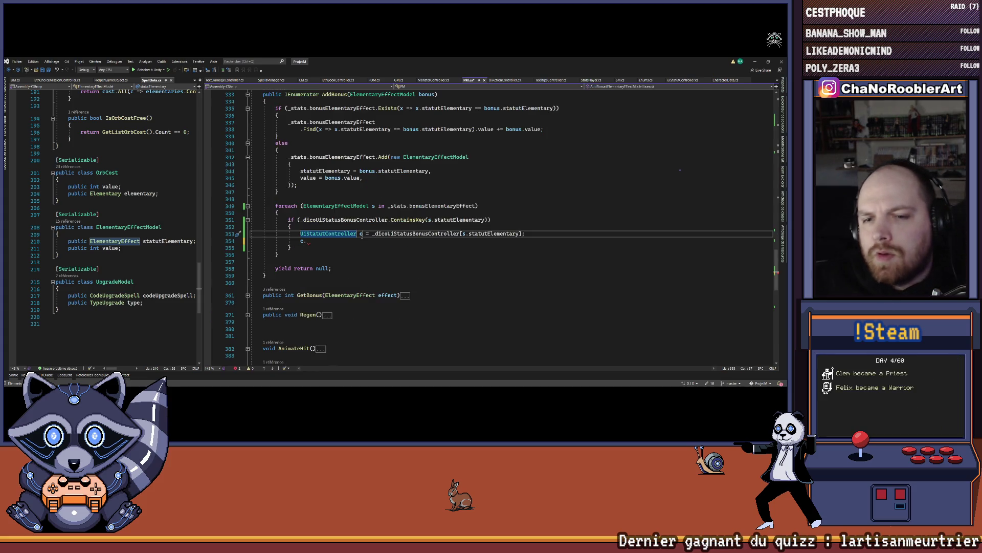
type("c.")
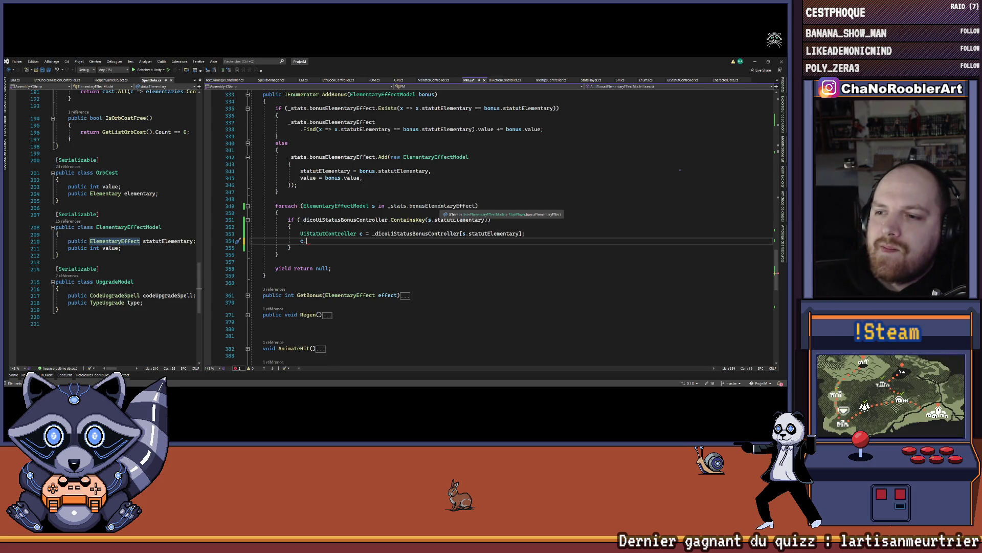
left_click(356, 214)
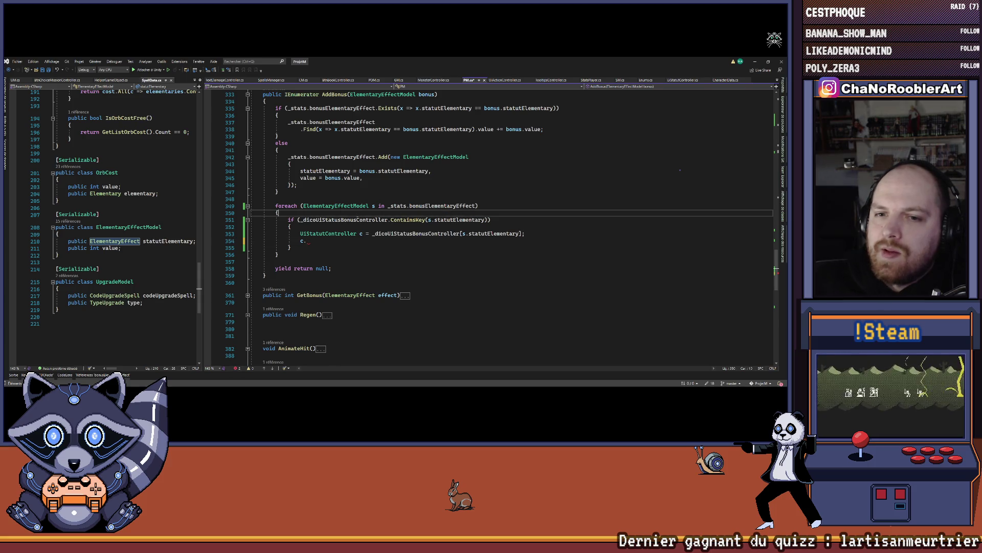
key("Return")
key("Return")
key("Up")
type("if(s")
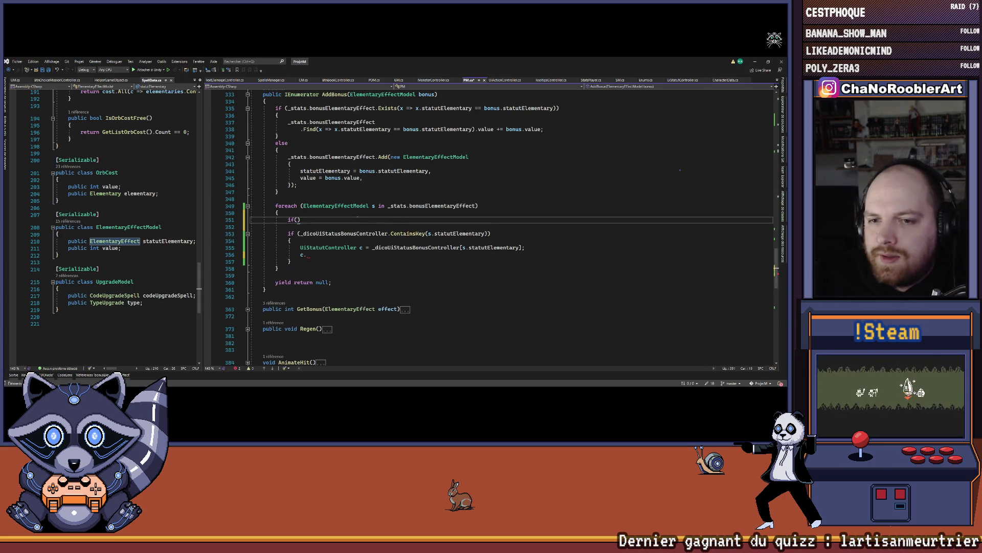
type(".statutElementary == bonus.statutElementary")
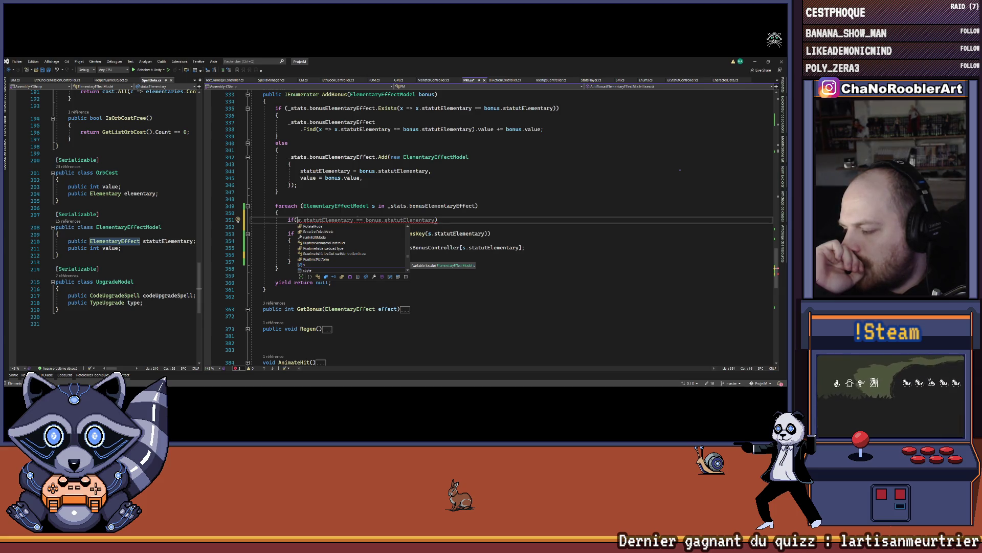
key("ctrl+z")
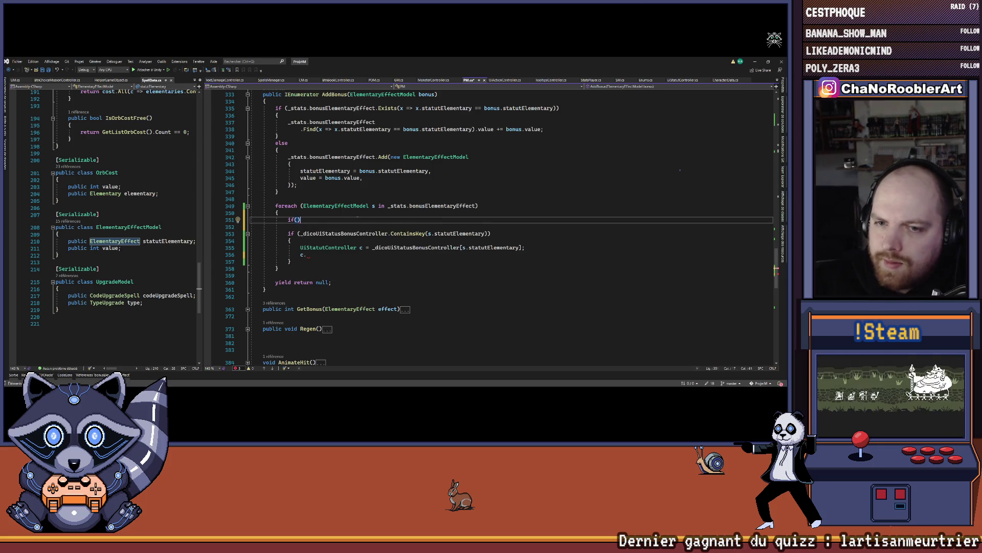
key("ctrl+z")
scroll(343, 232, "up", 3)
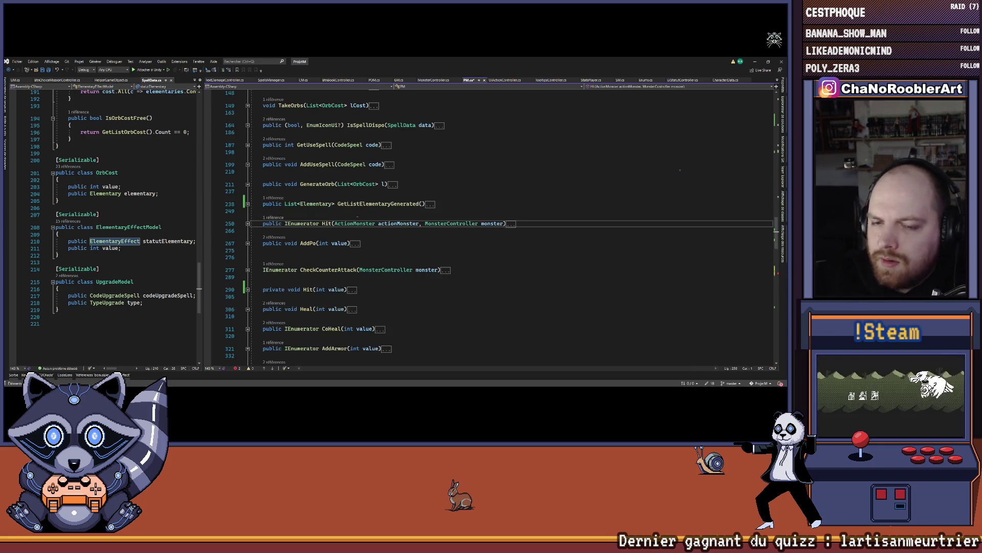
Step: Call c.Display(true, s.value.ToString(), s.statutElementary) on found entries, remove the stray blank line, and save
scroll(343, 233, "down", 7)
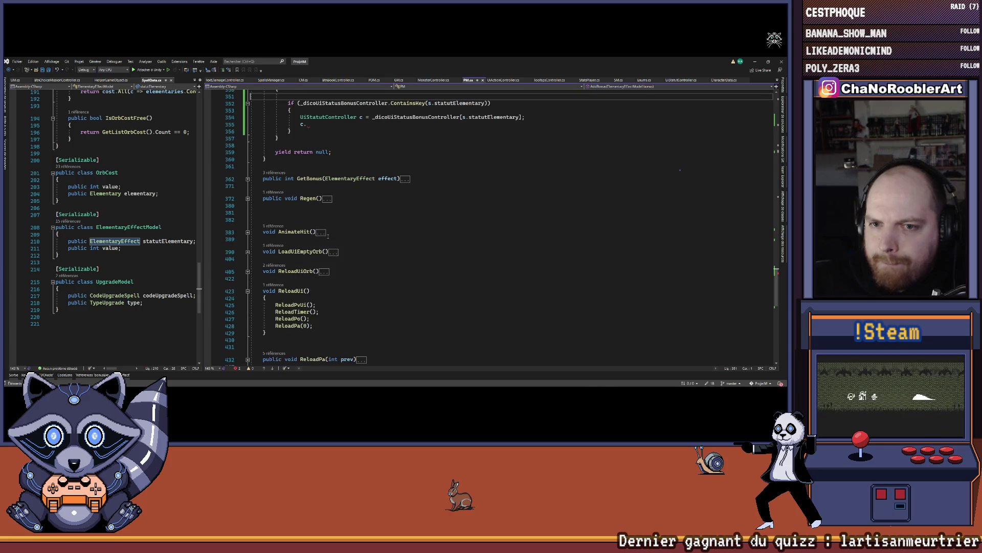
left_click(318, 166)
type("Dis")
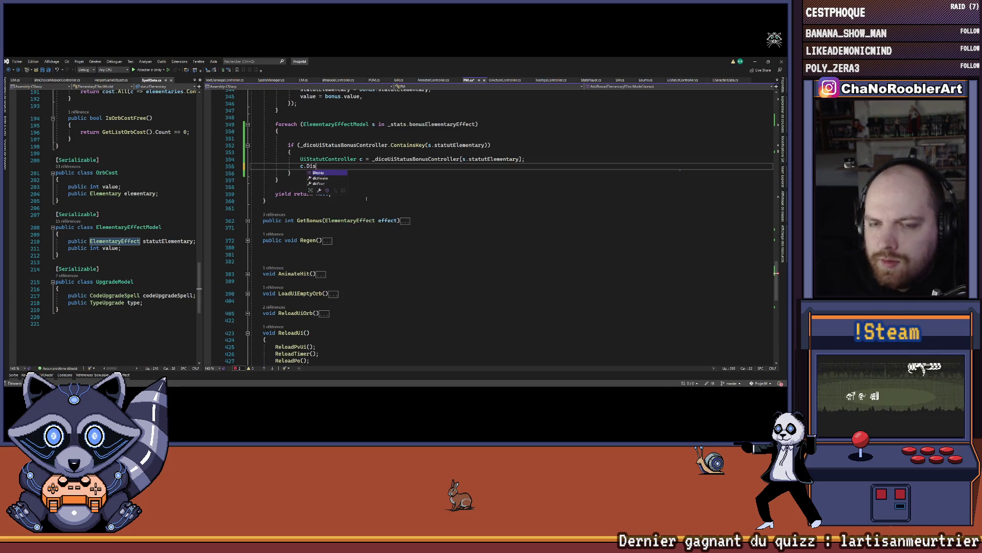
type("play(true,")
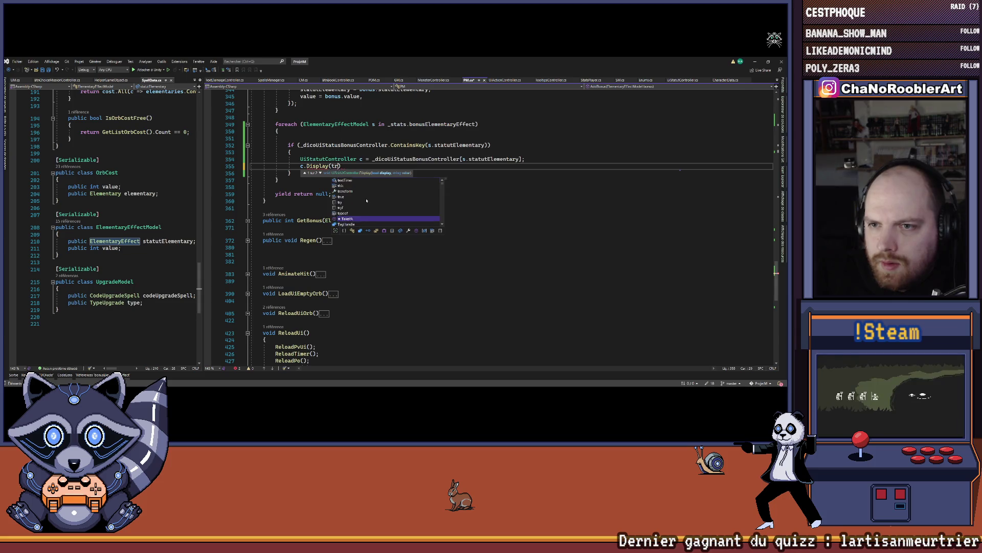
type(" s.value.ToString(), s.statutElementary);")
scroll(366, 198, "up", 2)
left_click_drag(276, 187, 308, 216)
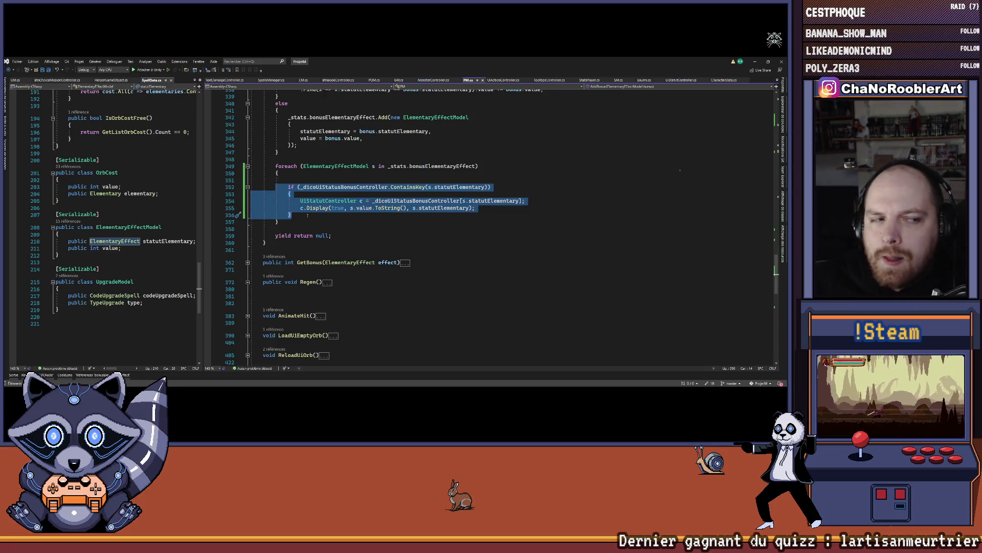
left_click(305, 197)
left_click(302, 200)
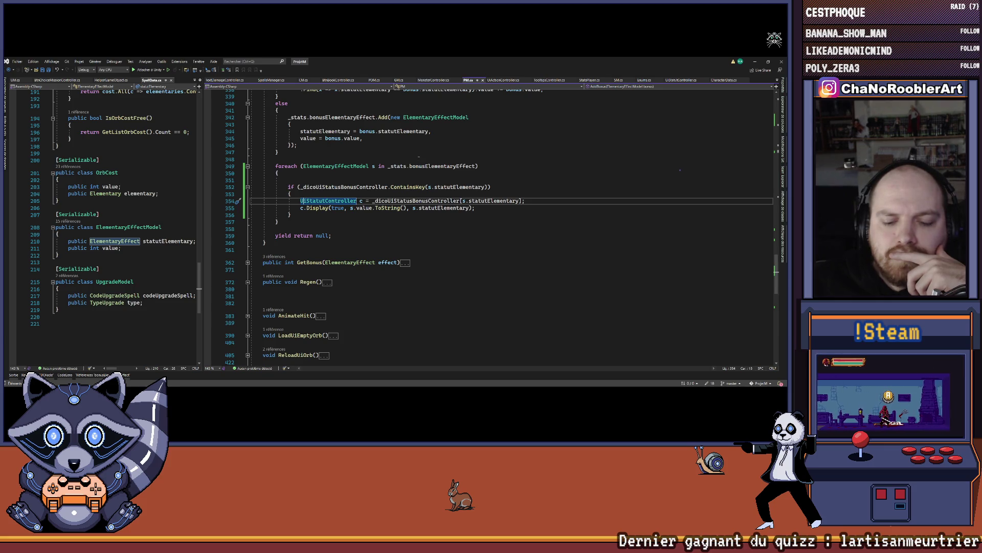
left_click(316, 180)
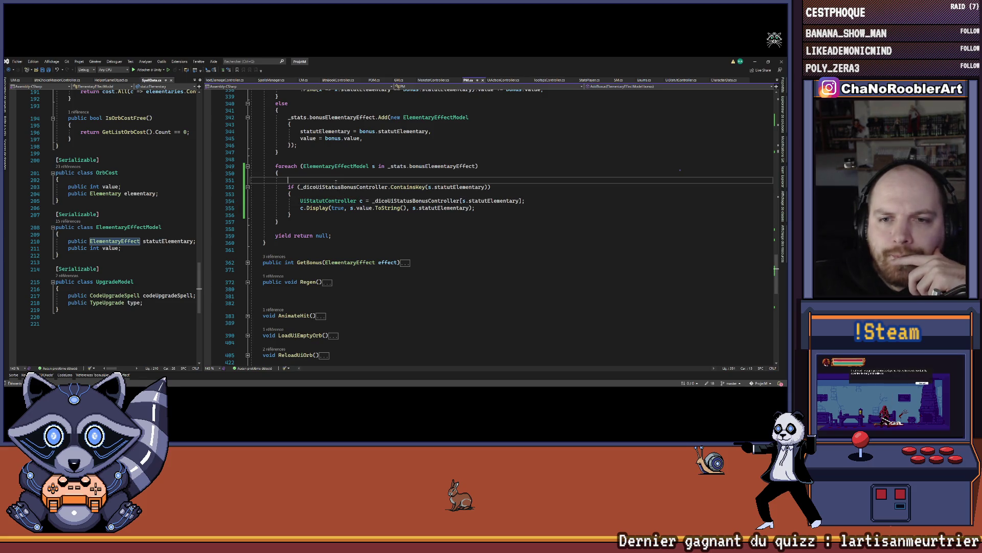
key("BackSpace")
key("ctrl+s")
Step: Add an empty else block after the dictionary check
left_click(301, 208)
type("else")
key("Return")
type("{")
key("Return")
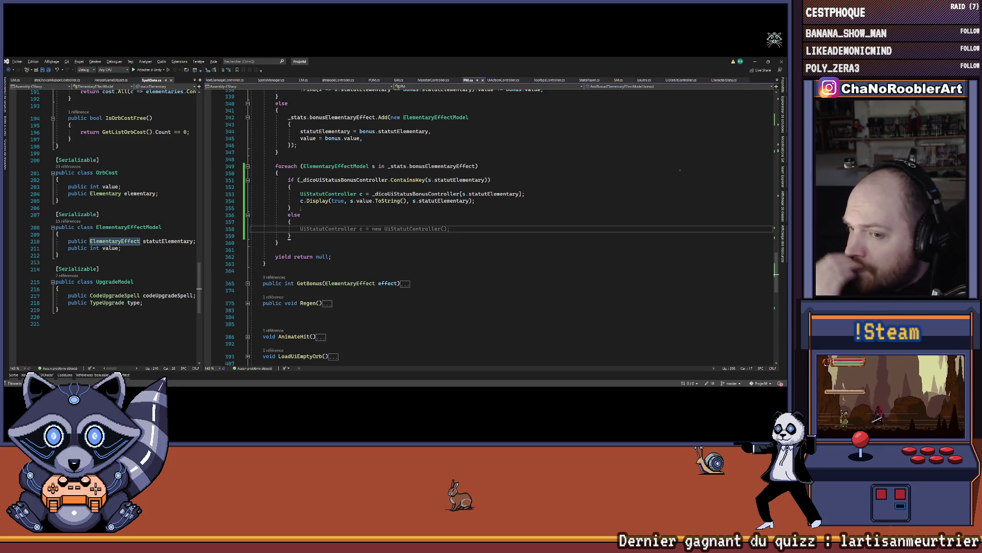
Step: In the else branch, get GameObject ui from POM.i.GetObject(NamePool.UiIconeStatutMonster), checking POM's definition
type("Gam")
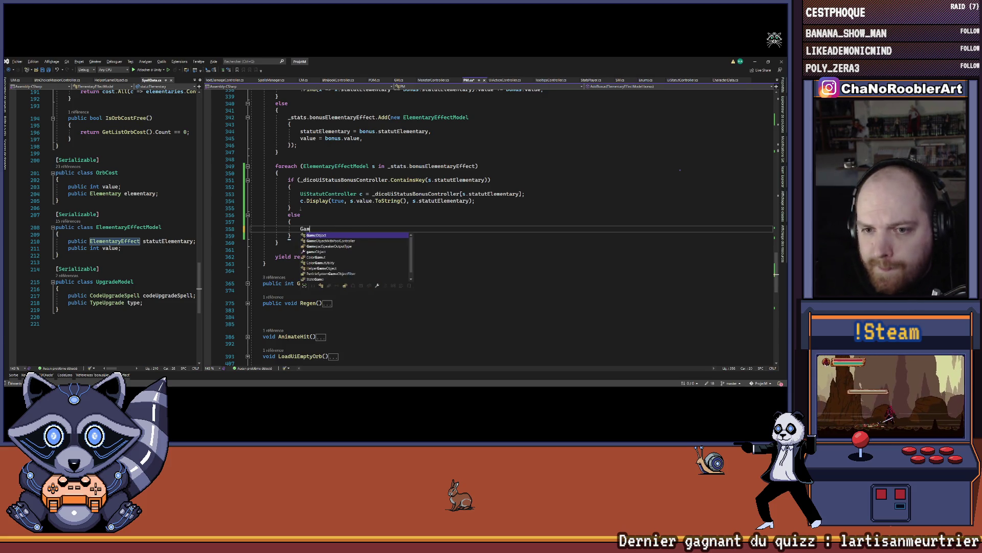
type("eObject ui = ")
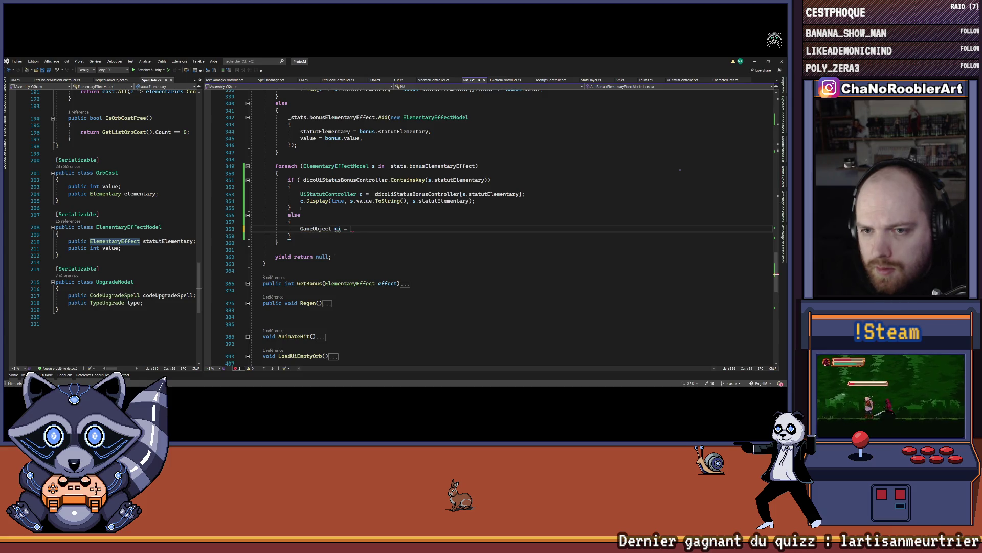
type("POM.i.G")
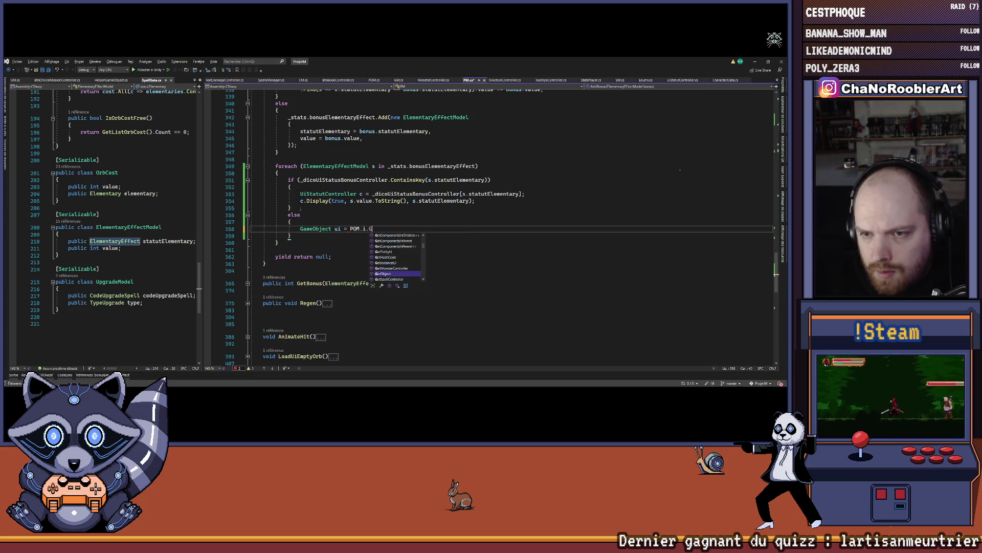
type("etObject(N")
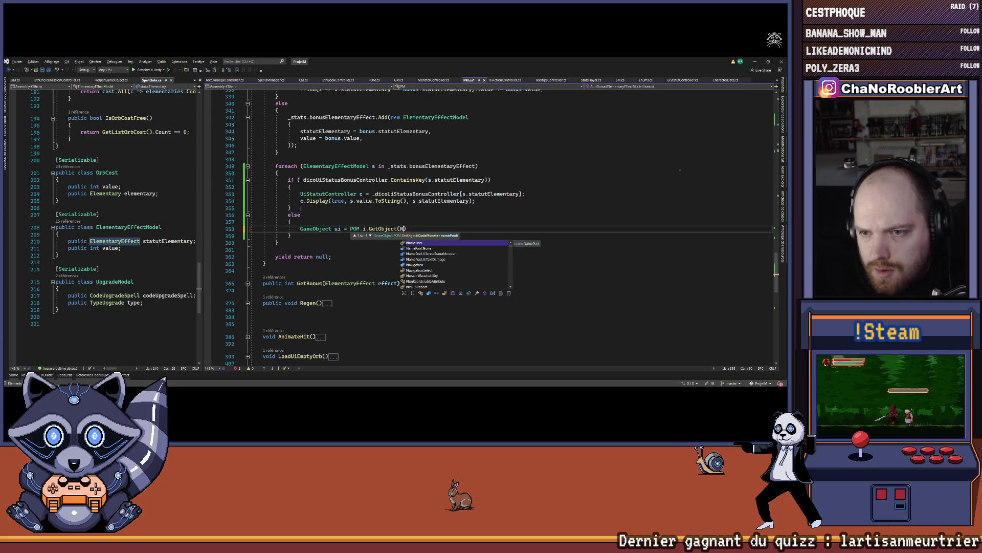
type("amePool.")
type("UiIc")
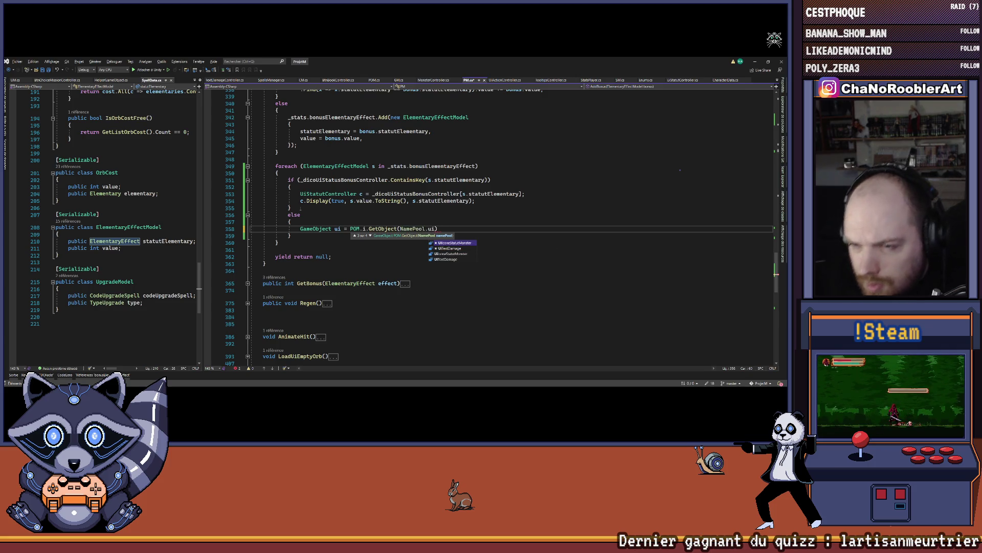
key("Tab")
type(";")
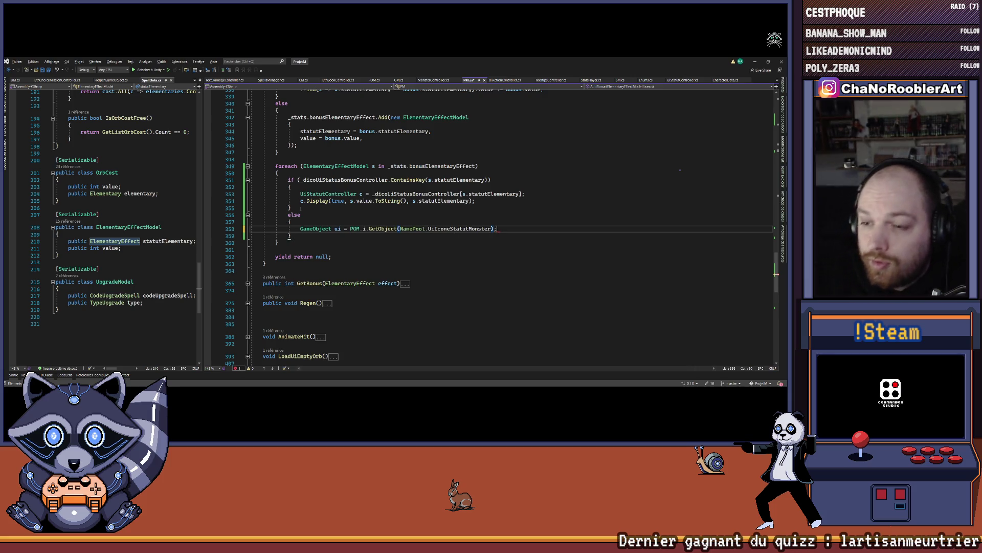
key("Return")
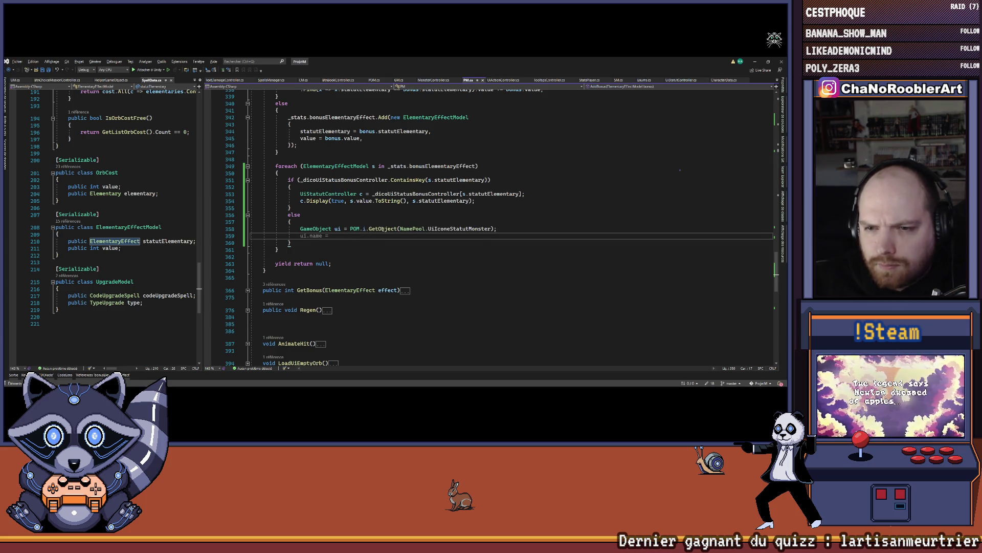
left_click(383, 229, "ctrl")
key("ctrl+minus")
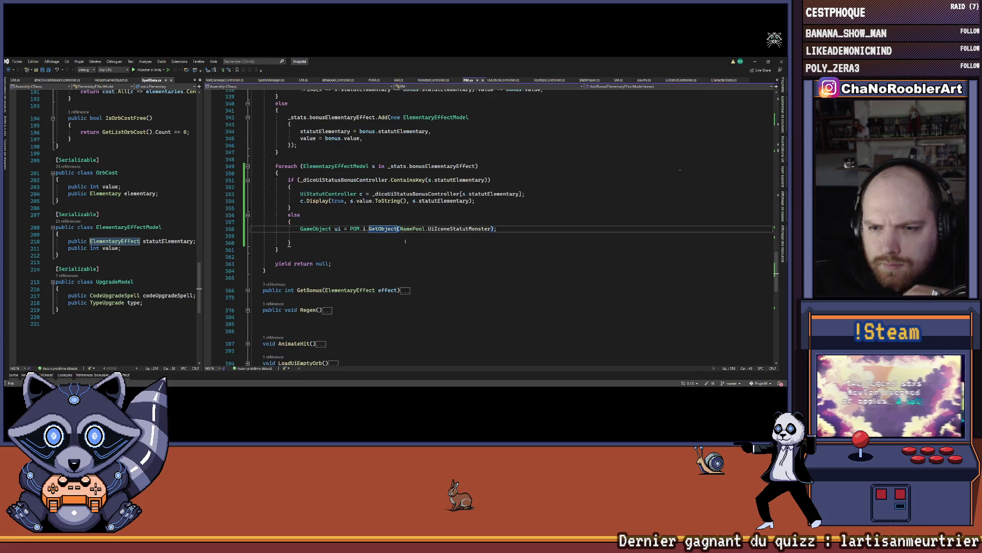
right_click(355, 229)
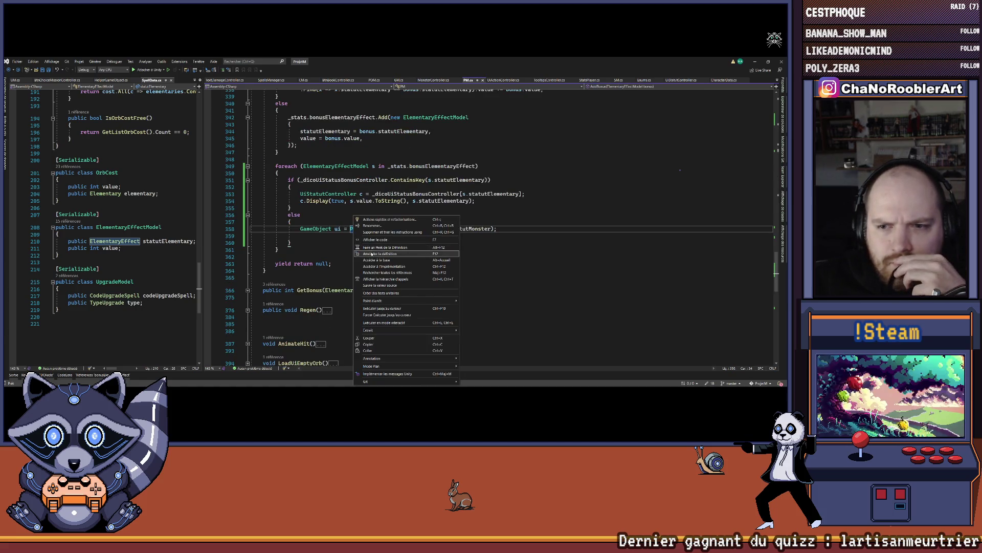
left_click(372, 250)
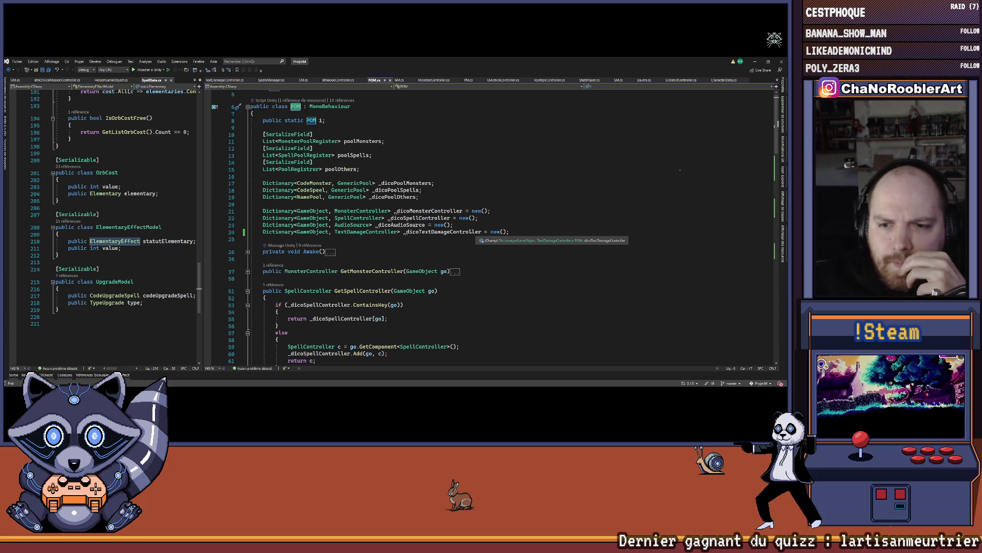
scroll(470, 231, "down", 7)
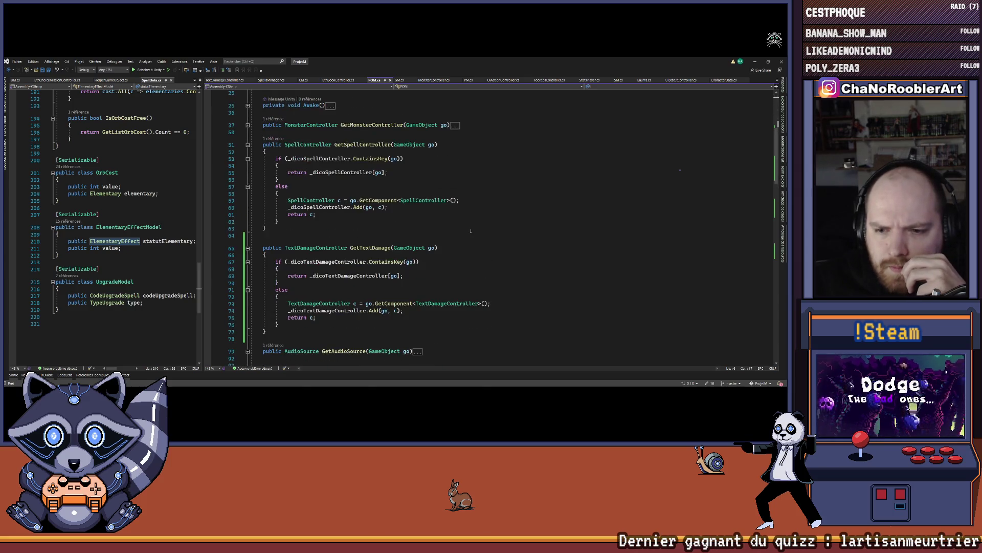
scroll(470, 231, "down", 5)
key("ctrl+minus")
key("Down")
scroll(364, 237, "up", 1)
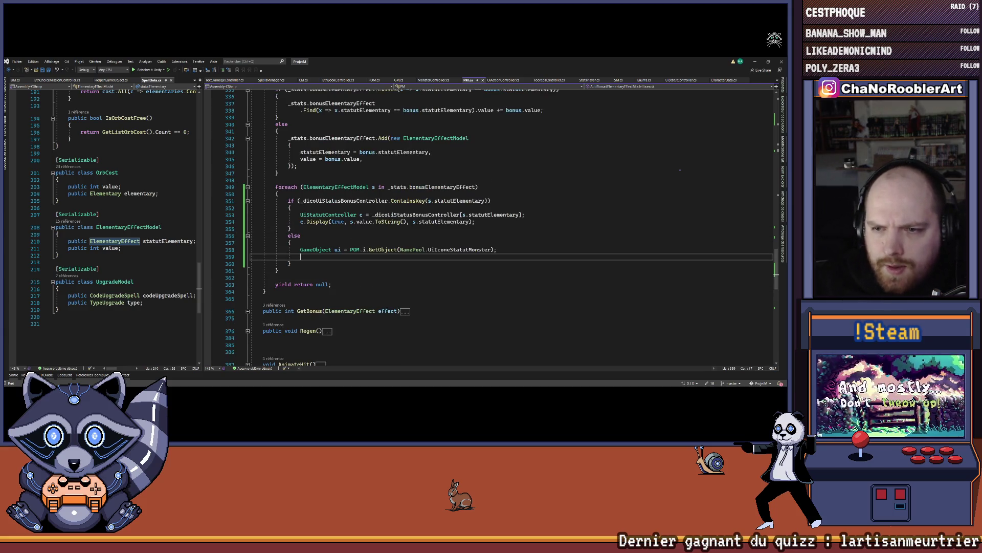
Step: Declare UiStatutController c = ui.GetComponent<UiStatutController>() on the next line
left_click_drag(301, 214, 369, 215)
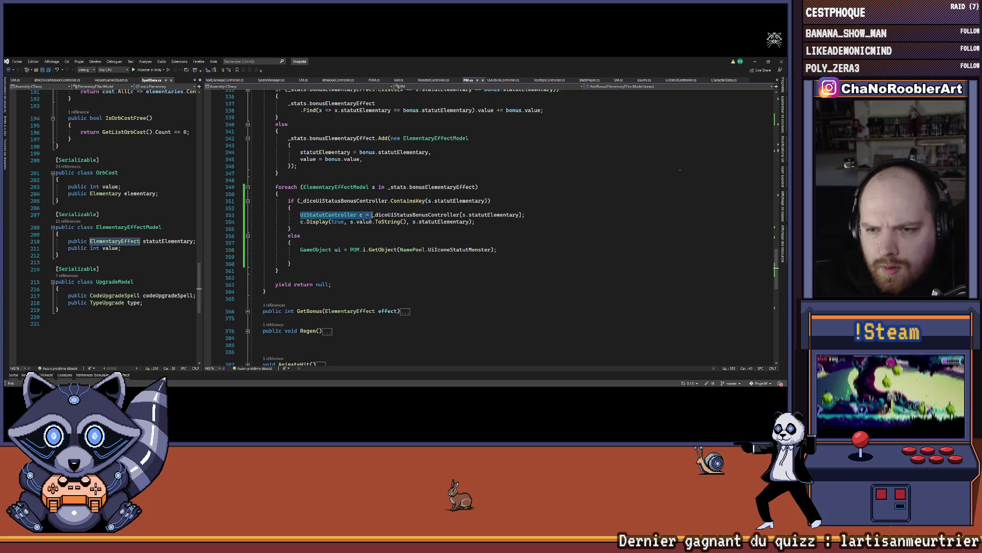
key("ctrl+c")
left_click(430, 256)
key("ctrl+v")
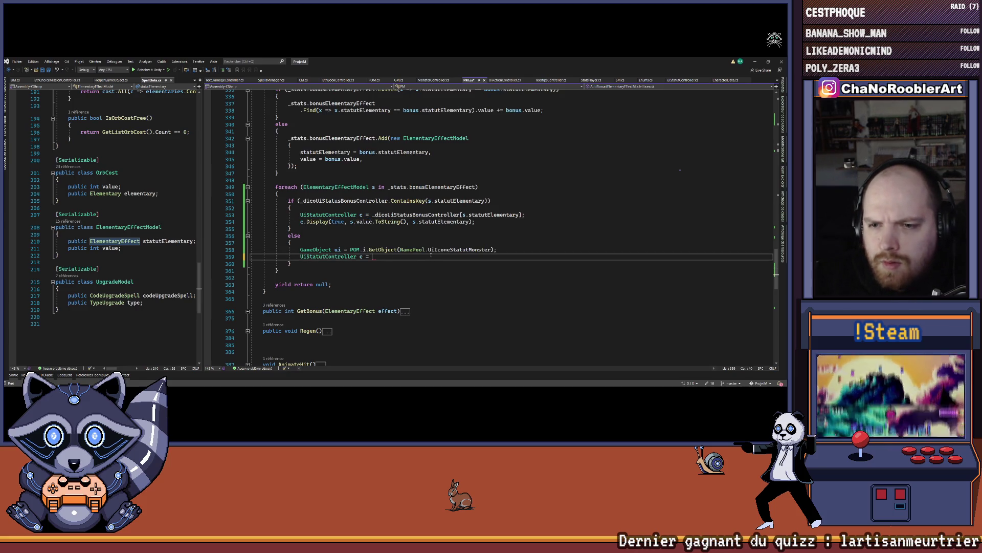
type("ui.")
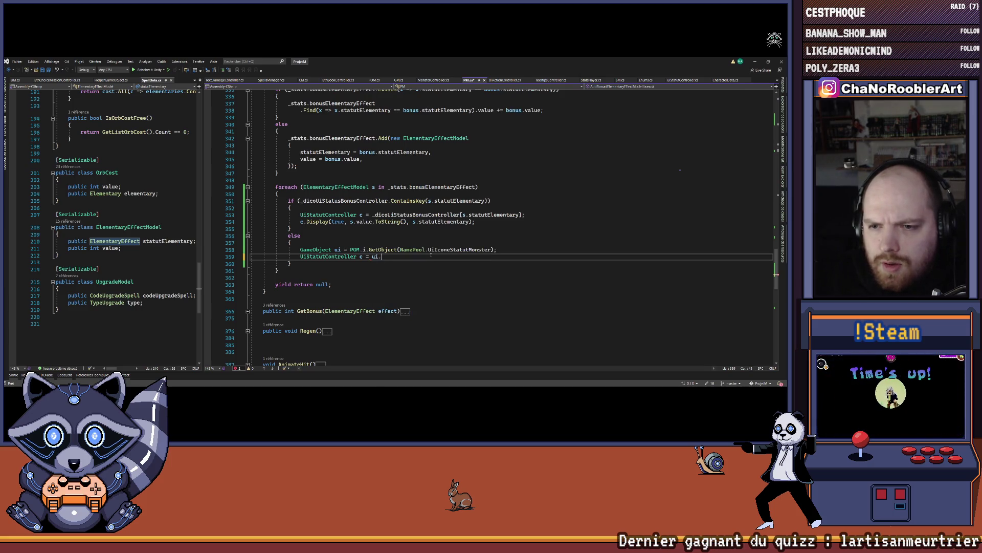
type("GetComponent")
type("<U")
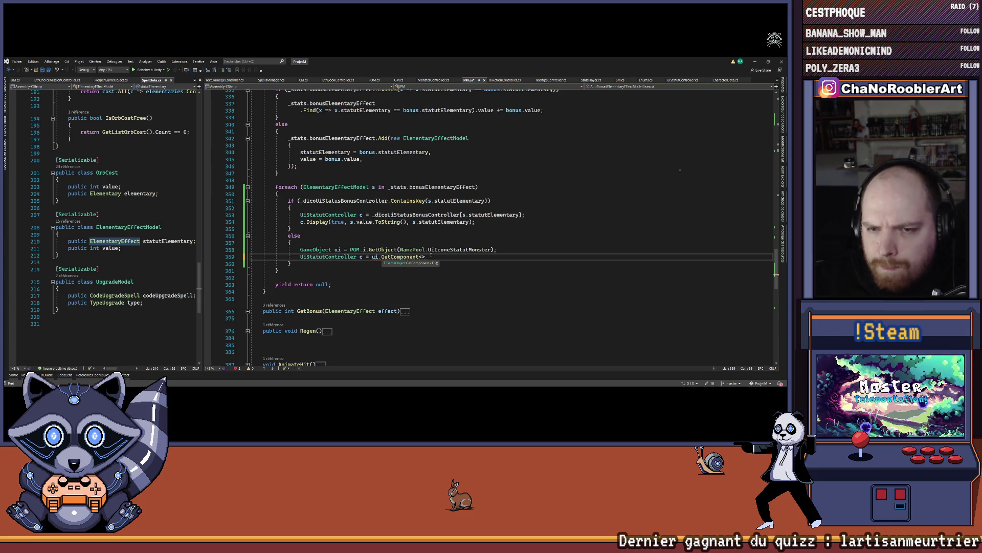
type("iStat")
key("Tab")
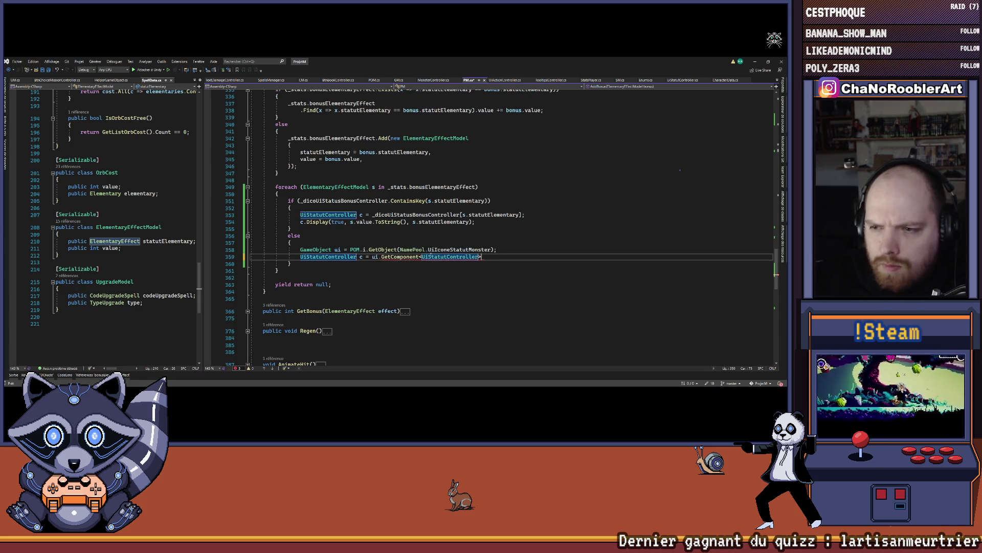
type("();")
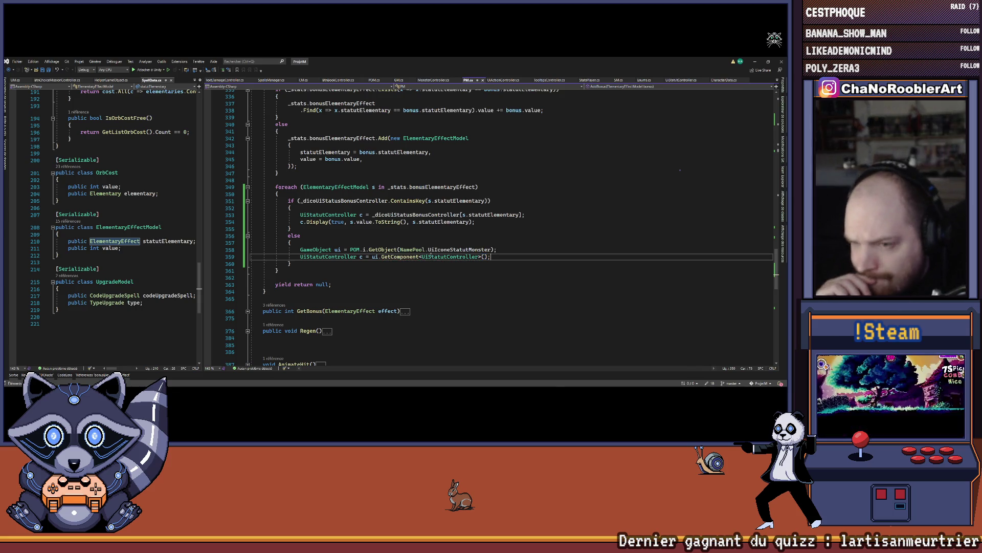
key("Return")
Step: Add the new controller c to _dicoUiStatusBonusController keyed by s.statutElementary
type("_dic")
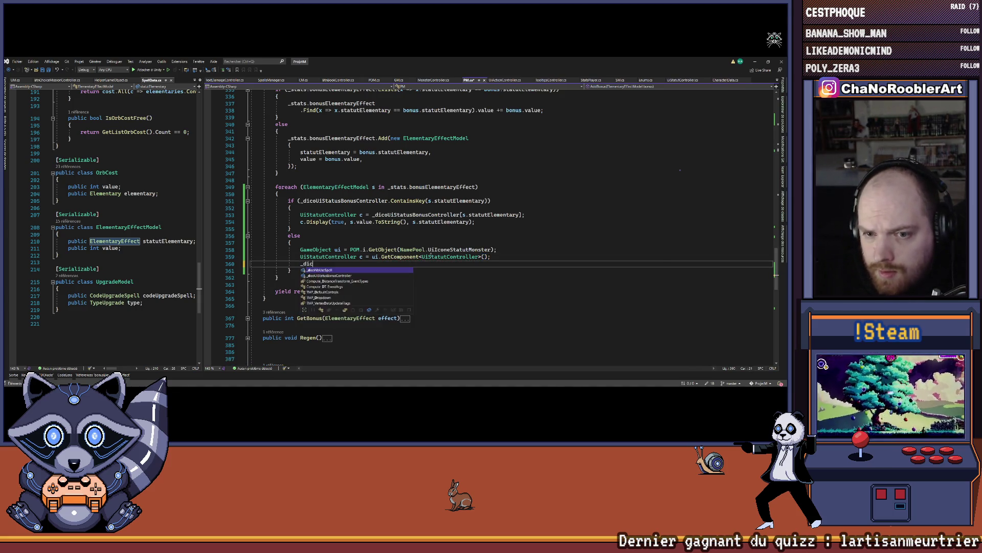
type("oUi")
key("Tab")
type(".")
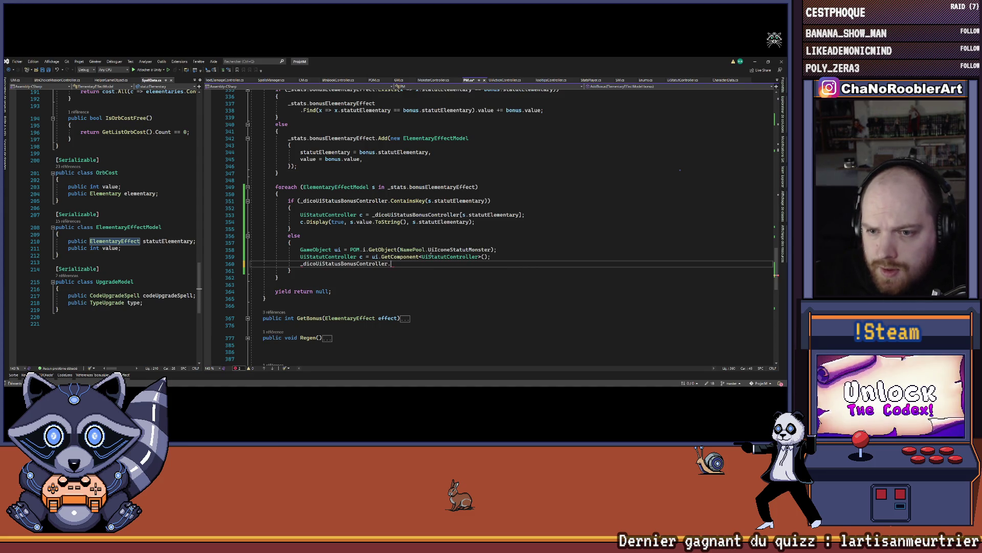
type("Add(")
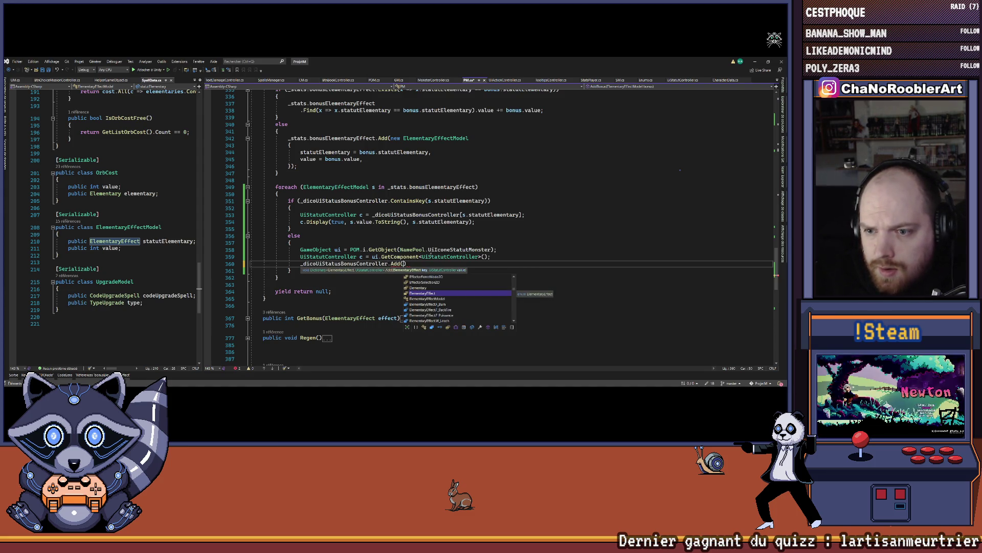
type("s.e")
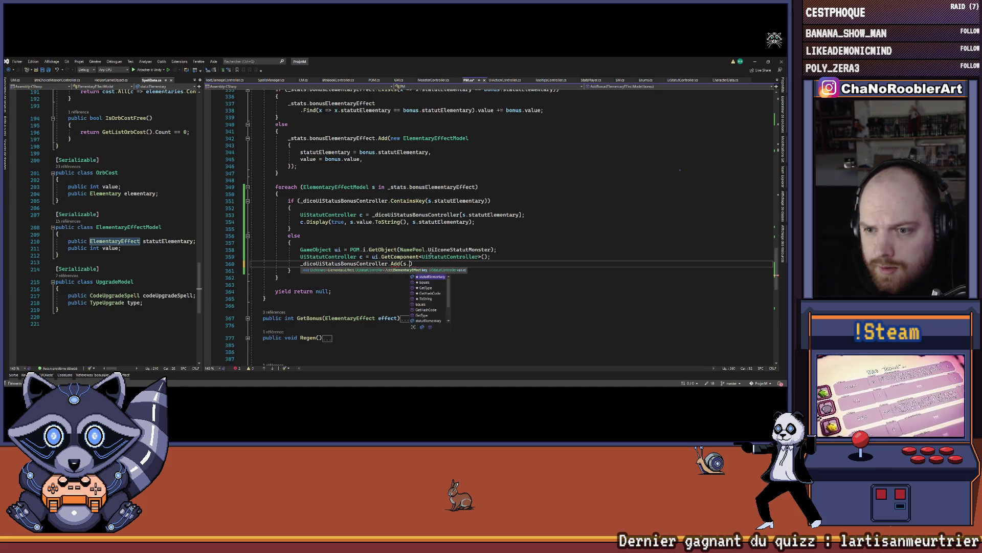
key("Down")
key("Down")
key("Tab")
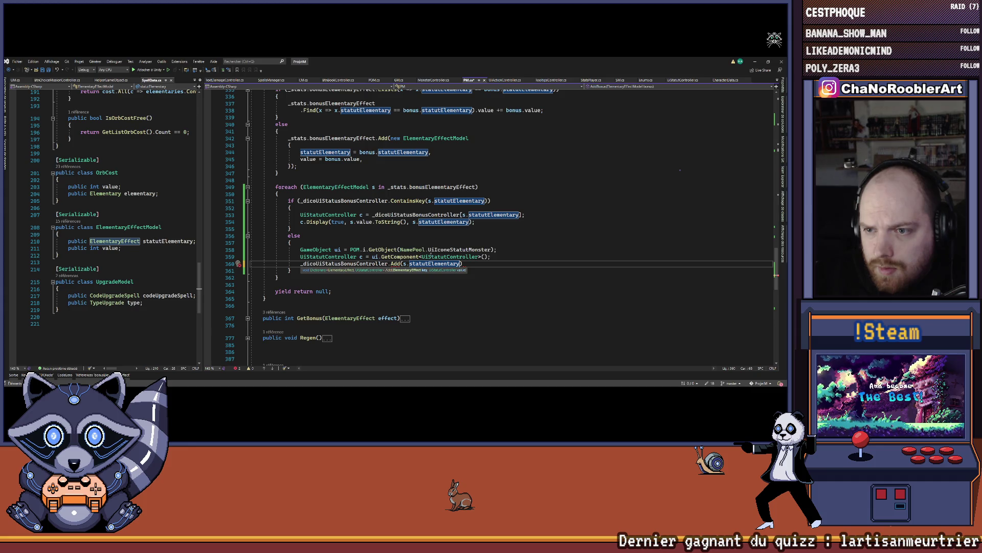
type(",")
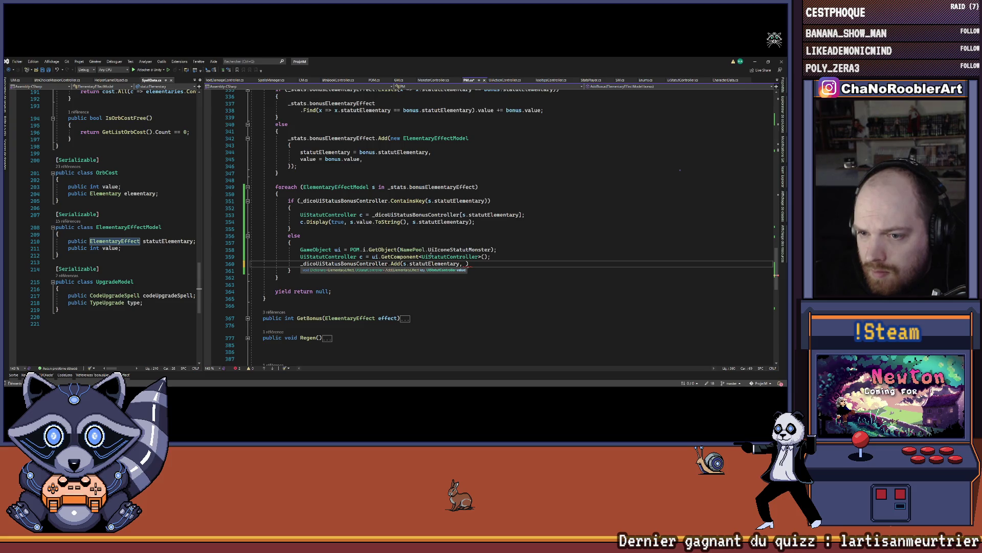
type("c);")
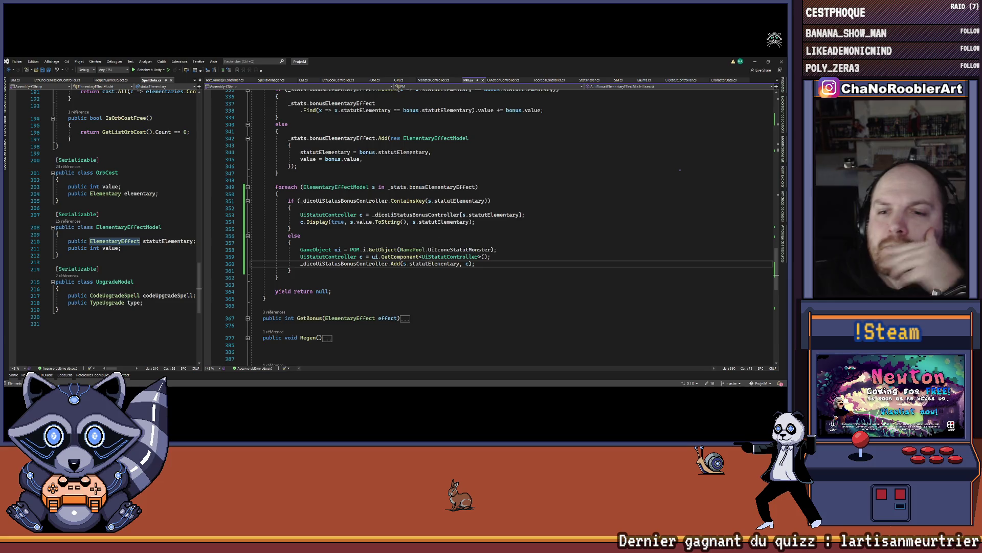
Step: Reuse the c.Display call in the else branch and check the Display method's definition
mouse_move(300, 222)
left_mouse_down()
mouse_move(527, 215)
mouse_move(477, 222)
left_mouse_up()
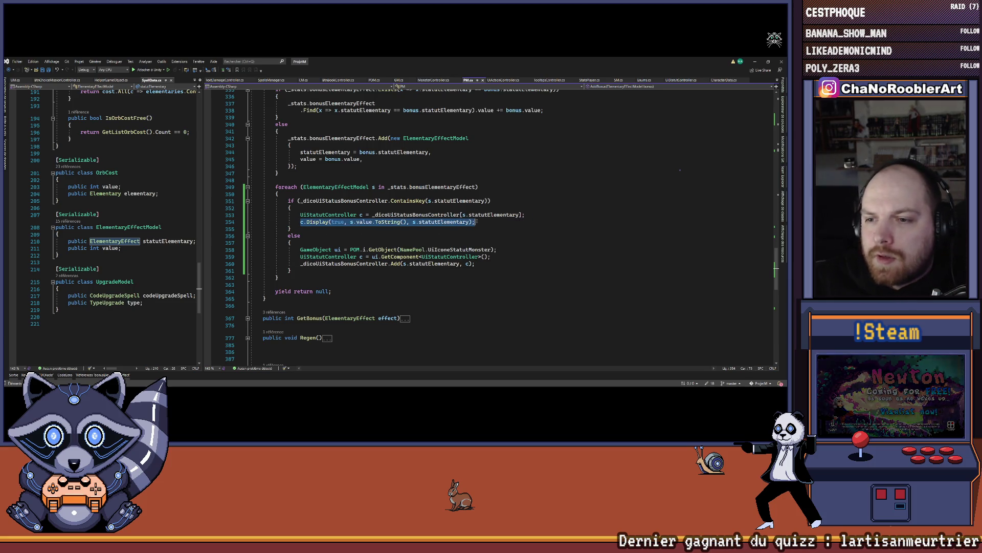
key("ctrl+c")
left_click(482, 265)
key("Return")
key("ctrl+v")
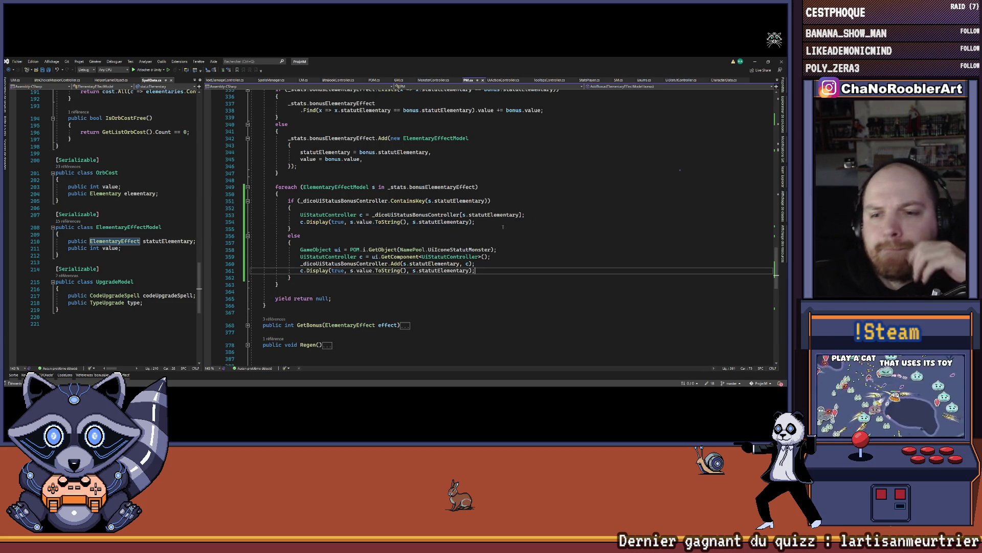
right_click(314, 270)
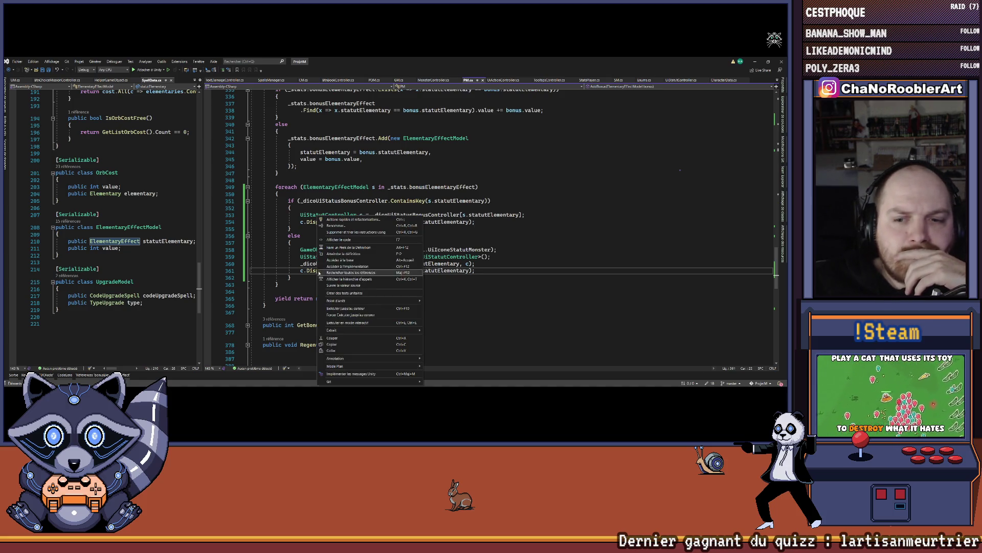
left_click(328, 272)
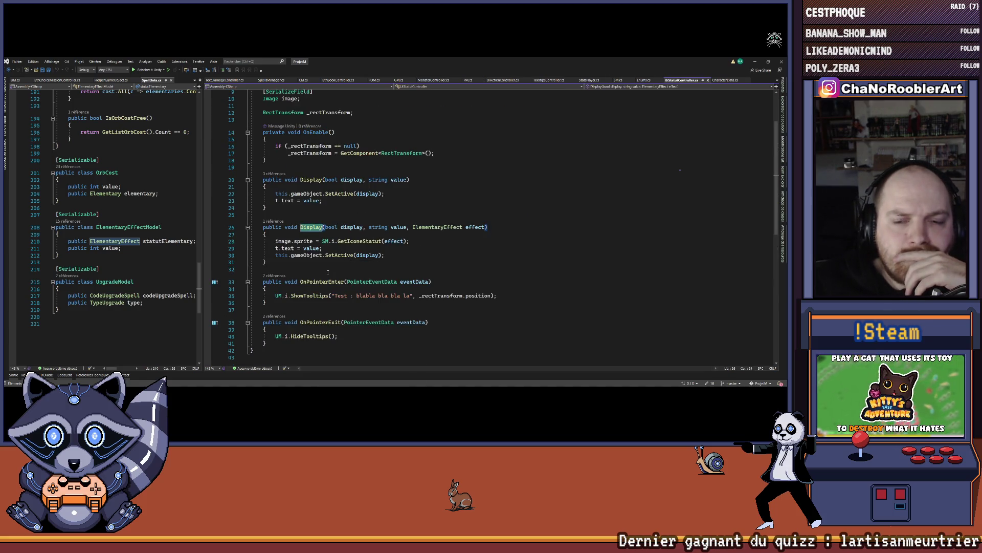
left_click(351, 228)
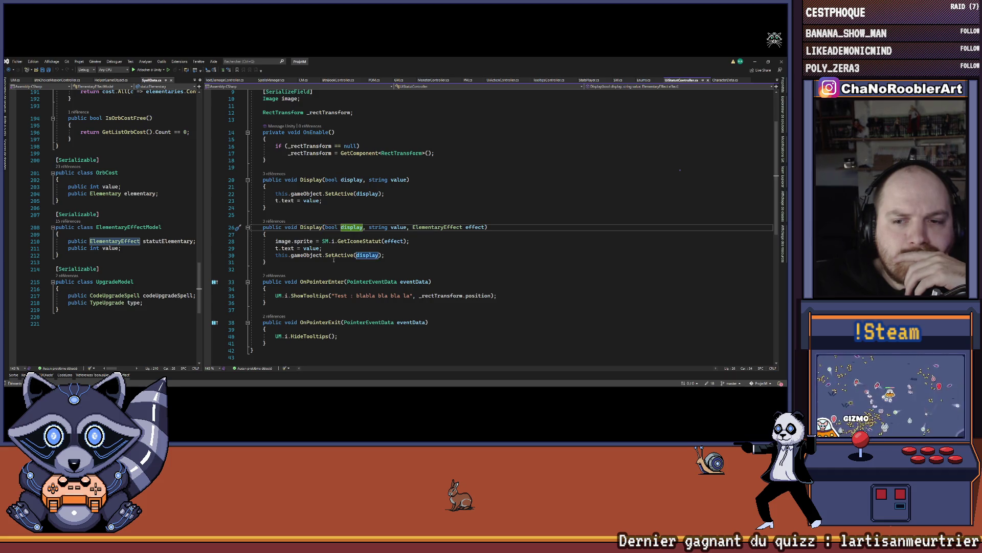
left_click_drag(272, 254, 385, 255)
key("ctrl+minus")
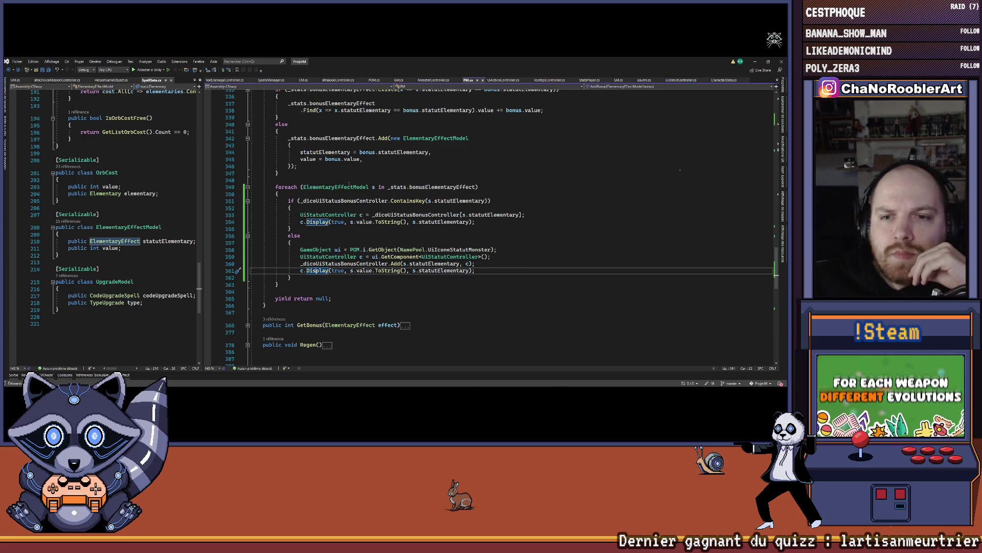
scroll(388, 214, "up", 5)
scroll(390, 221, "up", 8)
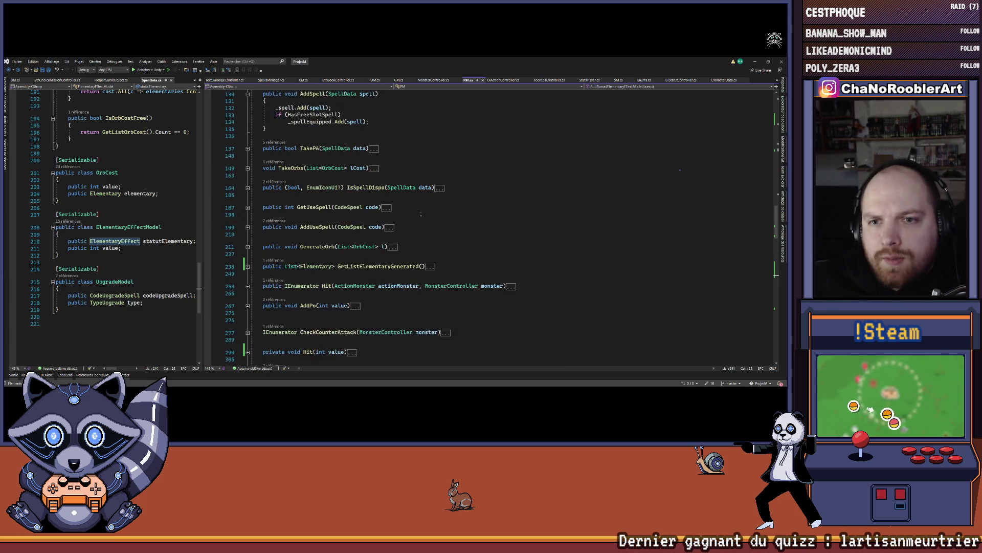
Step: Search PM.cs for 'Reset' to locate the ResetBonus method
left_click(457, 192)
key("ctrl+f")
type("Reset")
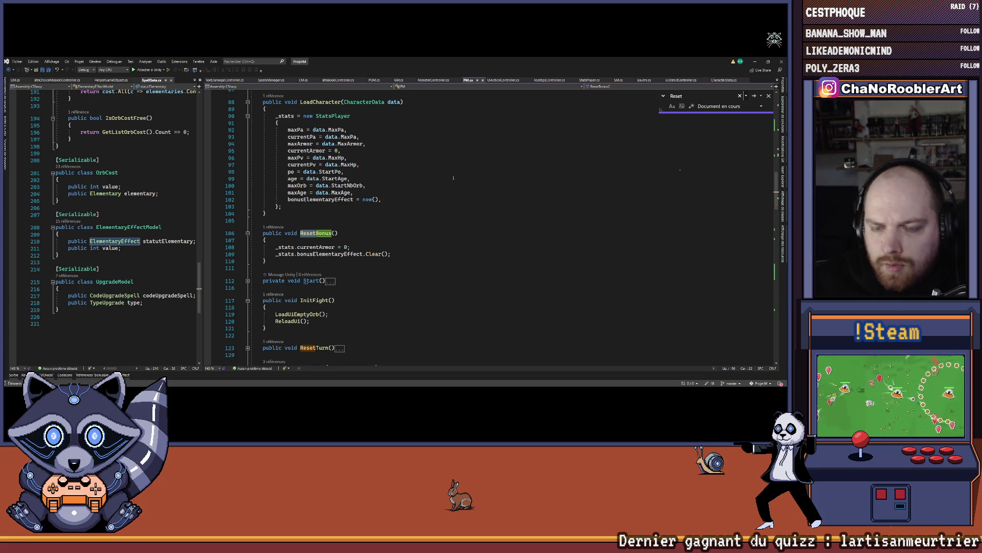
Step: Add _dicoUiStatusBonusController.Clear() below the bonus-clearing line in ResetBonus and save PM.cs
left_click(412, 254)
key("Return")
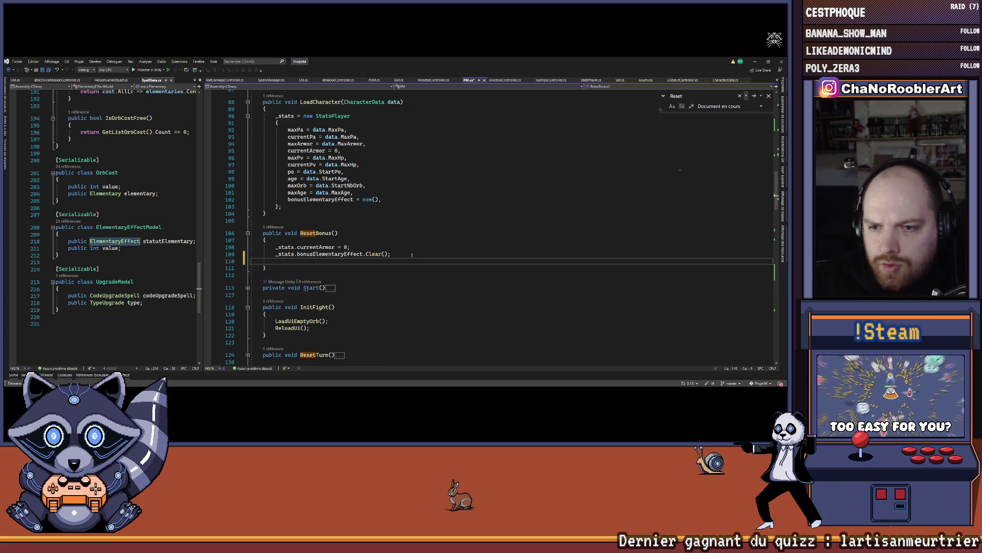
type("_dicoUiStatusBonusController.Clear();")
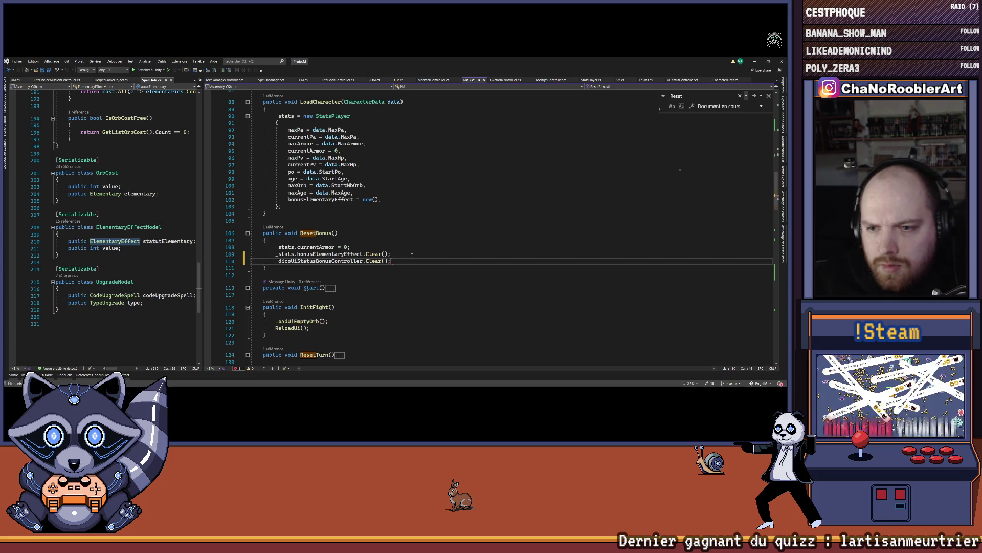
key("ctrl+s")
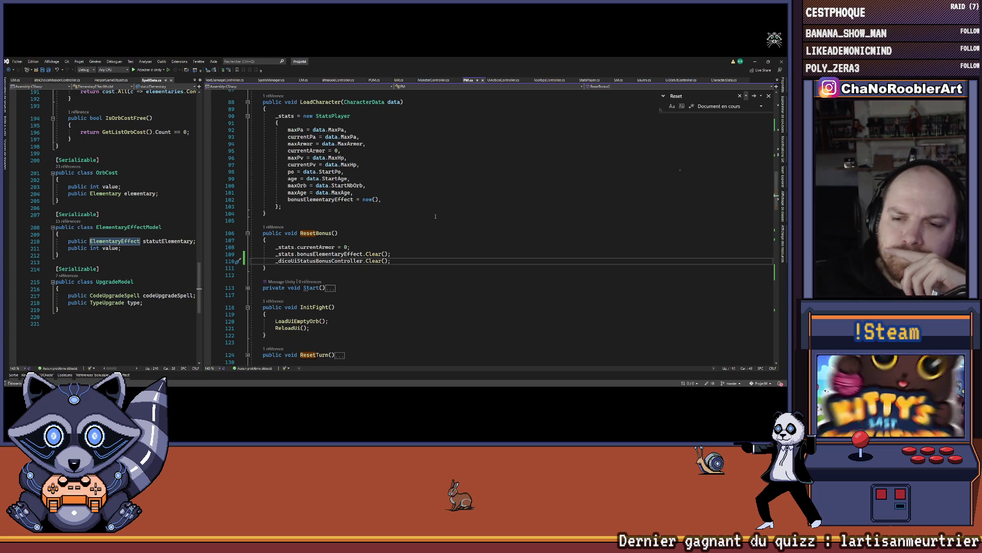
left_click(769, 96)
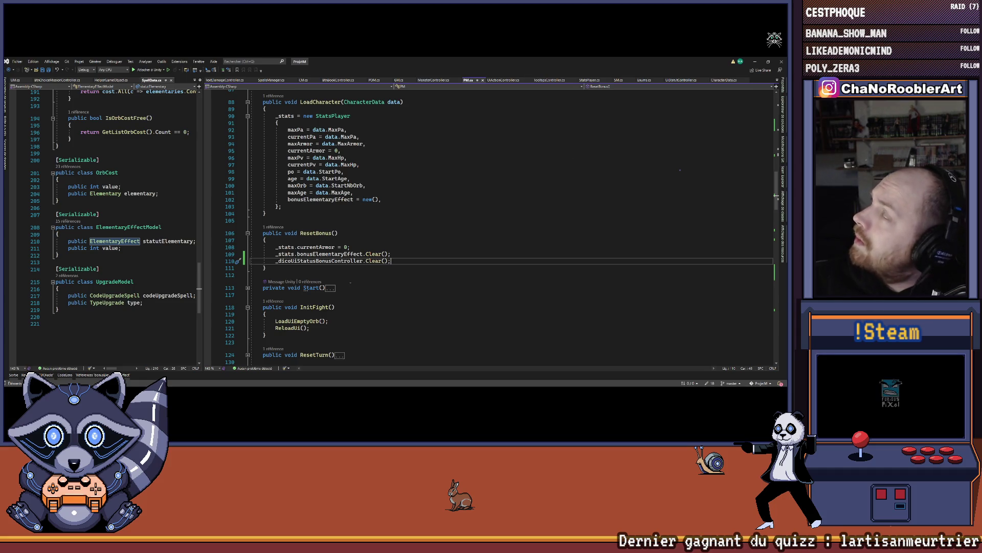
scroll(776, 195, "down", 20)
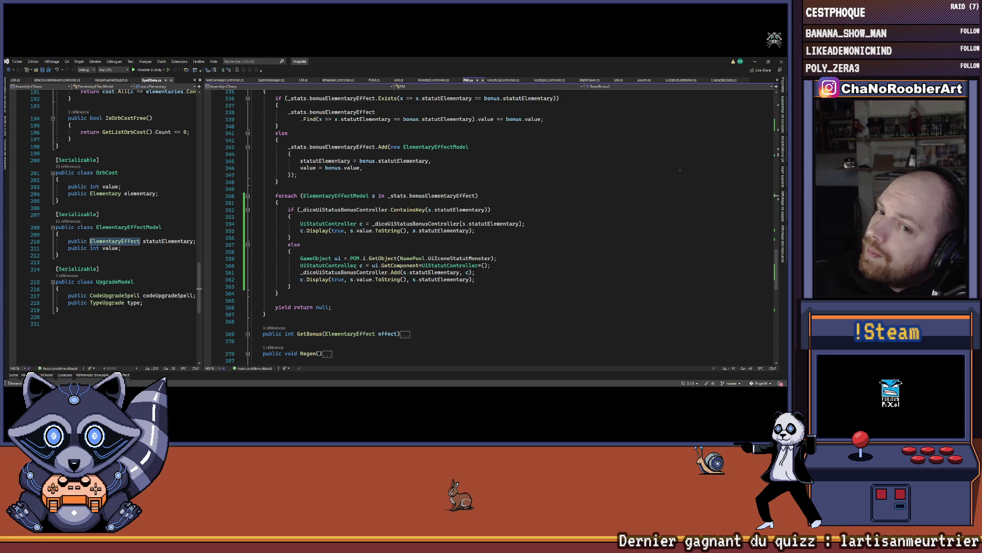
right_click(318, 231)
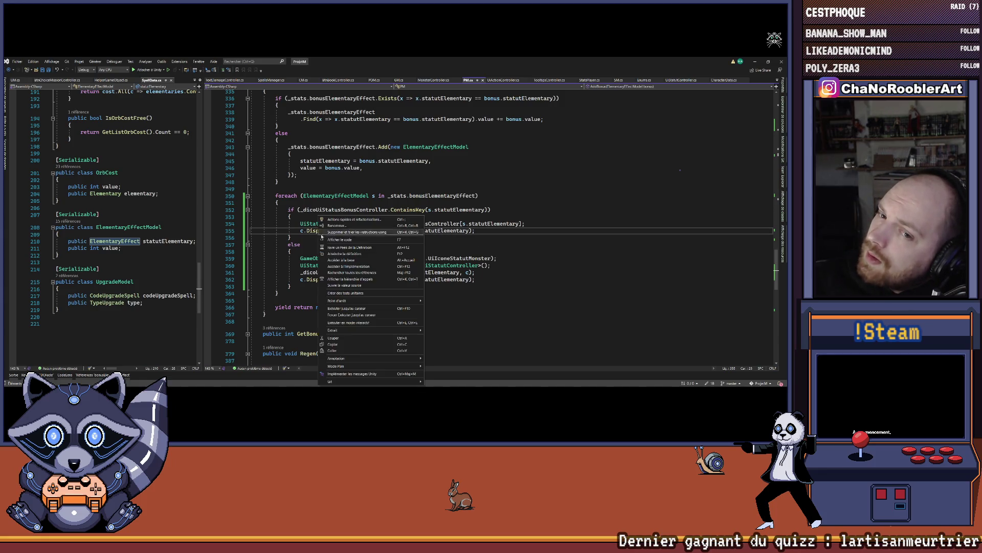
left_click(353, 276)
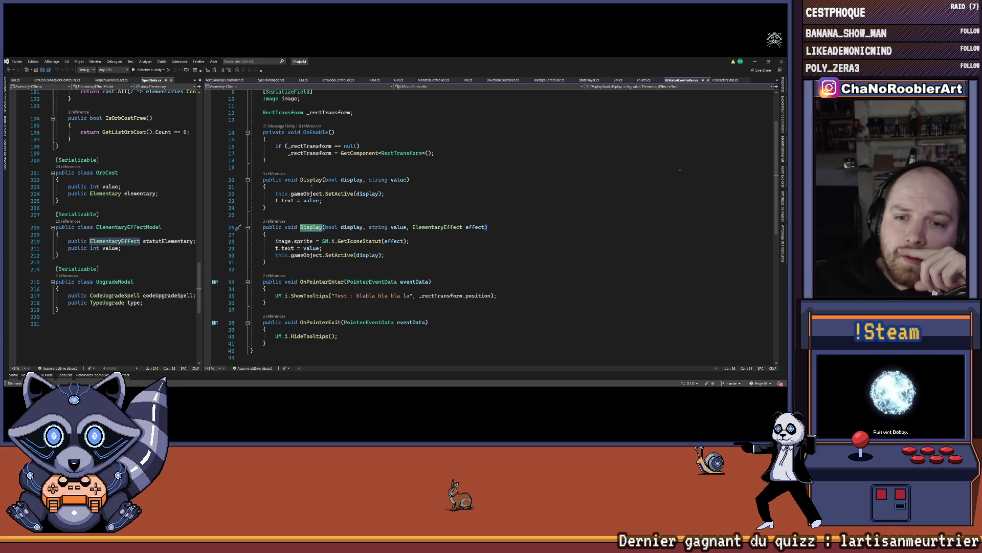
key("ctrl+minus")
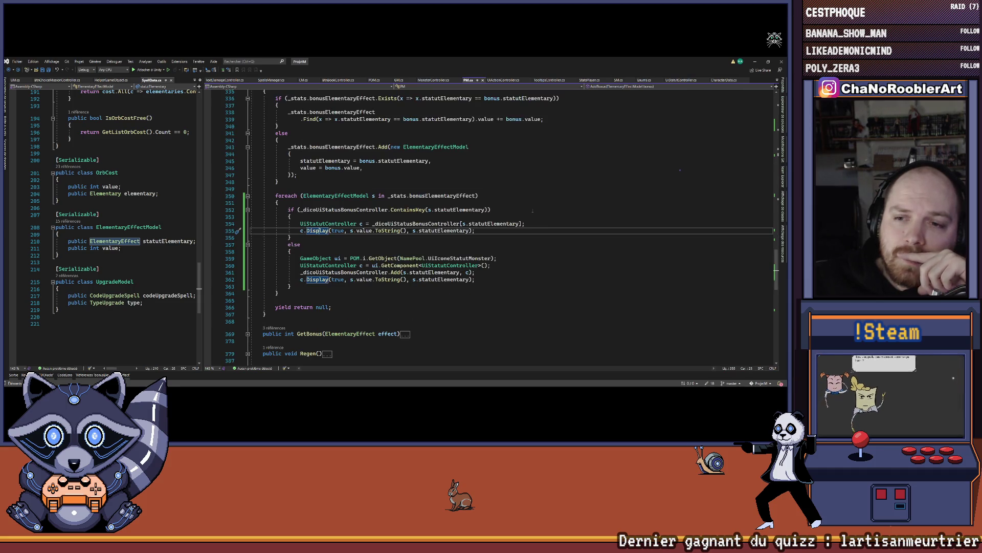
left_click(475, 195)
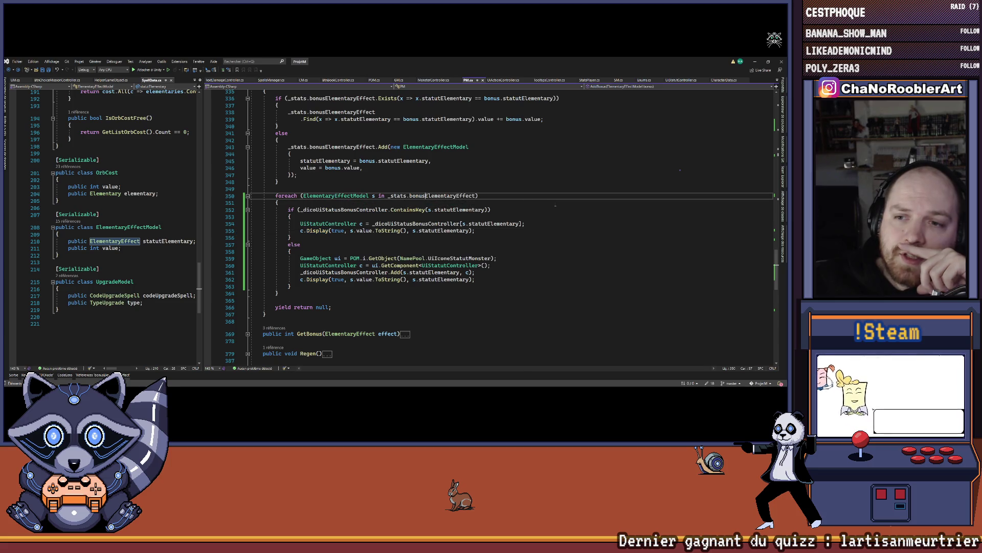
left_click(277, 293)
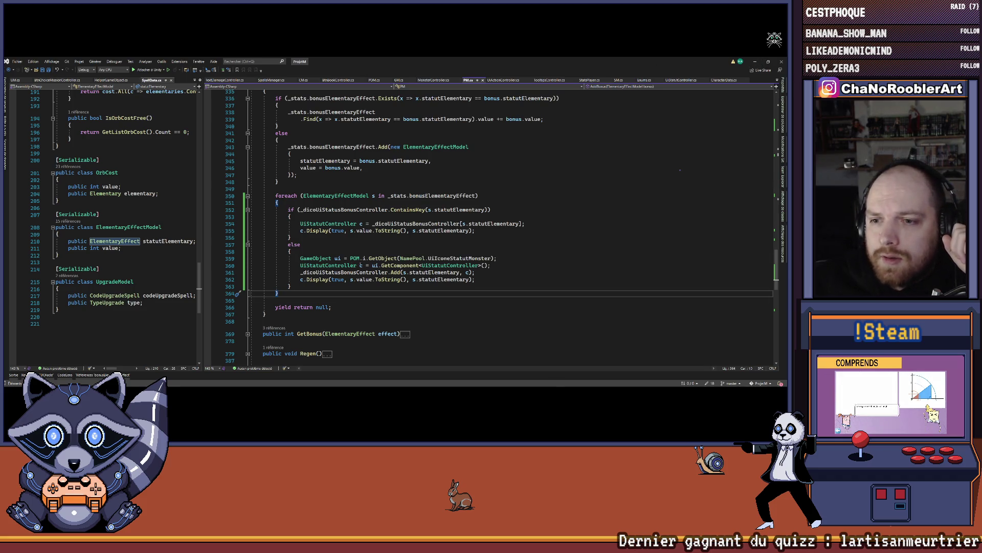
left_click(376, 258)
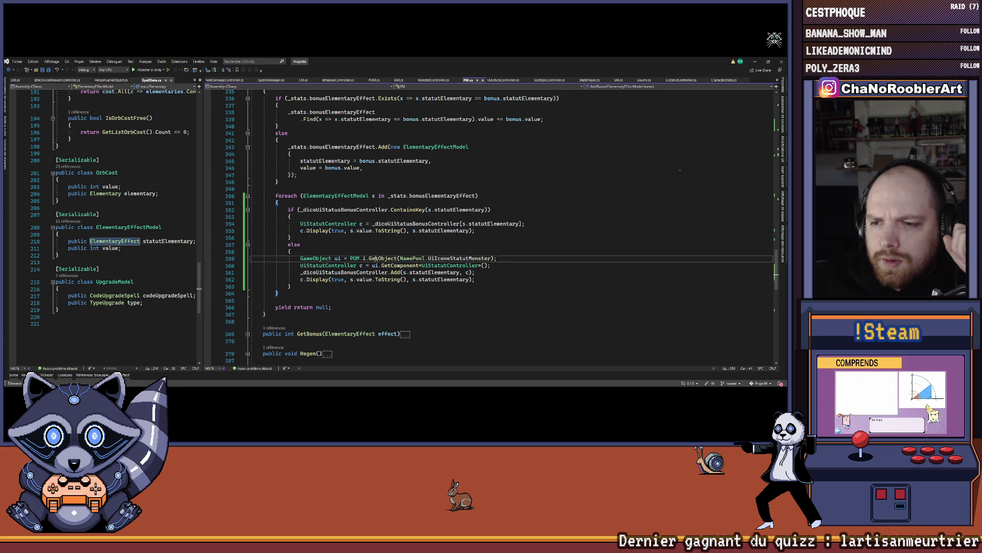
Step: Pass goStatusBonus.transform as the second POM.i.GetObject argument on line 359, then switch to Unity
left_click(494, 258)
type(",")
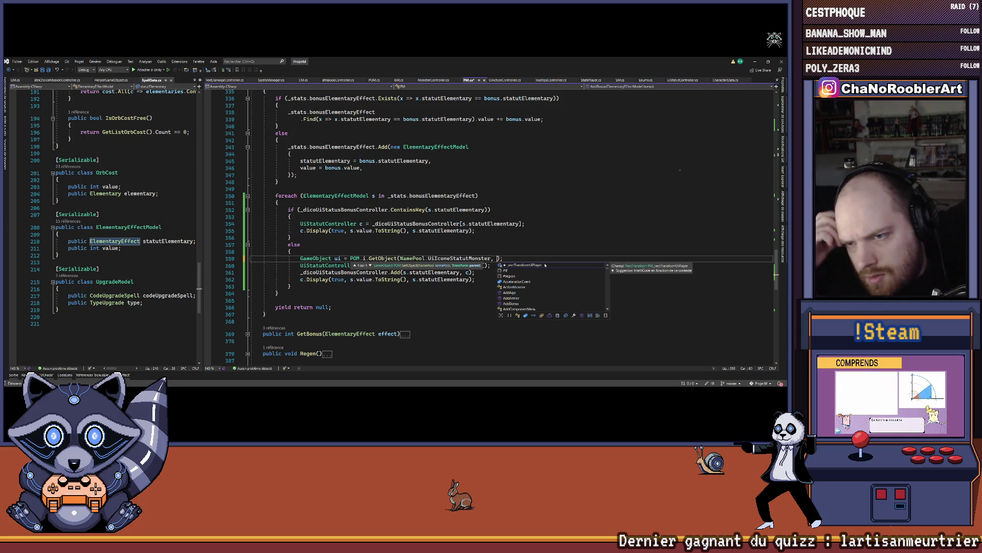
scroll(383, 228, "up", 20)
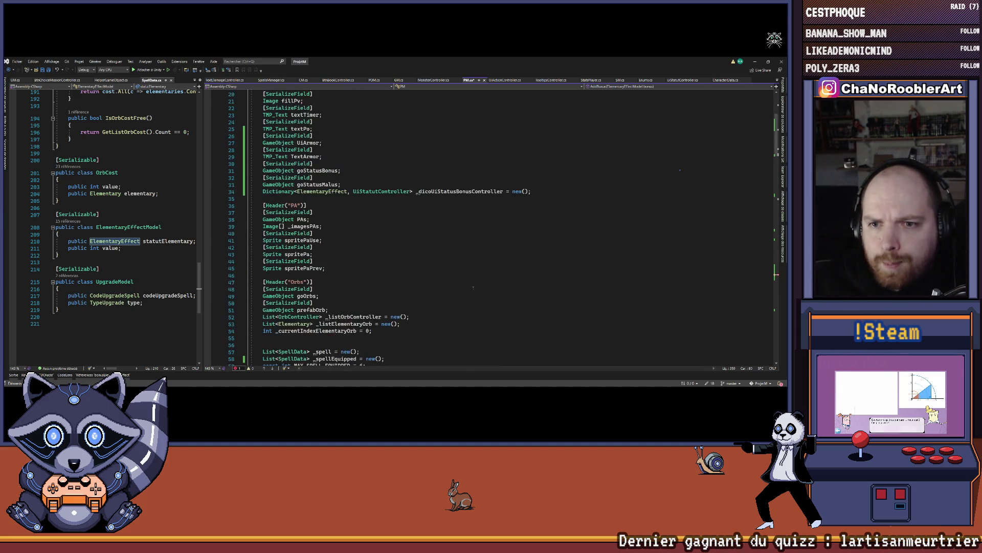
scroll(317, 175, "down", 20)
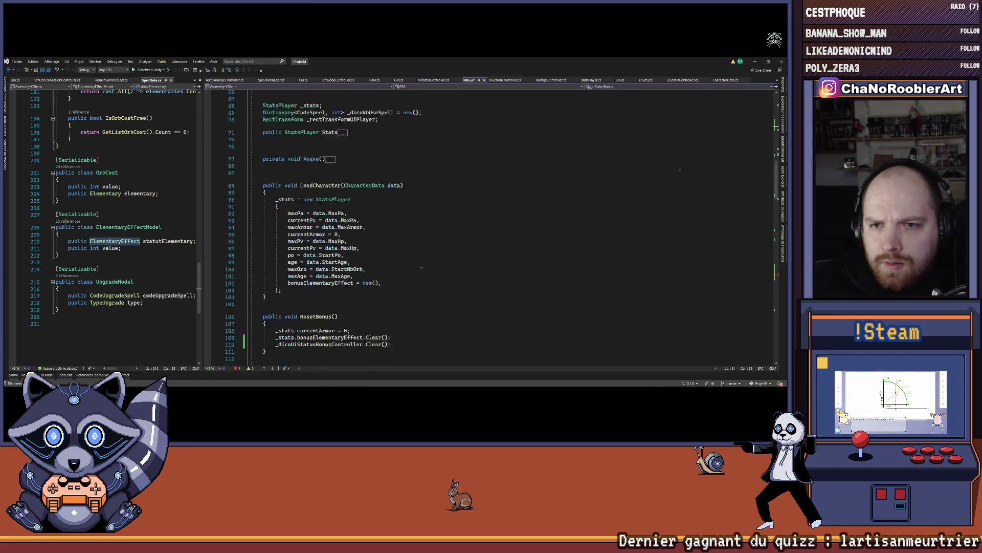
left_click(498, 258)
type("goStatusBonus.t")
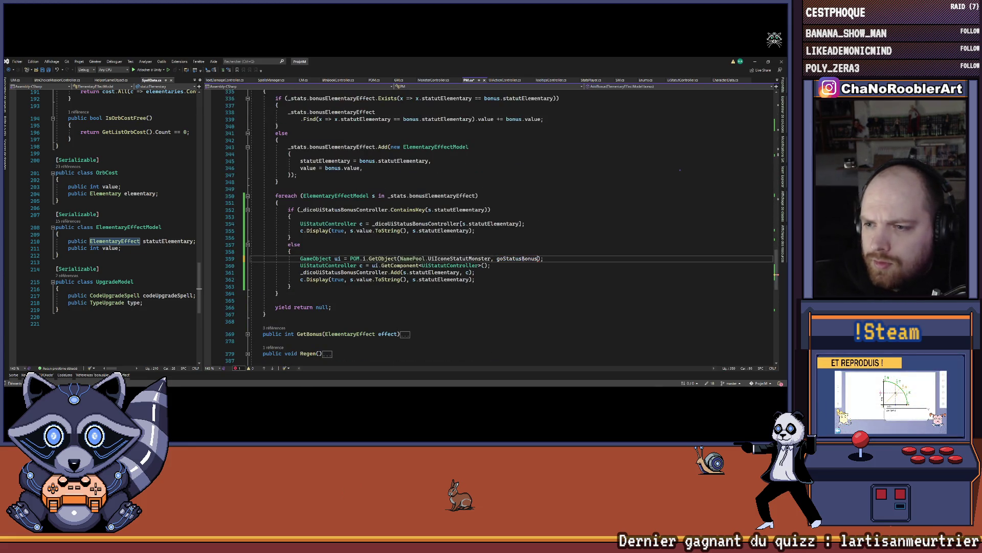
type("ransform.parent")
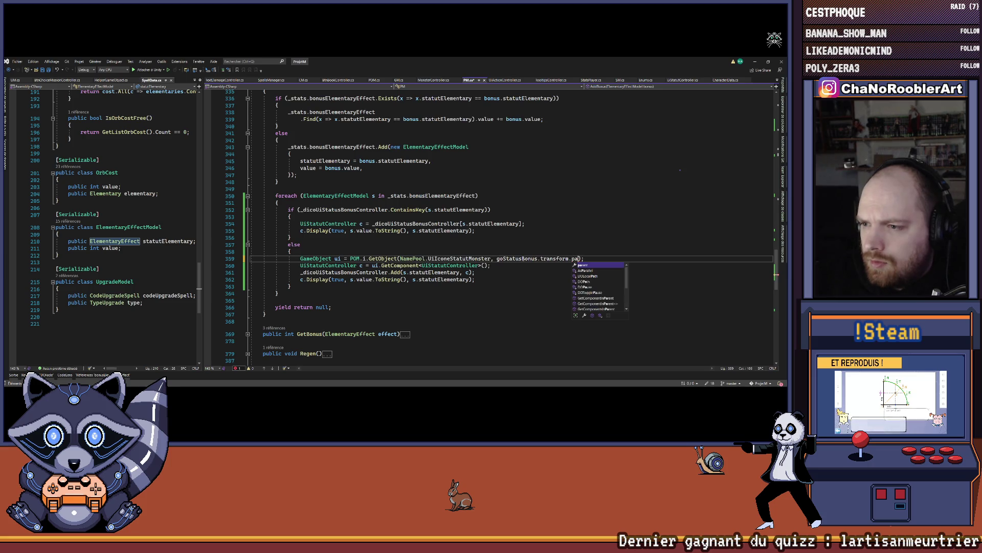
key("BackSpace")
key("BackSpace")
key("BackSpace")
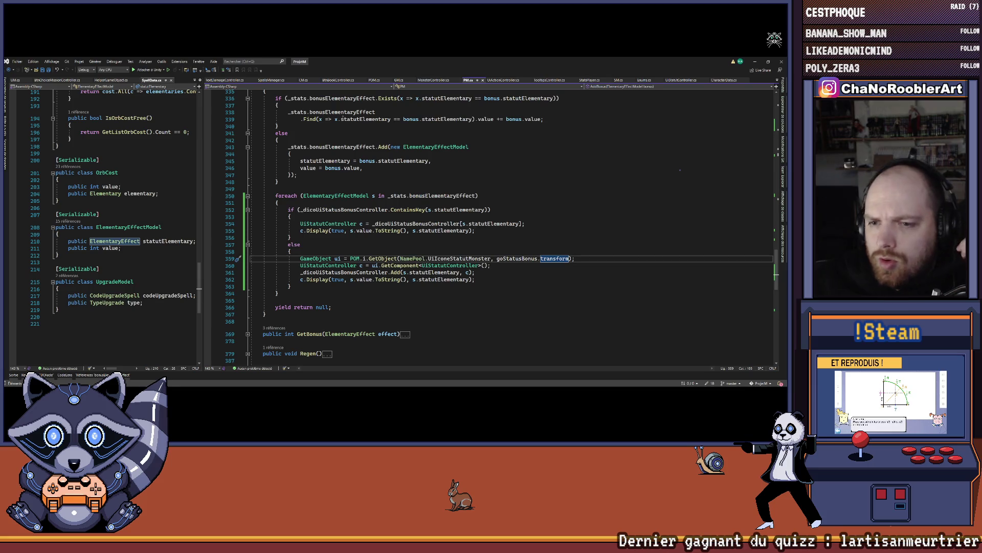
key("Up")
key("Up")
key("Up")
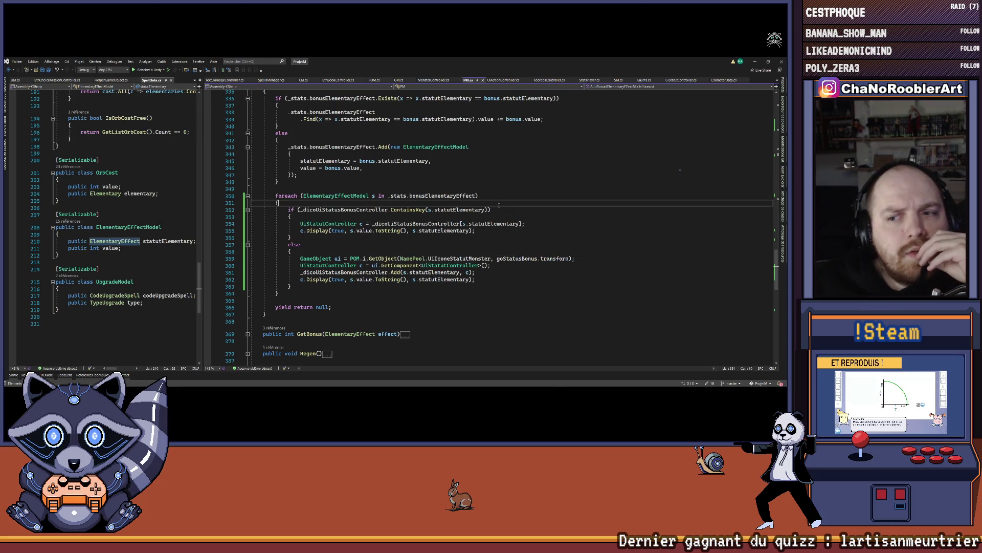
key("alt+Tab")
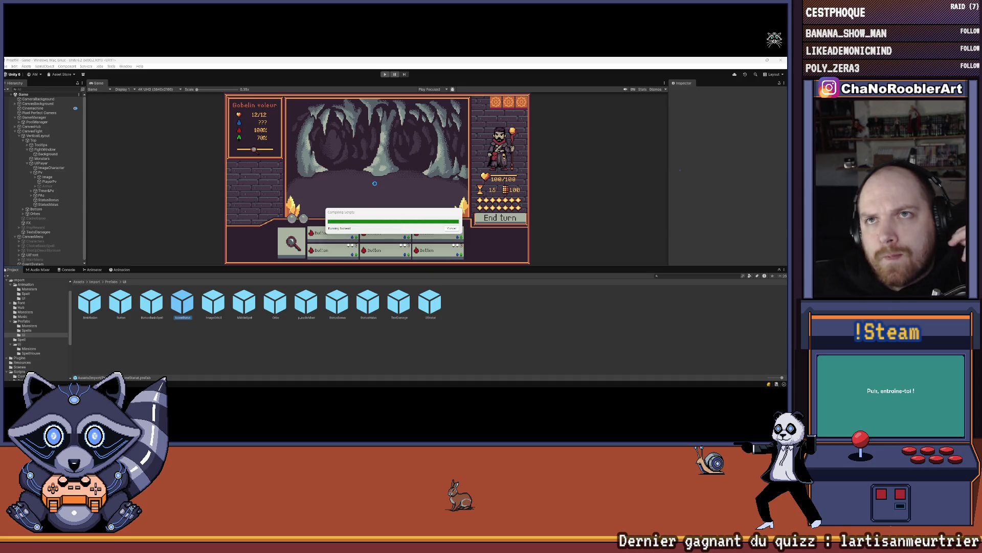
Step: After Unity's recompile finishes, bring Visual Studio with PM.cs back to the front
mouse_move(400, 384)
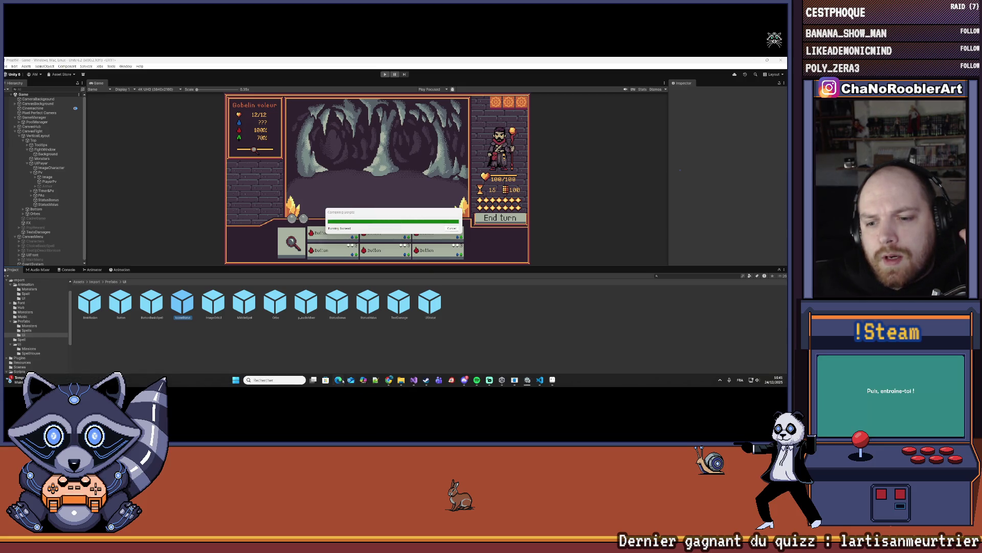
left_click(413, 379)
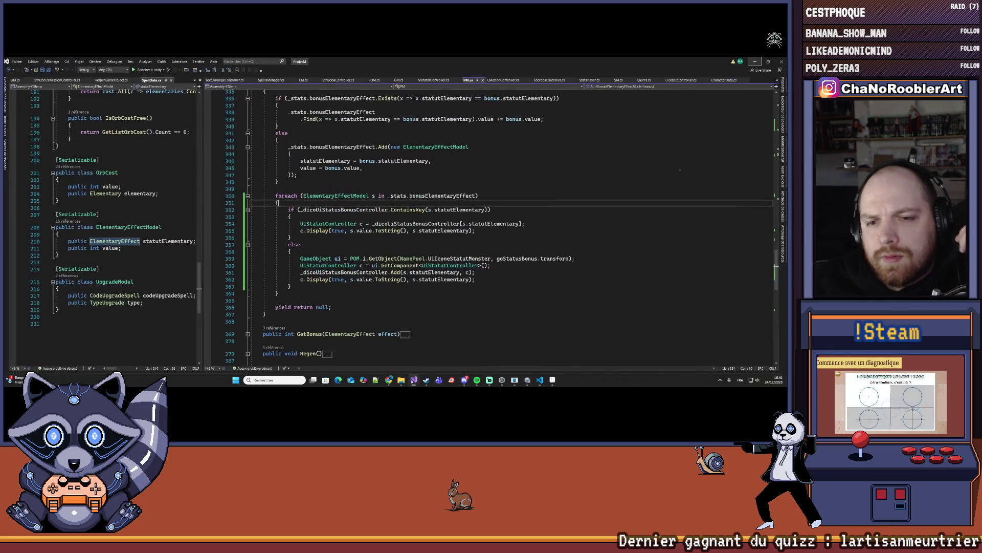
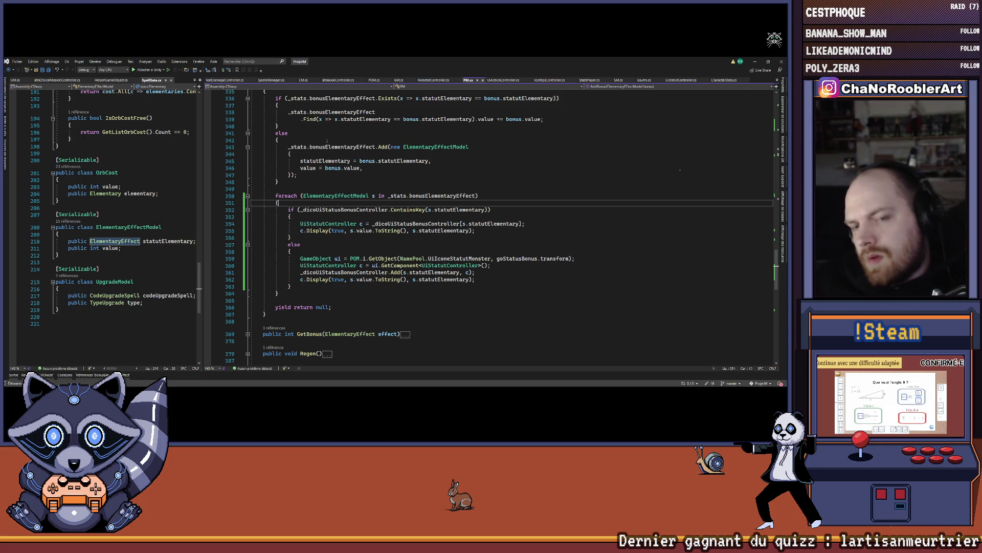
Step: Add a blank line in ResetBonus above the _dicoUiStatusBonusController Clear() call
scroll(361, 246, "up", 20)
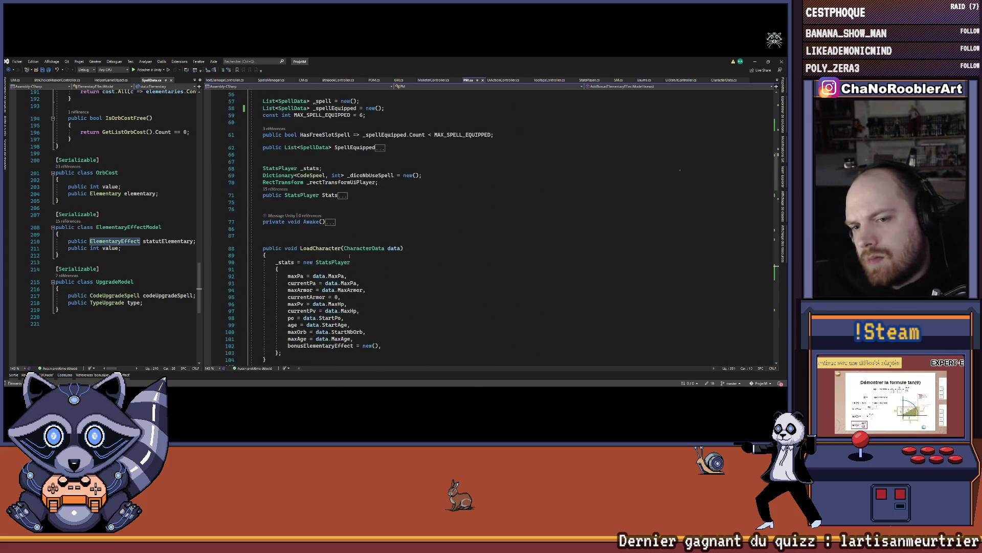
scroll(361, 246, "down", 14)
left_click(276, 239)
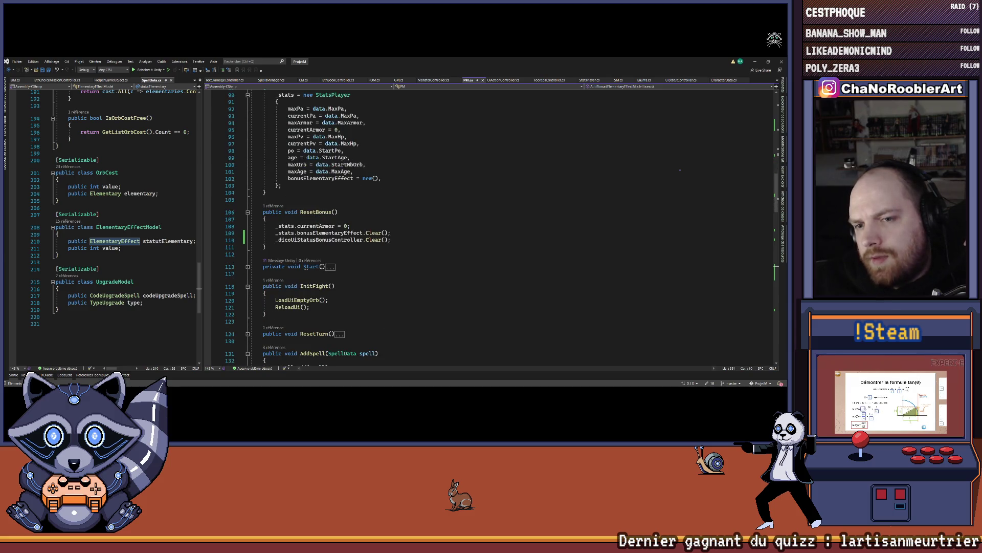
left_click_drag(277, 240, 403, 240)
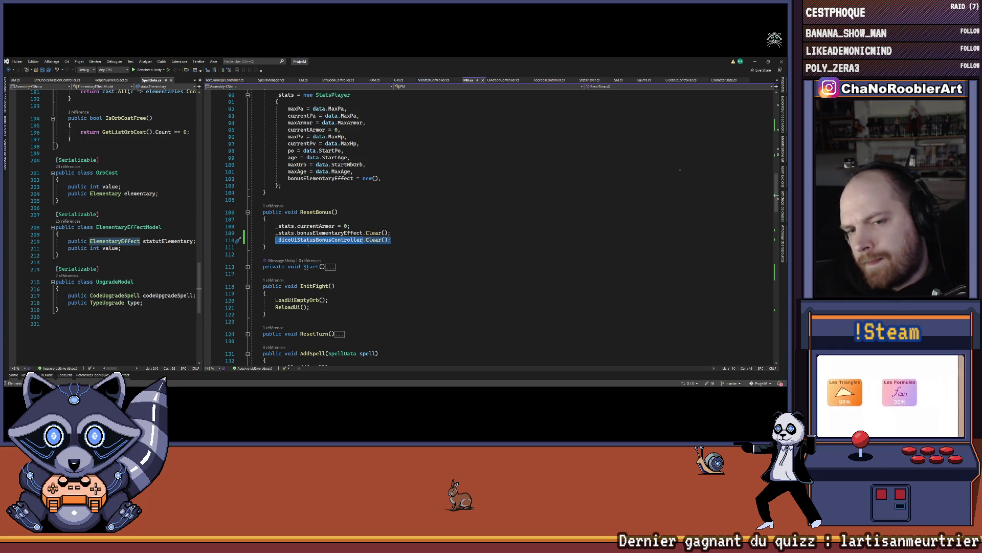
left_click(404, 232)
key("Return")
key("Return")
Step: Write an empty foreach (var c in _dicoUiStatusBonusController.Values) loop with braces
type("fora")
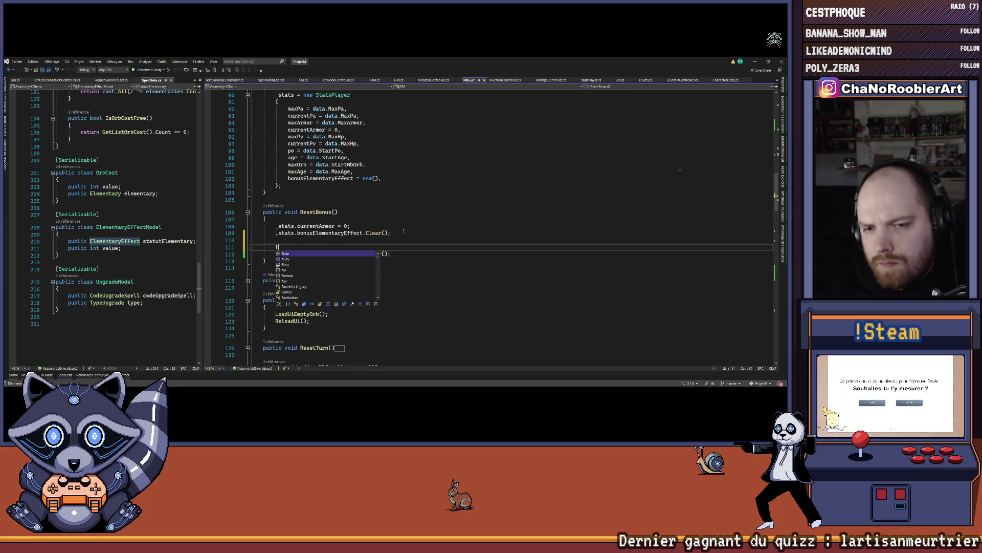
key("BackSpace")
type("each")
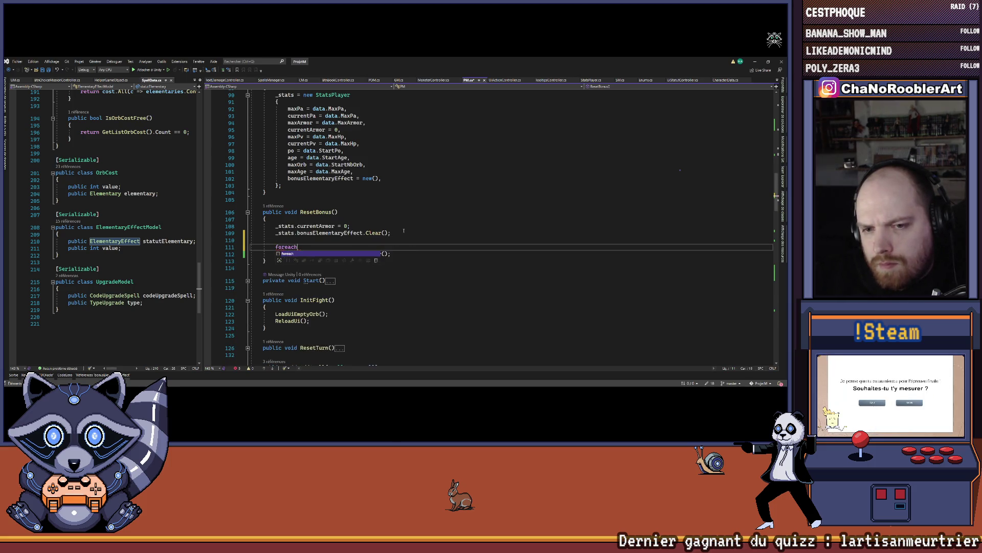
type("(var ")
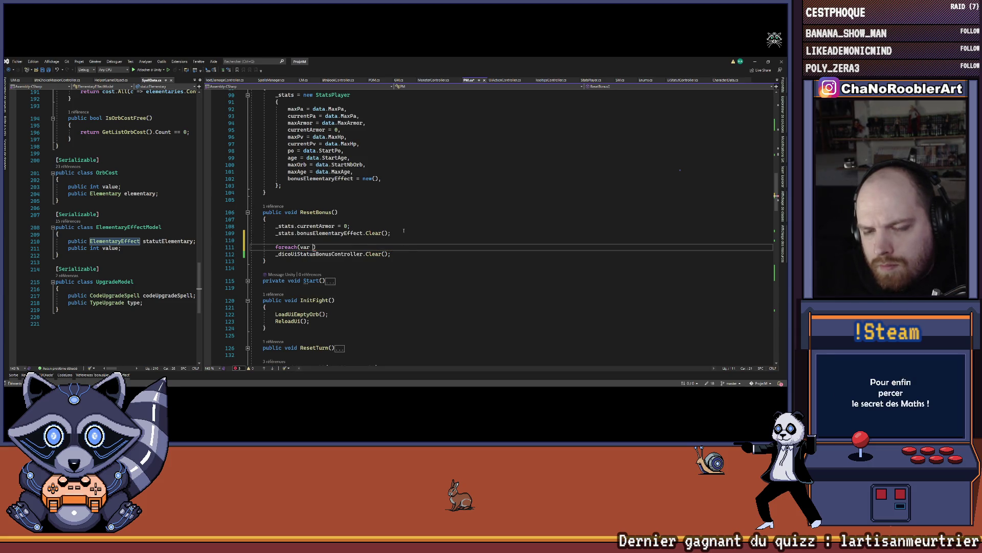
type("c in ")
type("_d")
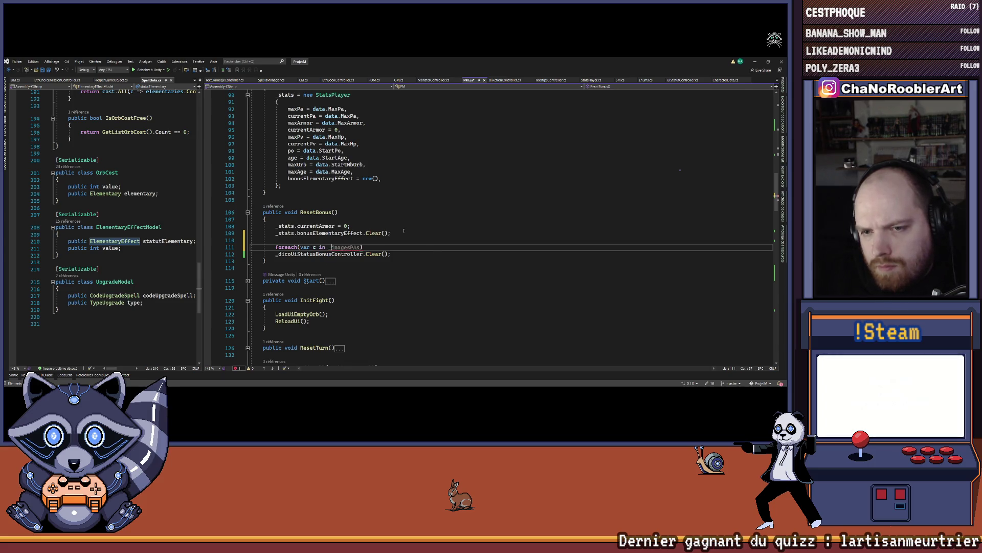
type("i")
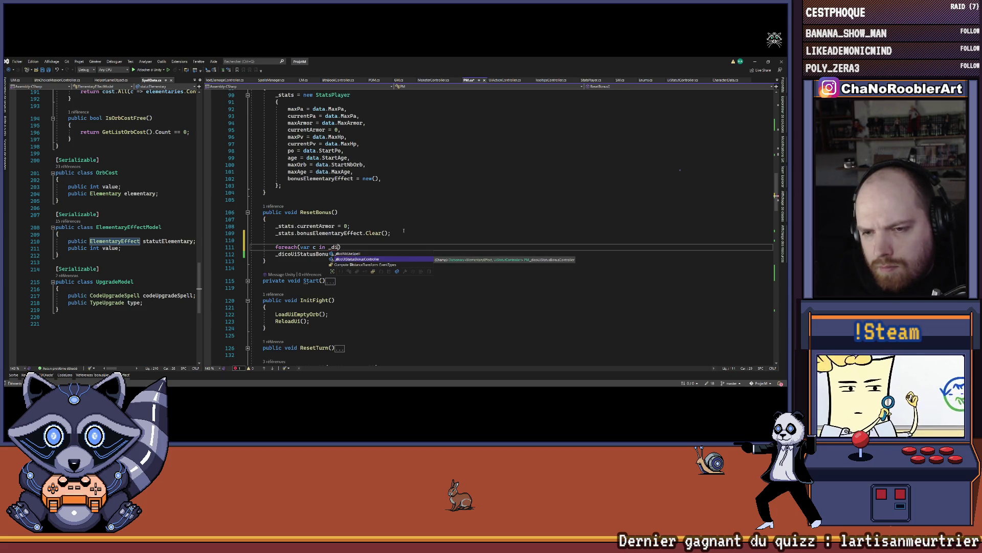
key("Tab")
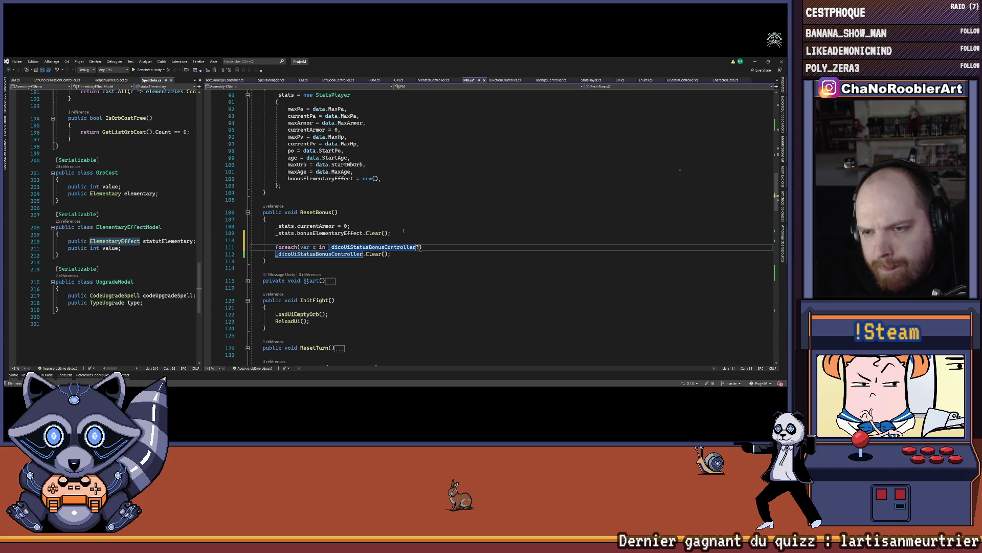
type(".Values")
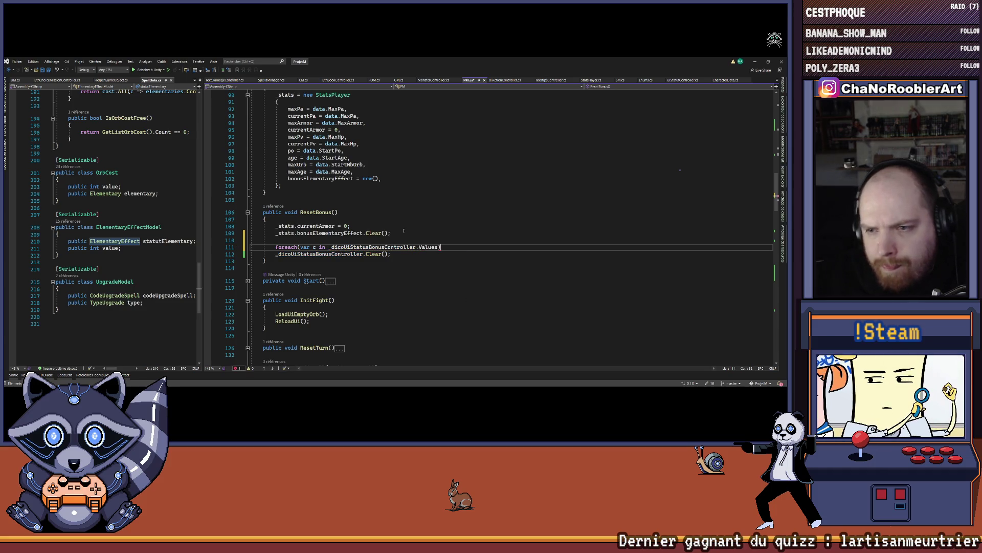
type("{")
key("Return")
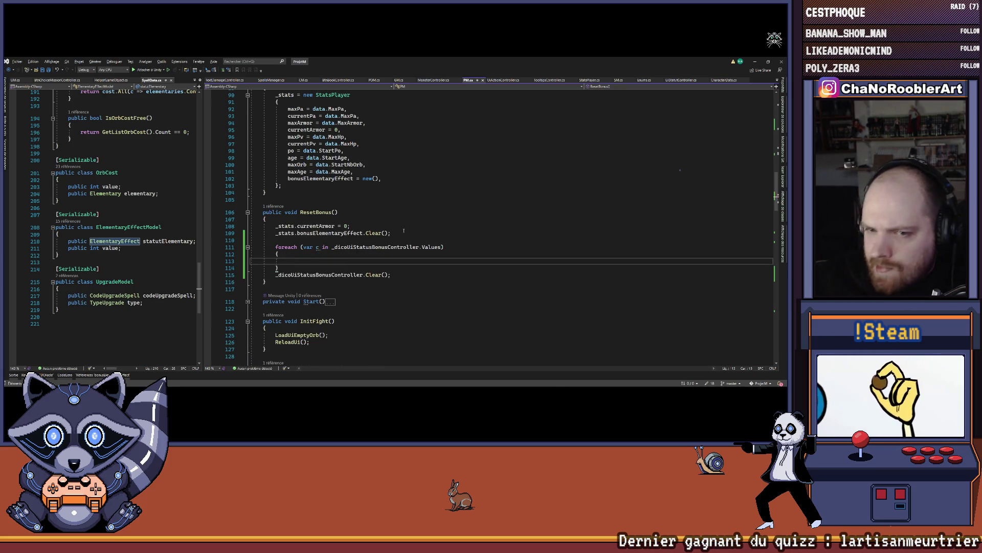
Step: Change the foreach loop variable type from var to UiStatutController
double_click(308, 248)
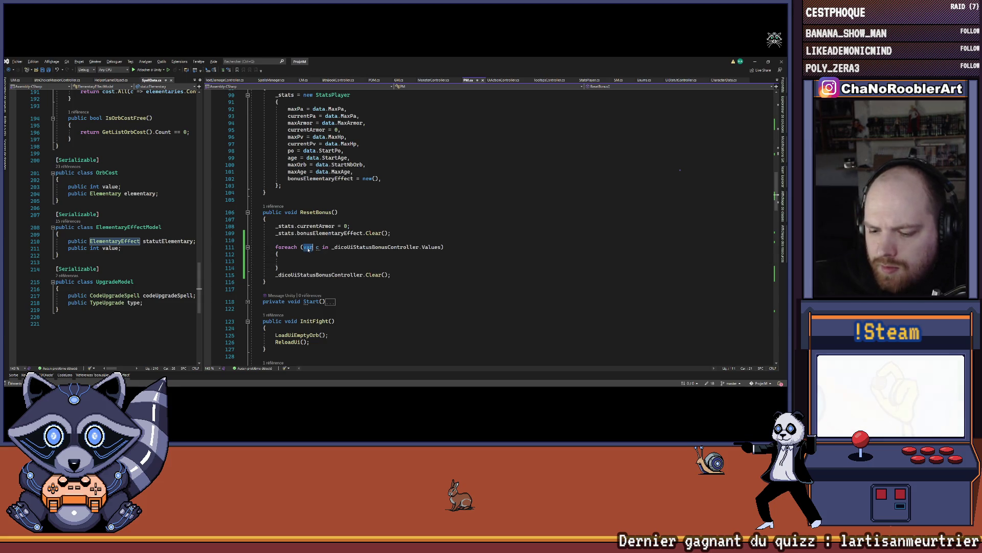
type("UISta")
key("Tab")
Step: Add POM.i.ReturnObject(NamePool.UiIconeStatutMonster, c.gameObject); inside the loop body
key("Down")
key("Down")
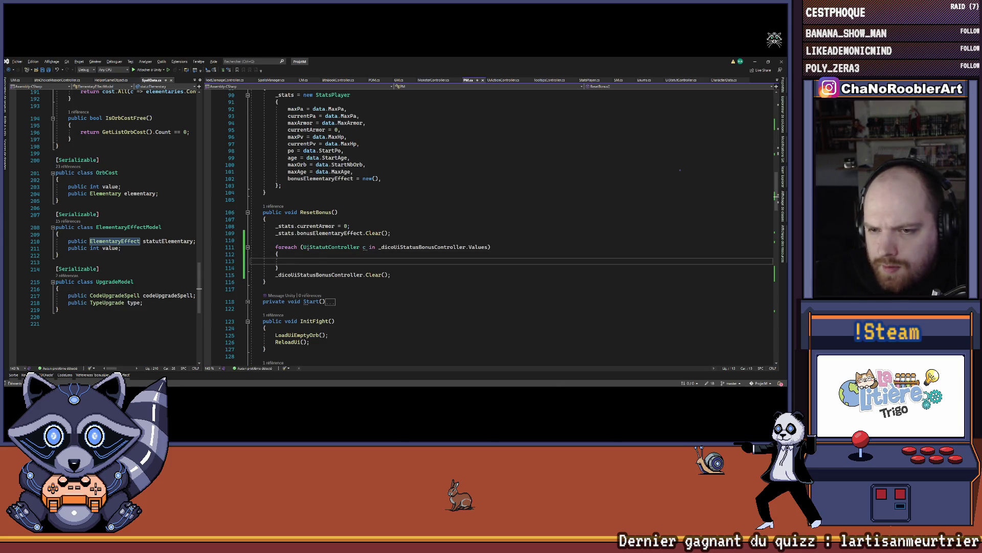
type("POM.i.P")
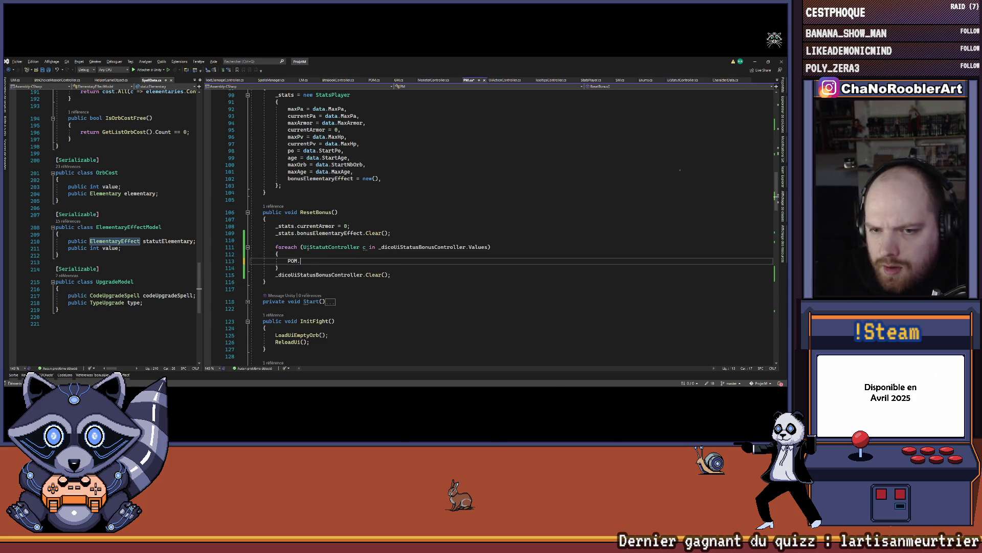
key("BackSpace")
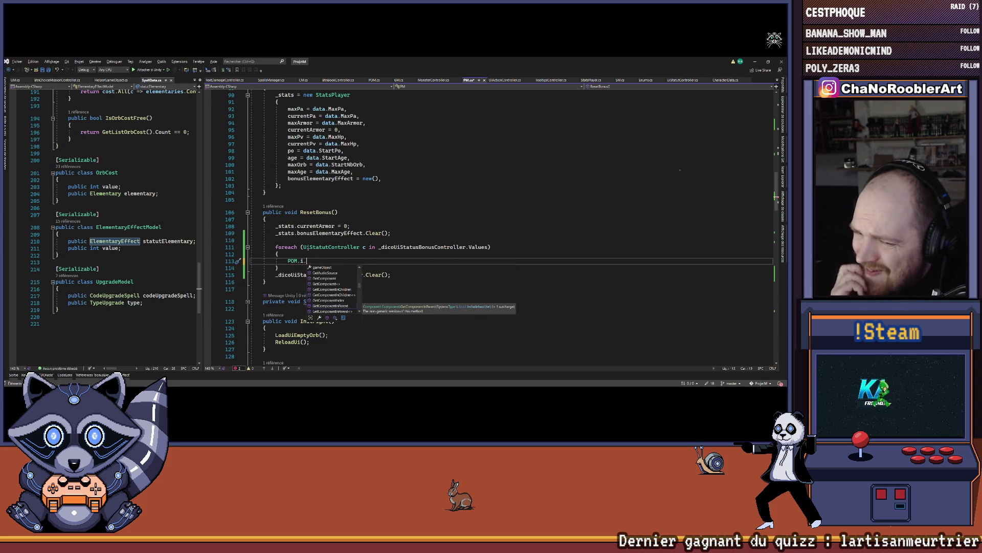
type("ReturnObject(")
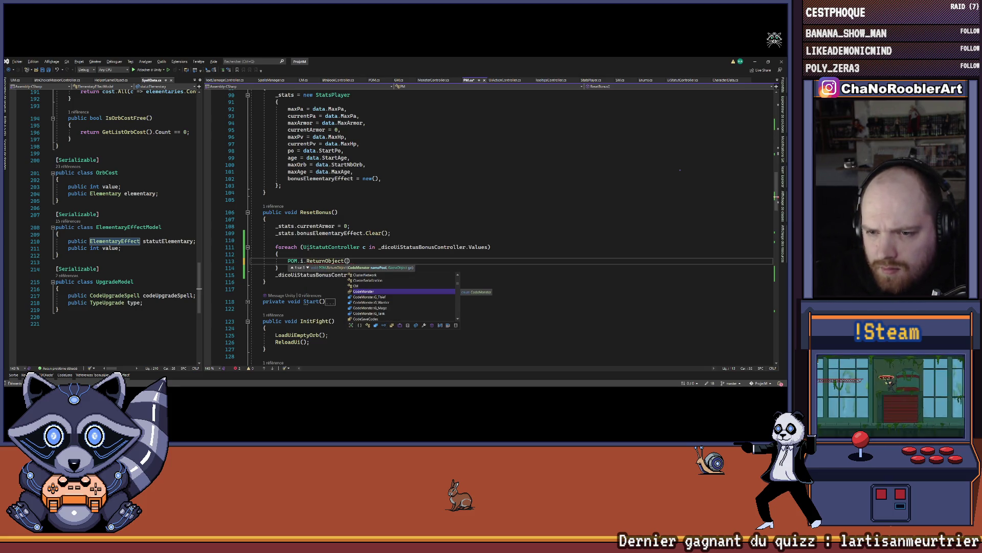
type("NamePool.UiIconeStatutMonster, c")
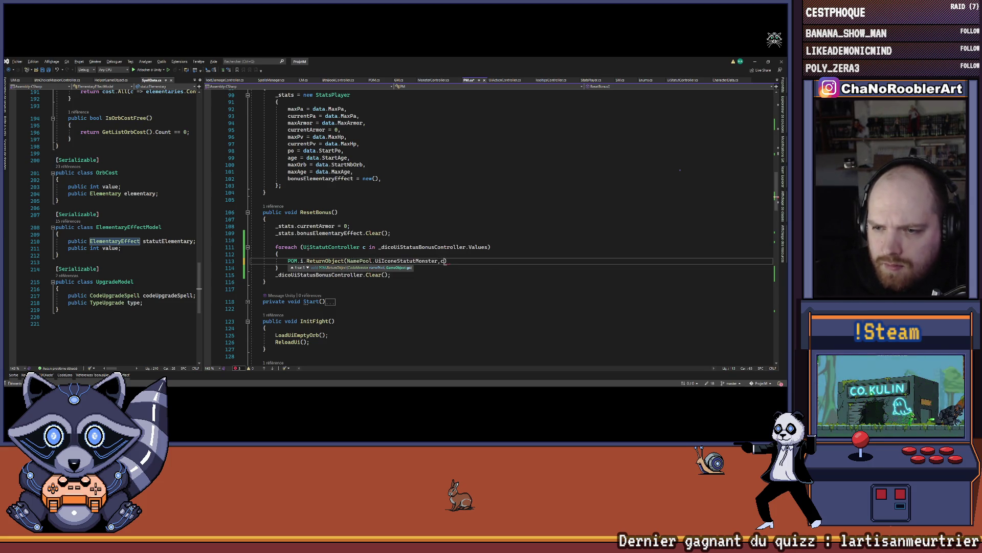
type(".gameObject);")
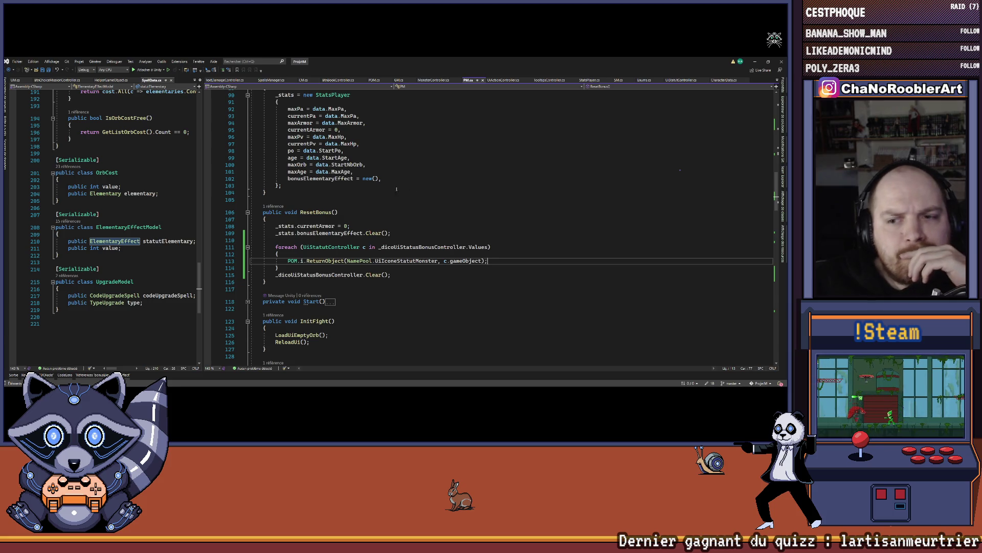
mouse_move(276, 247)
left_mouse_down()
mouse_move(391, 261)
mouse_move(391, 275)
left_mouse_up()
key("Escape")
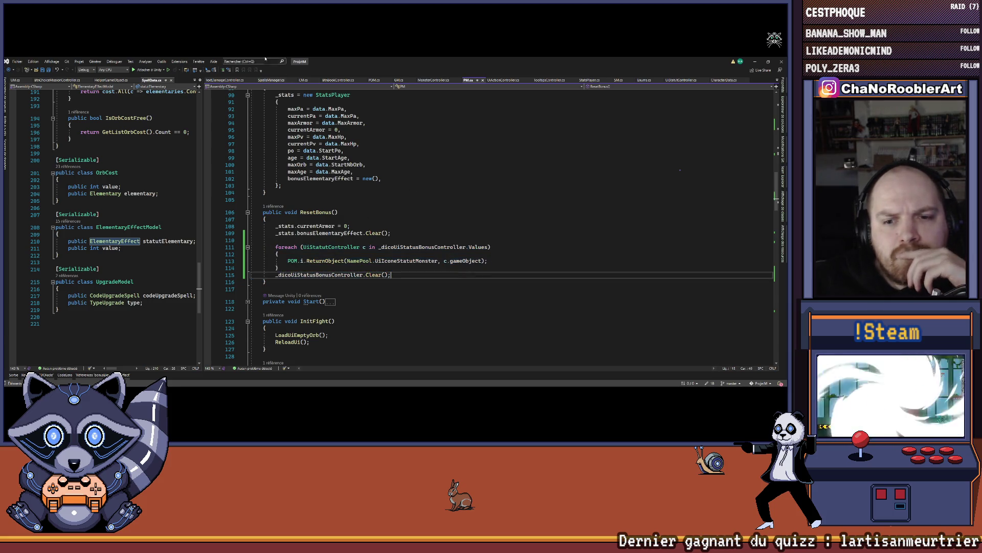
double_click(414, 249)
left_click(323, 285)
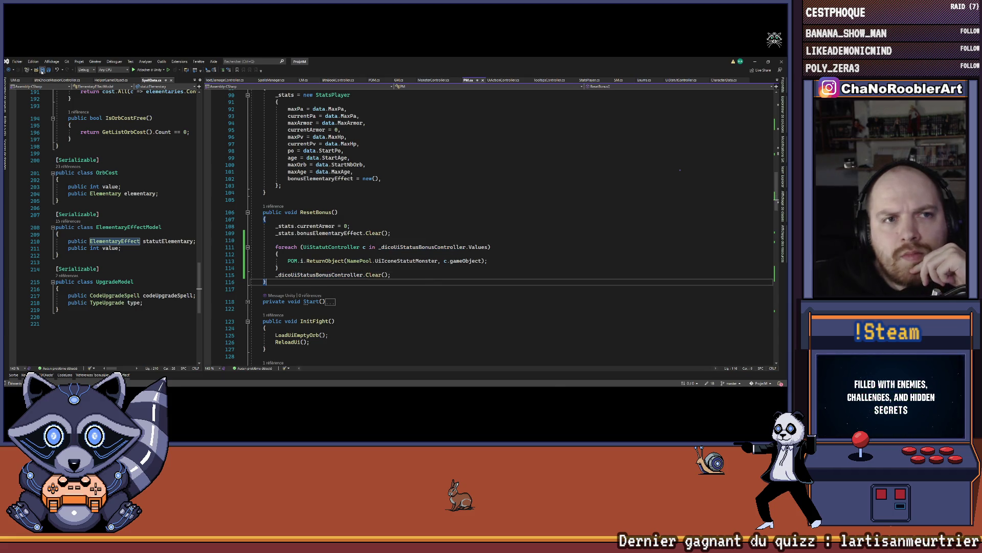
Step: Assign StatusBonus to the Go Status Bonus field of GameManager's PM script
left_click(754, 62)
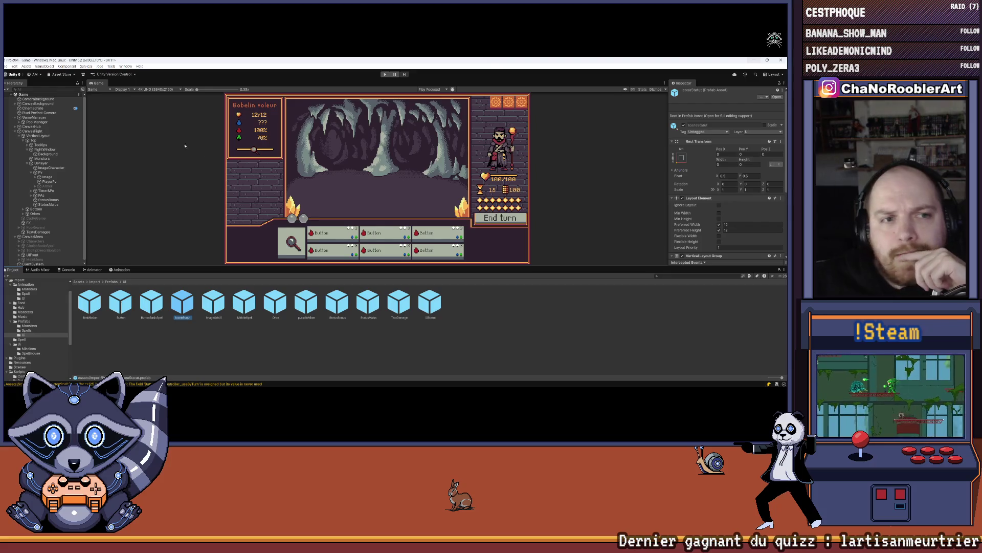
left_click(31, 118)
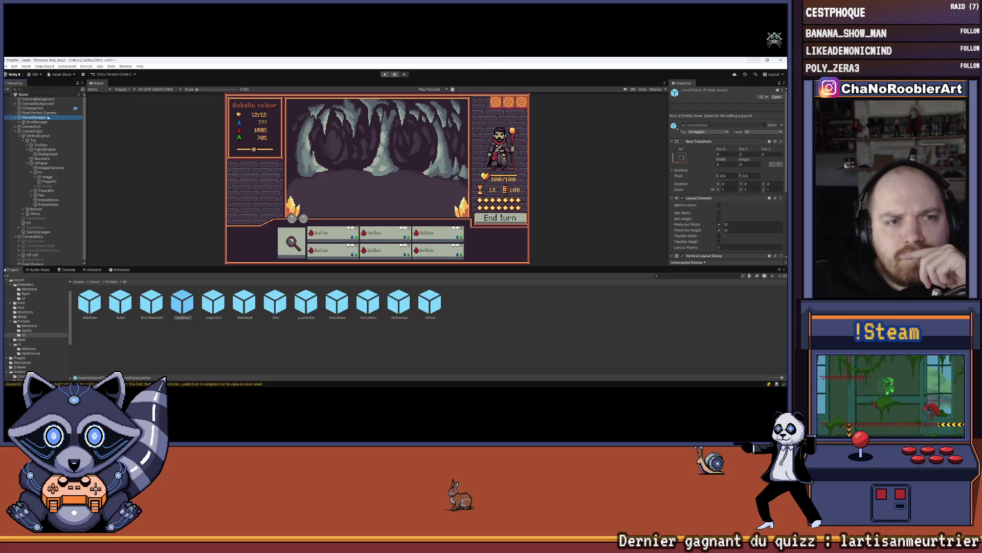
scroll(740, 191, "down", 5)
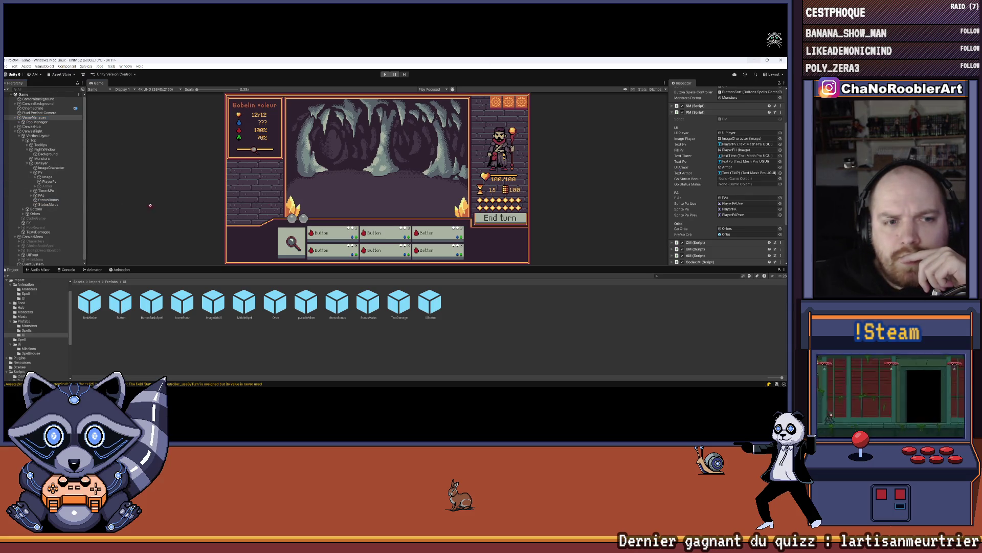
left_click(720, 180)
left_click_drag(734, 180, 734, 181)
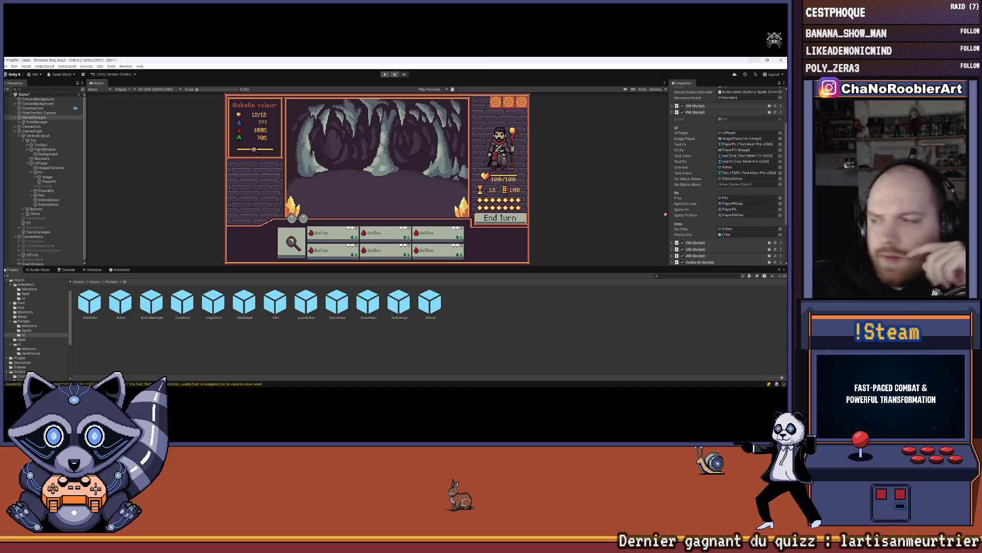
Step: Enlarge the Game view and deactivate CanvasFight to reveal the village hub scene
left_click(453, 277)
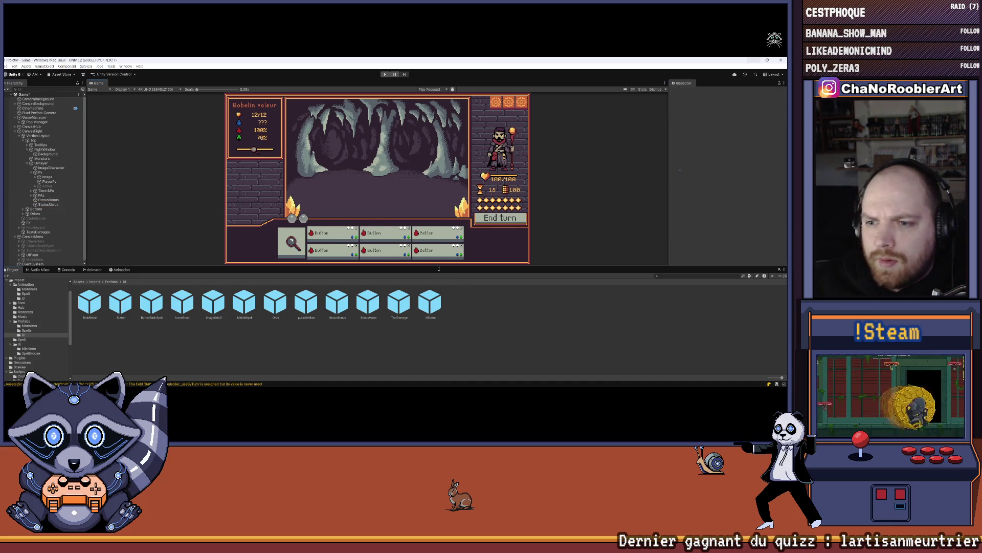
left_click_drag(439, 268, 439, 338)
left_click(11, 94)
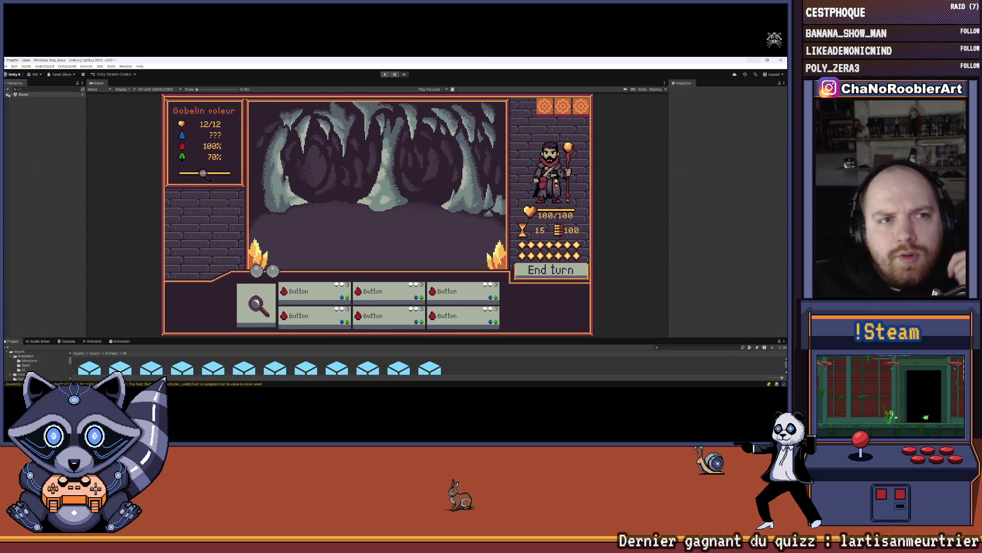
left_click(9, 95)
left_click(23, 131)
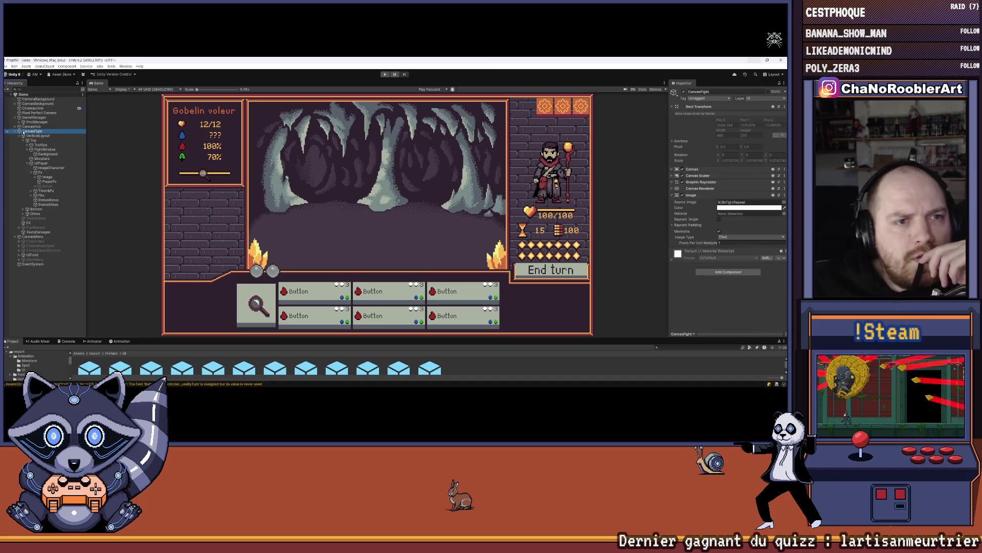
left_click(15, 126)
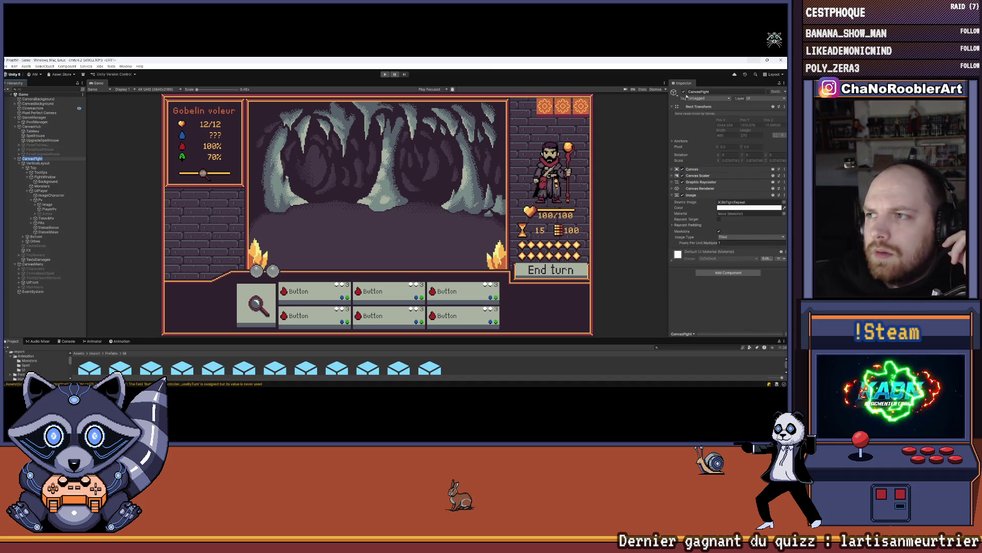
left_click(683, 92)
left_click(50, 305)
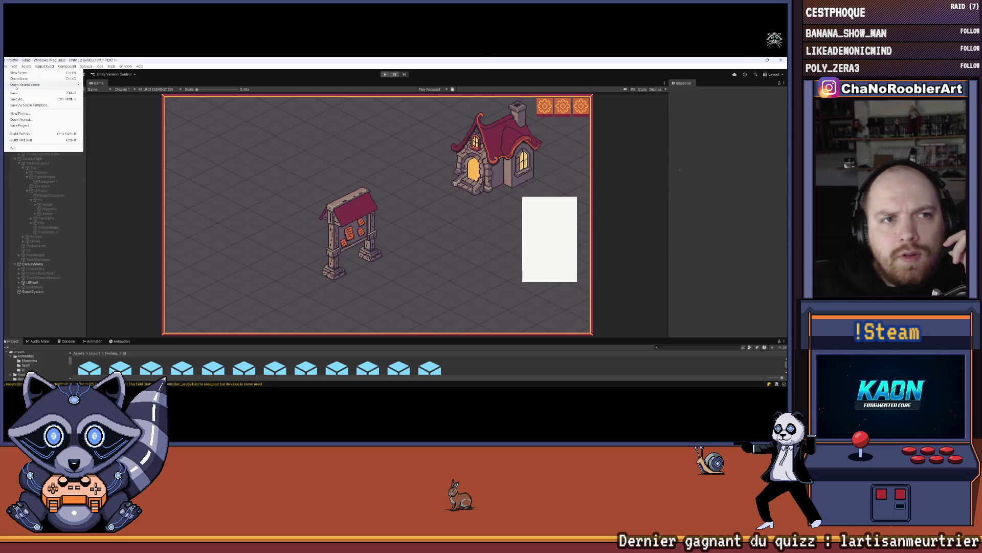
Step: Play a new game as the apprentice wizard with a basic spell, learning P_Defense
left_click(388, 76)
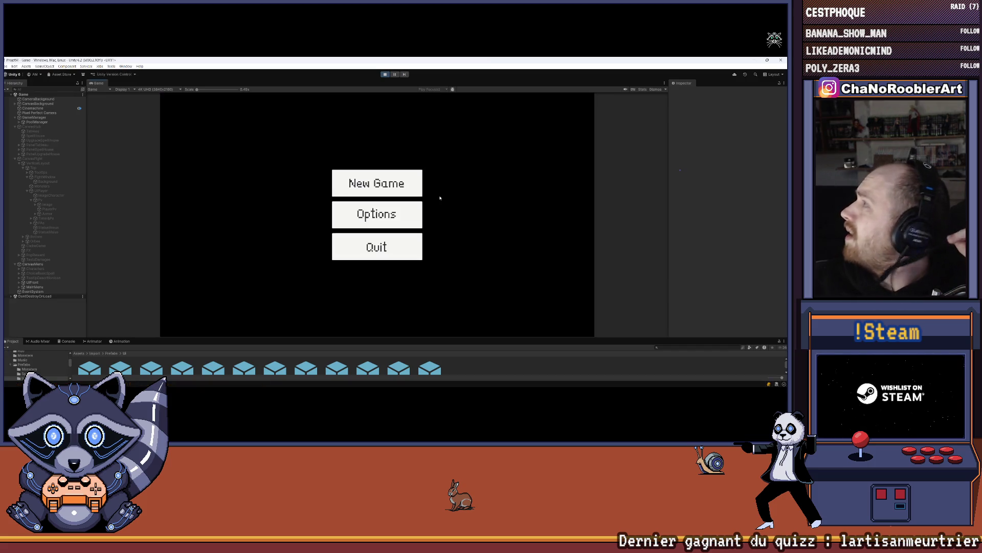
left_click(412, 178)
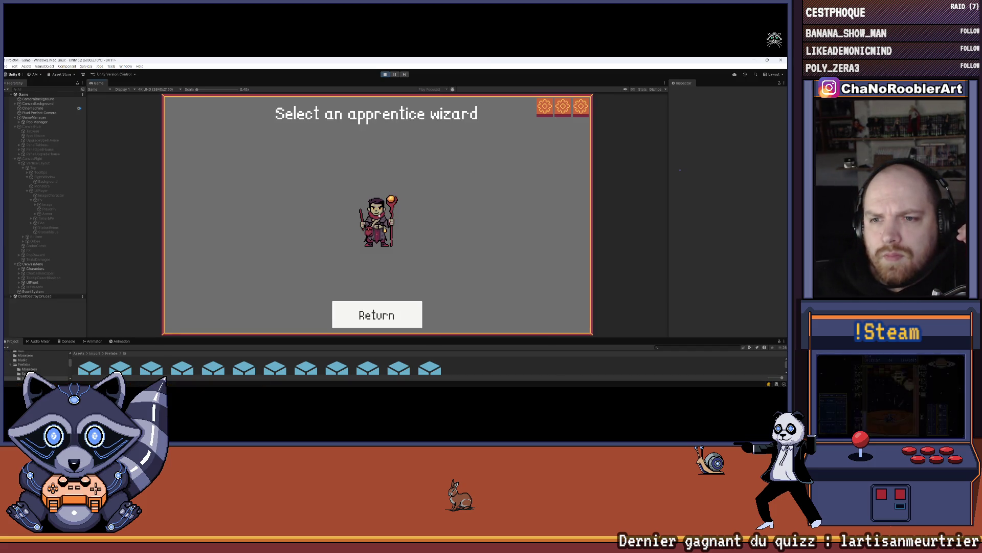
left_click(379, 221)
left_click(282, 215)
mouse_move(388, 238)
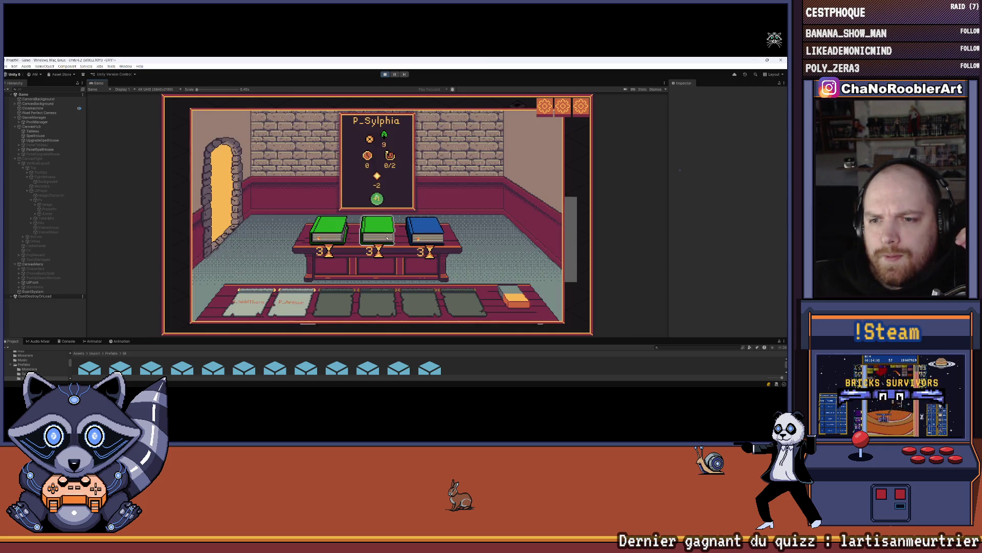
left_click(338, 233)
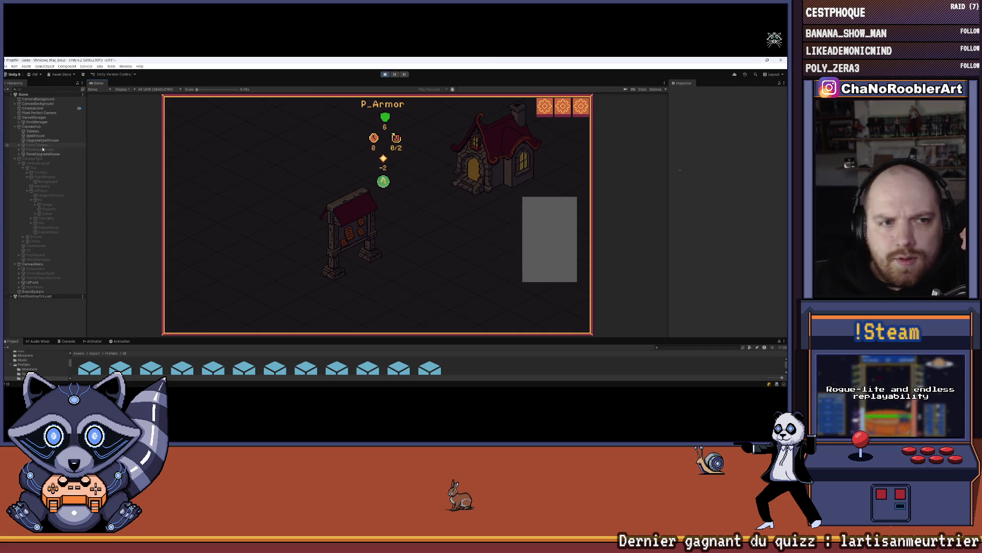
left_click(40, 154)
left_click(346, 214)
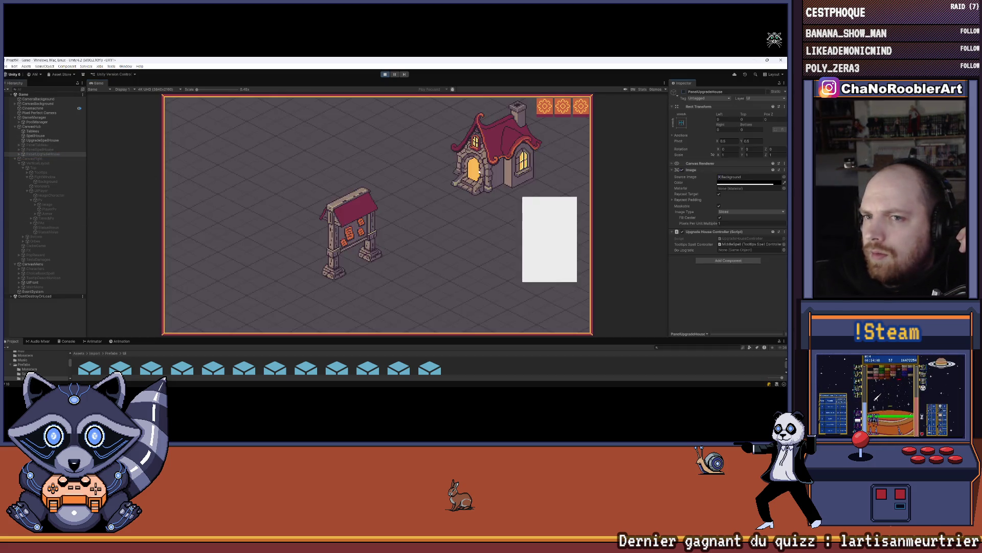
Step: Enter the cave battle and play P_WildThorn, P_Armor and P_Defense before ending the turn
left_click(381, 201)
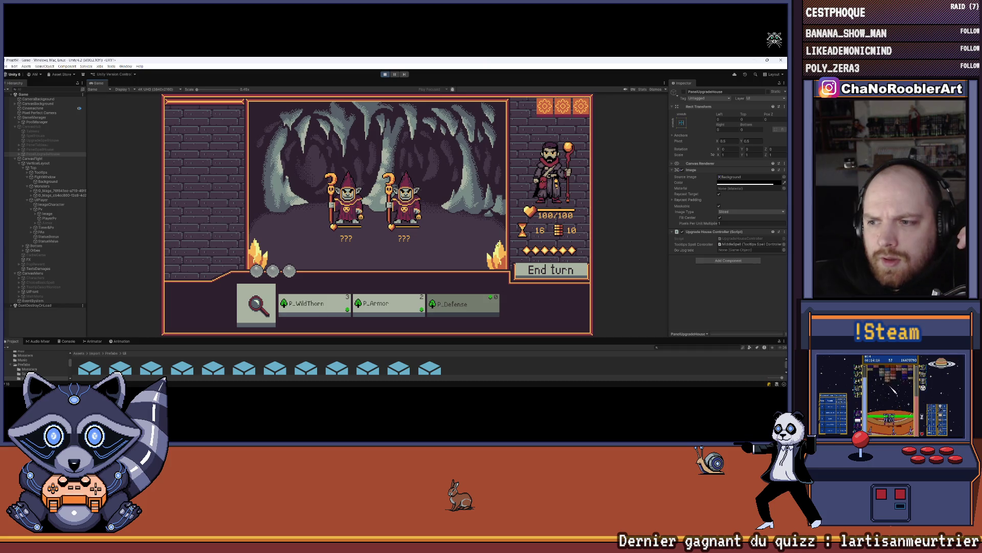
left_click(314, 304)
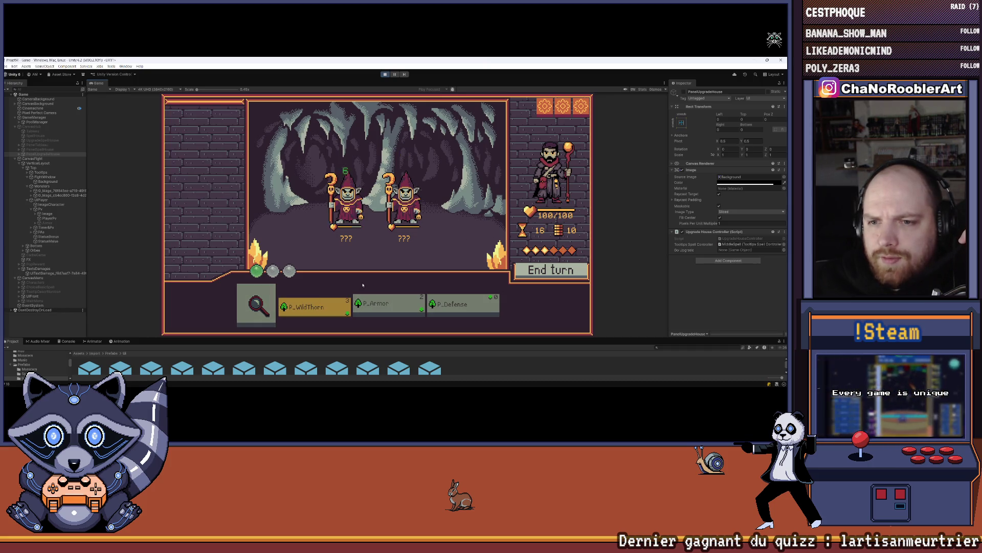
left_click(377, 305)
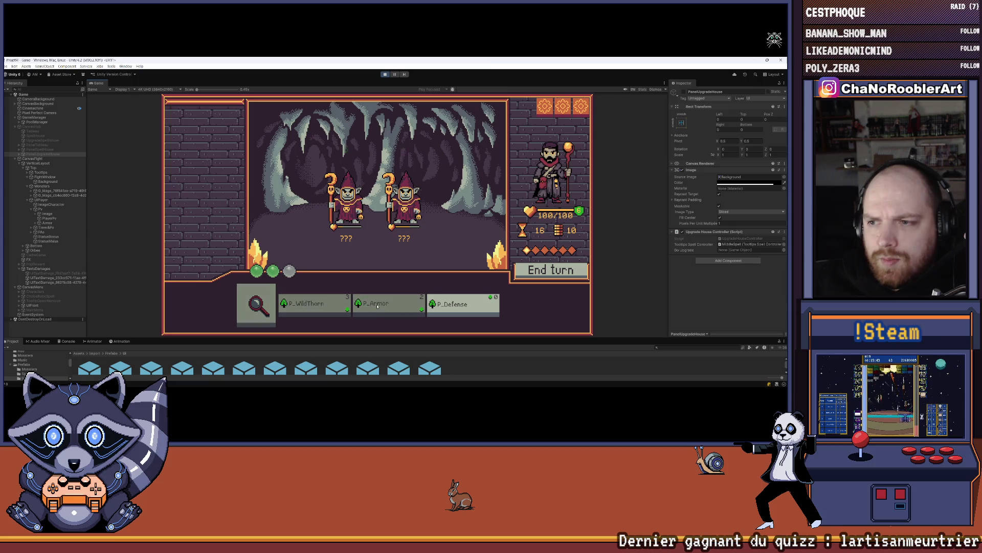
left_click(461, 304)
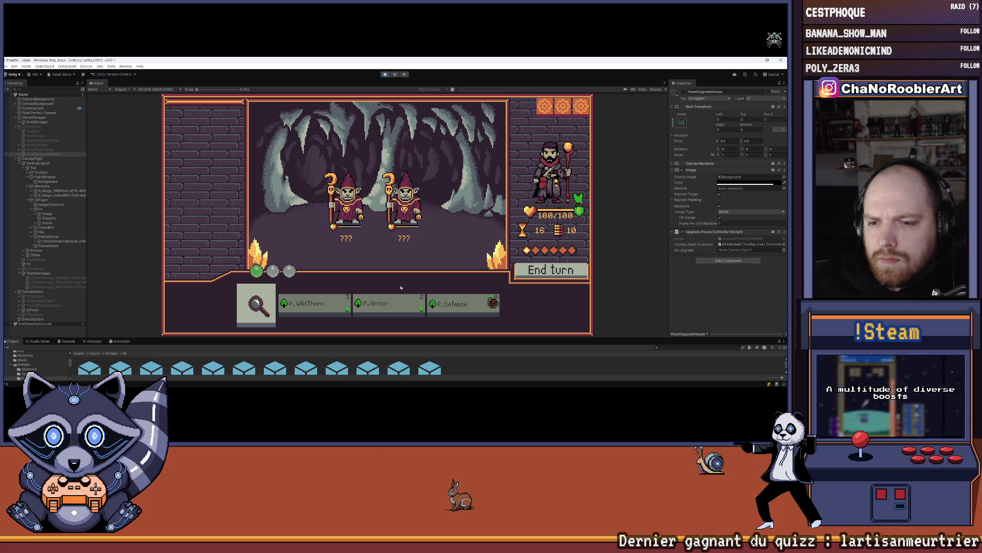
left_click(256, 304)
mouse_move(333, 213)
left_click(552, 270)
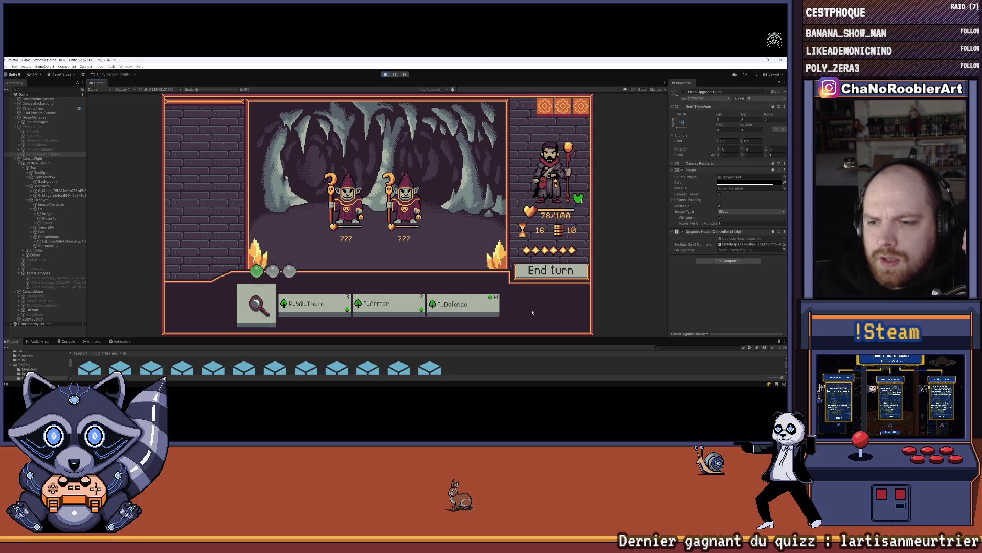
Step: Alternate P_Defense and P_Armor over several turns, then finish the mages with P_WildThorn
mouse_move(478, 307)
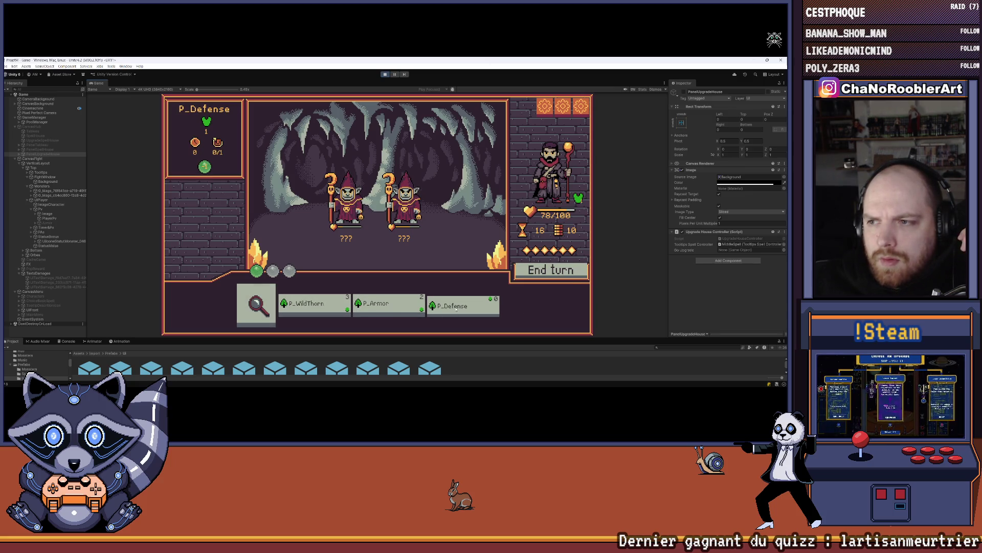
left_click(456, 307)
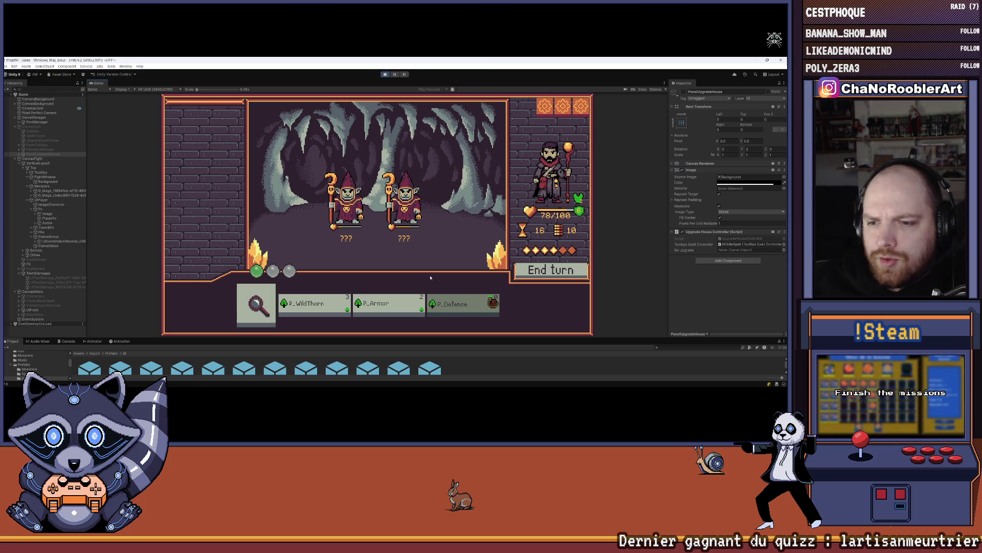
left_click(389, 304)
mouse_move(352, 217)
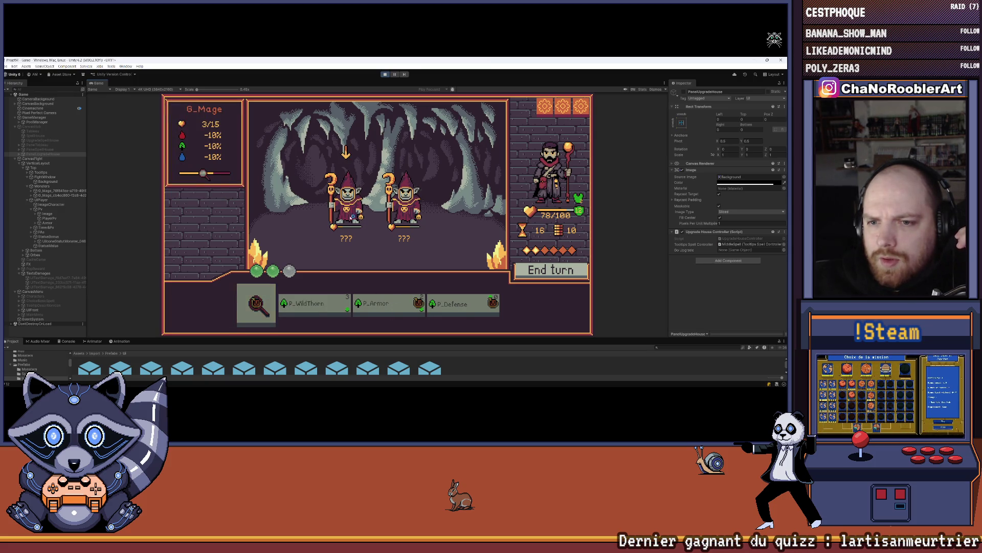
left_click(561, 271)
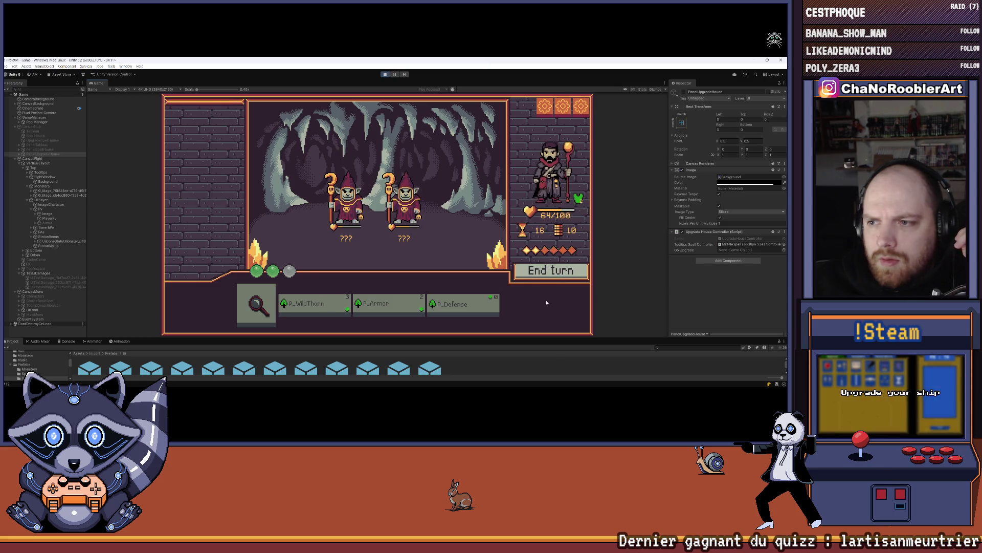
mouse_move(357, 209)
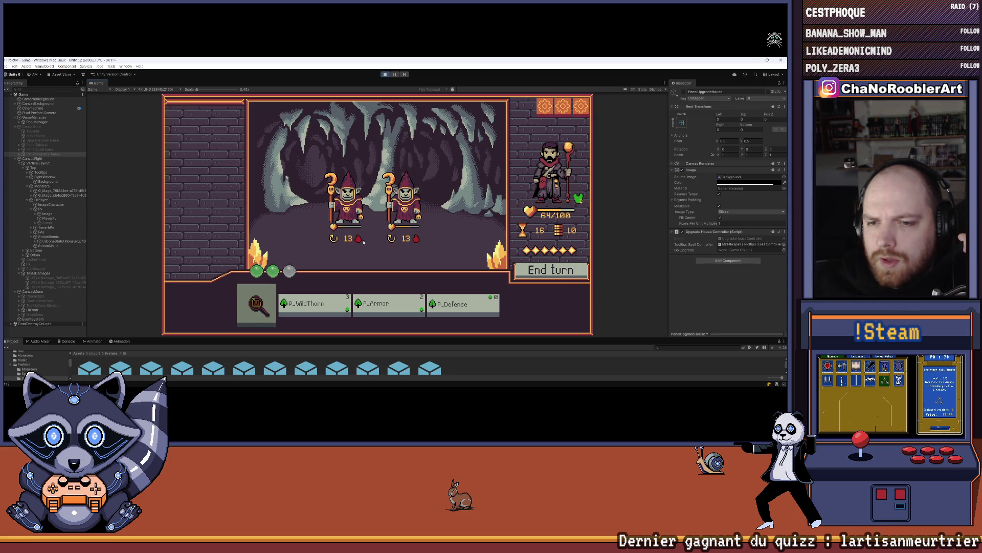
left_click(471, 297)
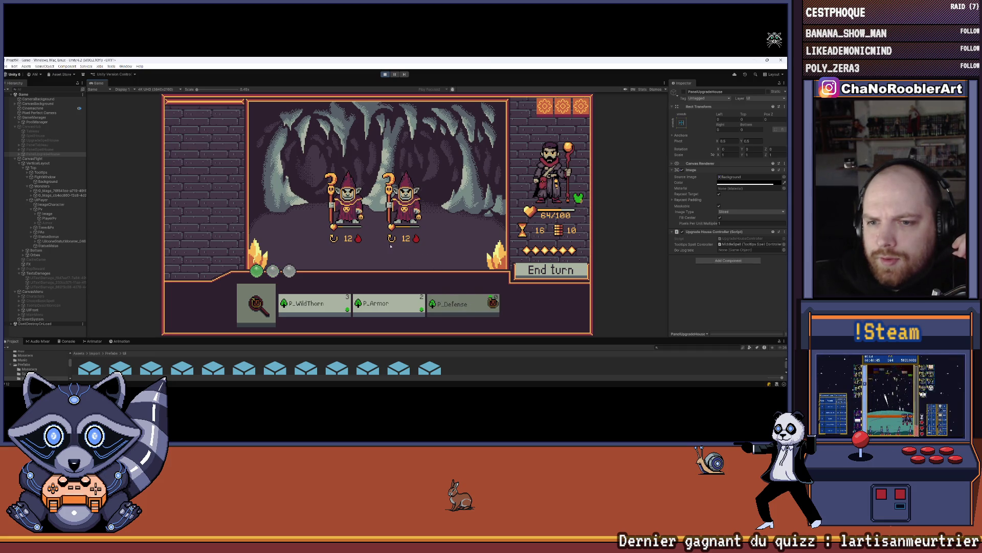
mouse_move(359, 238)
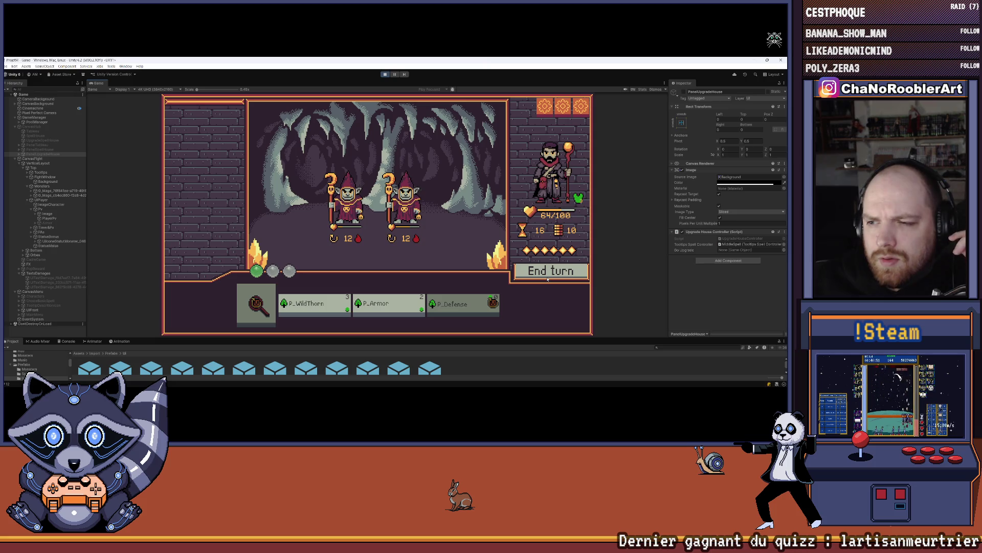
left_click(548, 276)
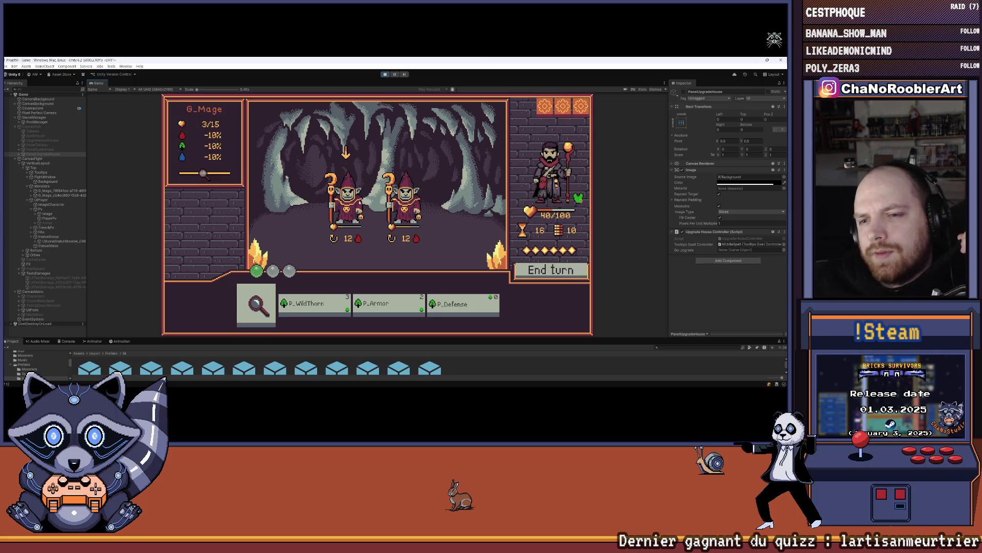
left_click(388, 305)
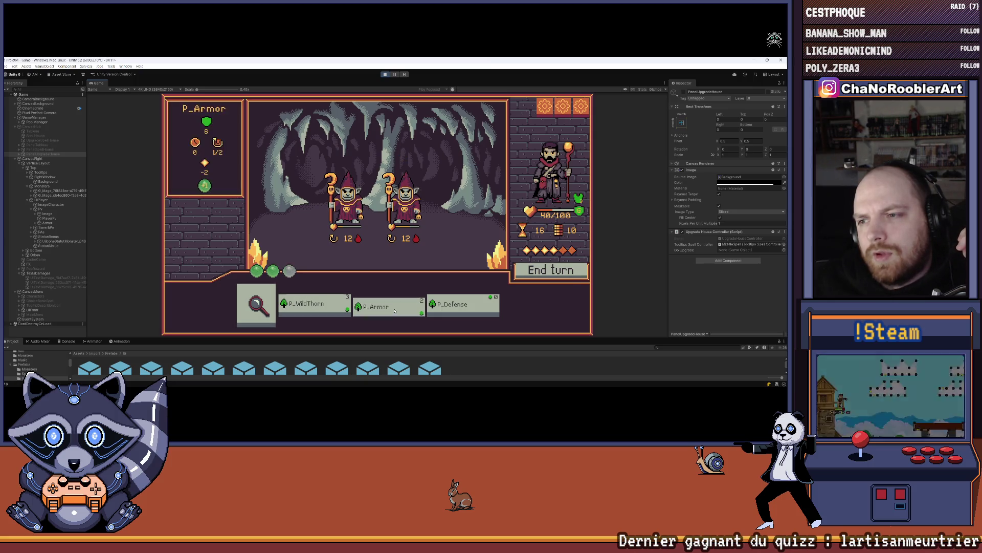
left_click(541, 285)
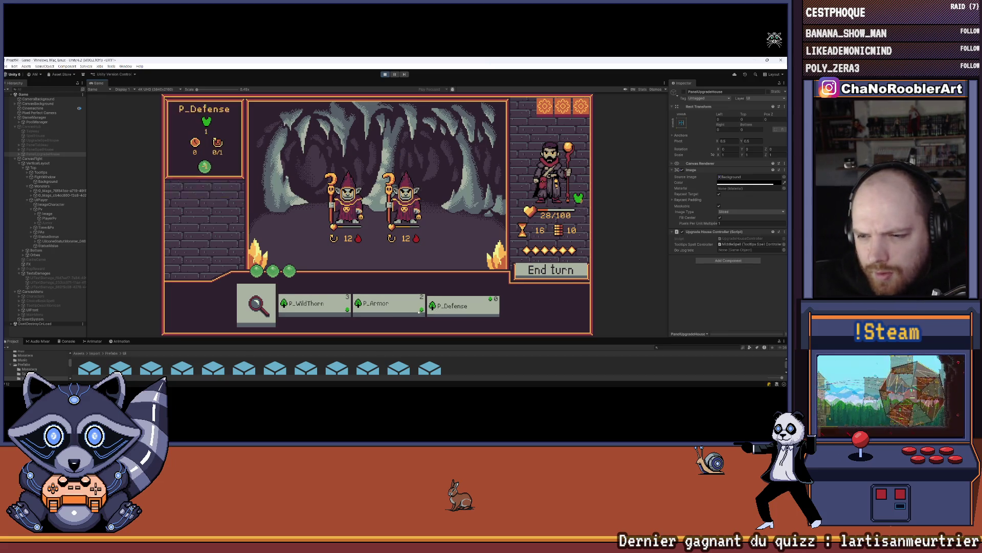
left_click(313, 305)
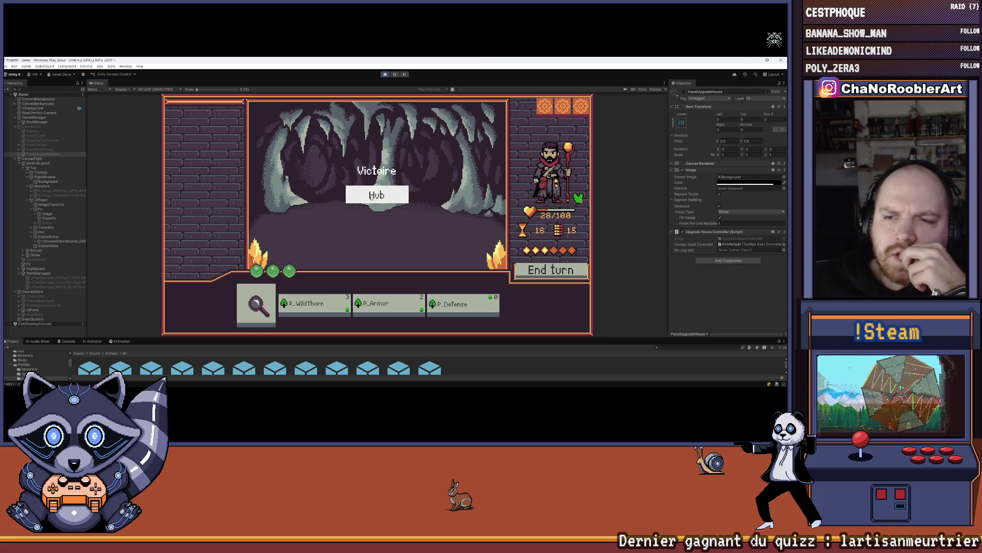
Step: Return to the hub, buy the red spell book, and start the next cave mission
left_click(372, 197)
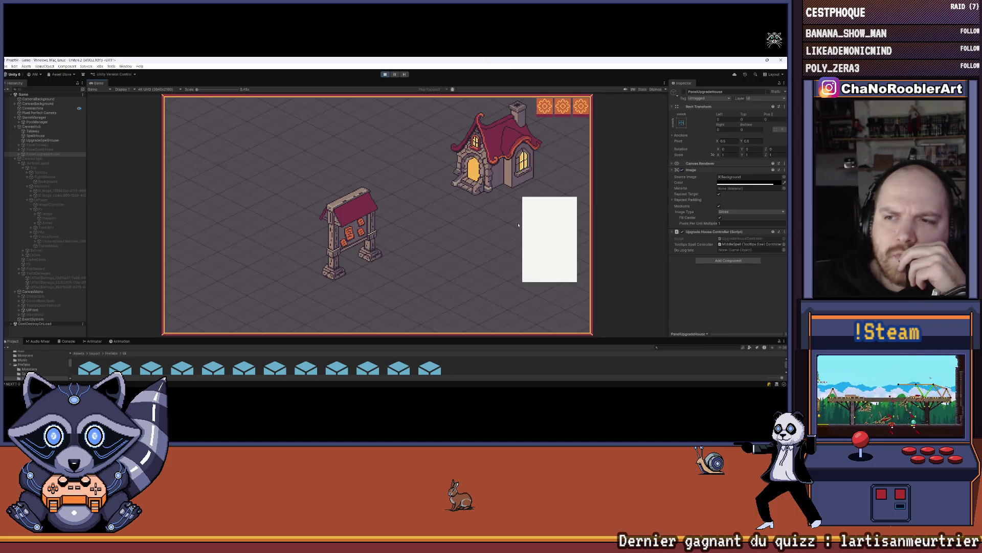
left_click(494, 158)
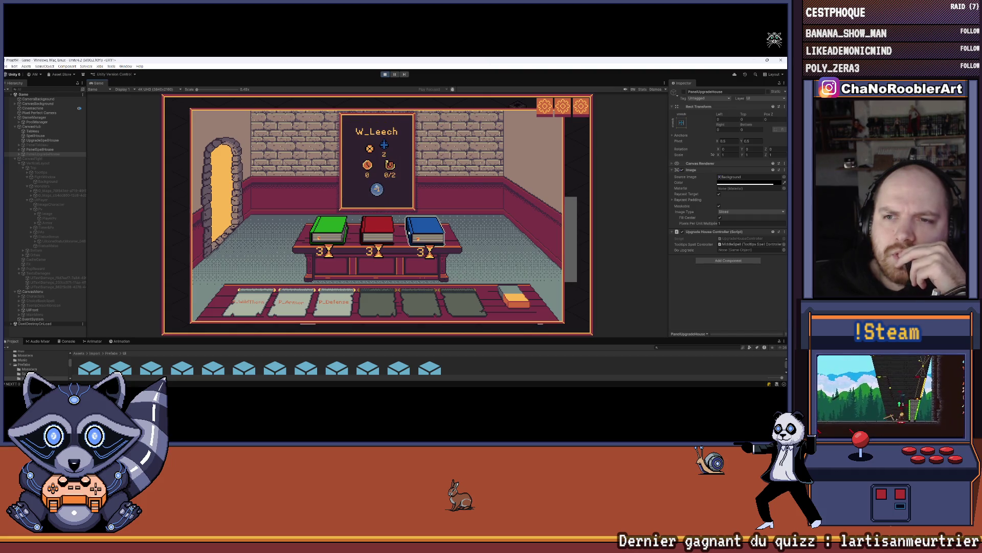
left_click(379, 233)
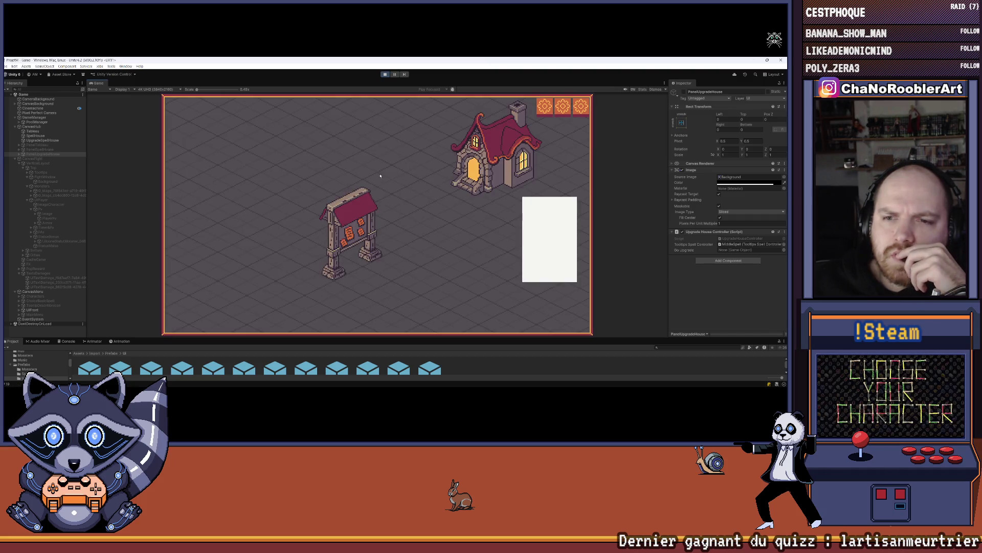
left_click(354, 215)
left_click(378, 247)
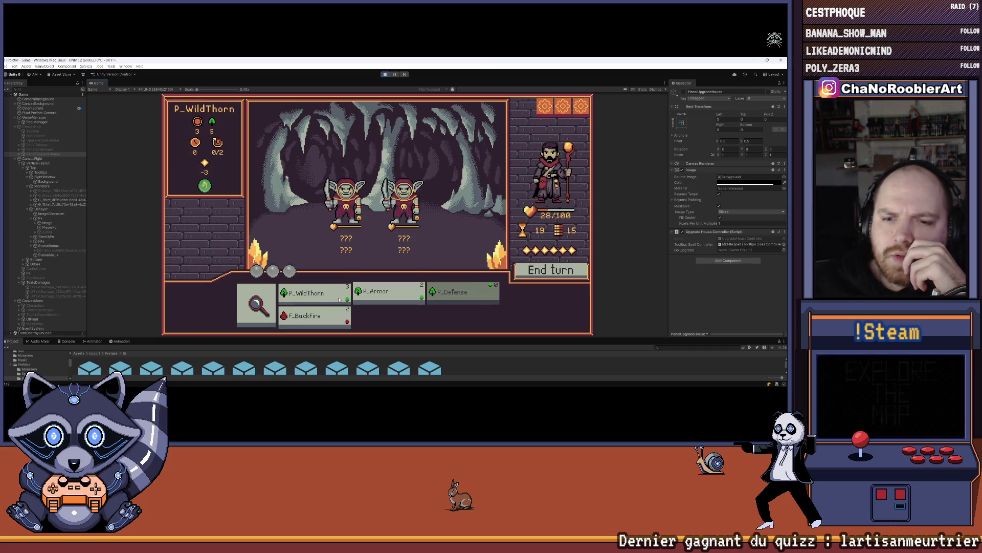
Step: Fight the goblin thieves with F_BackFire, P_WildThorn and P_Defense across two turns
left_click(314, 316)
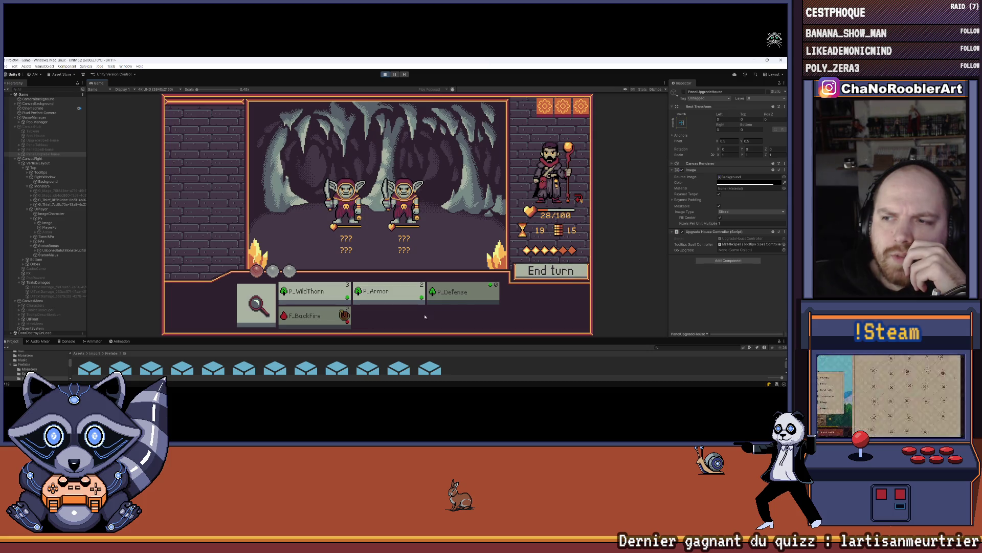
left_click(323, 300)
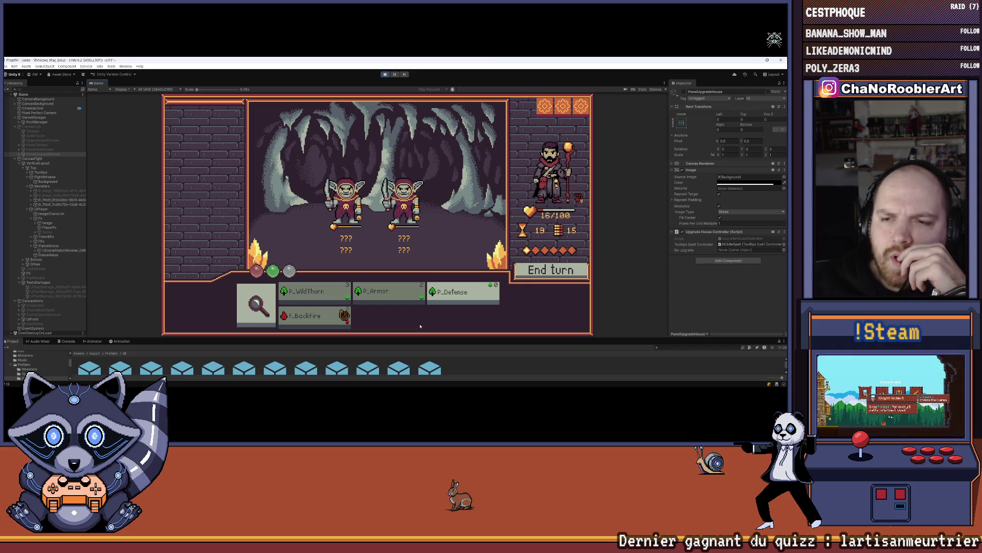
mouse_move(319, 291)
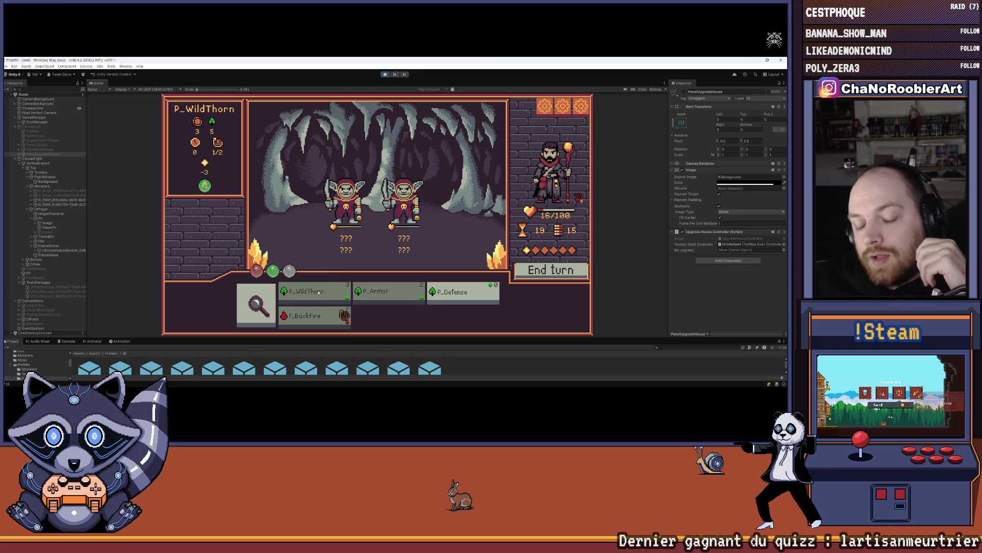
mouse_move(405, 210)
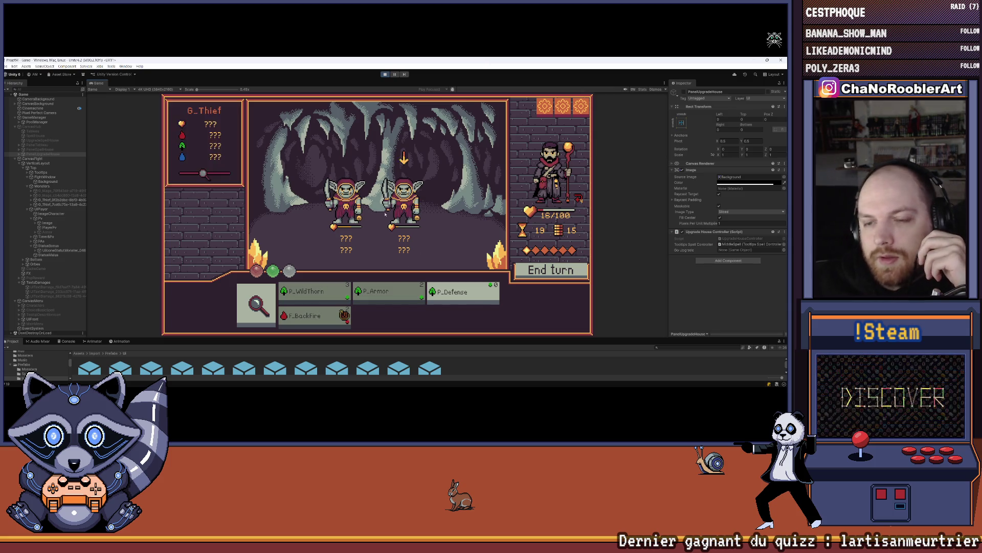
mouse_move(458, 301)
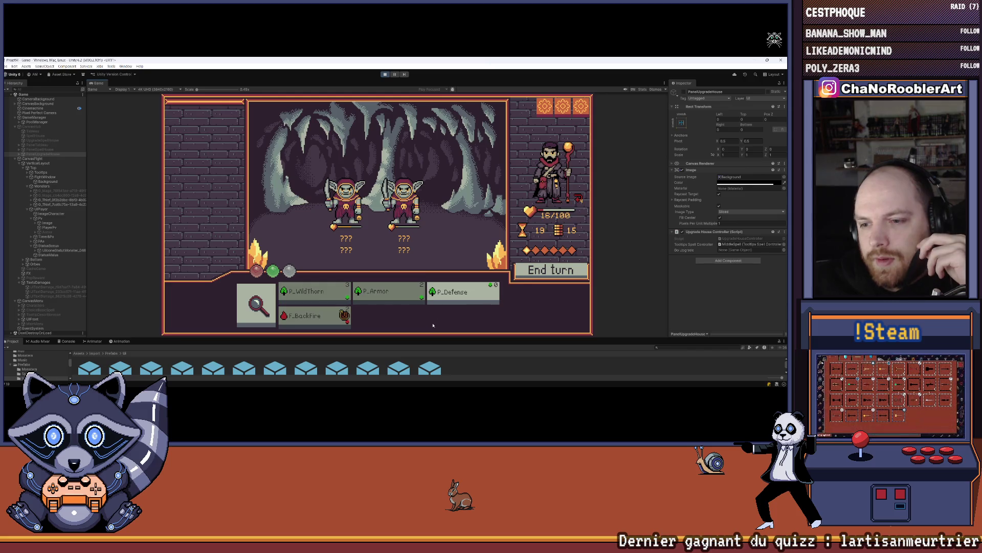
left_click(456, 306)
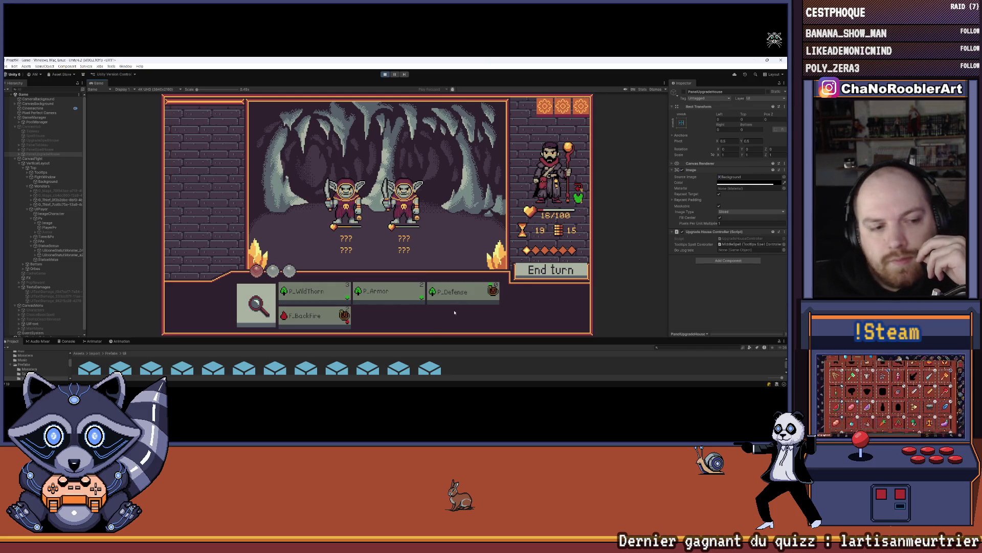
left_click(542, 277)
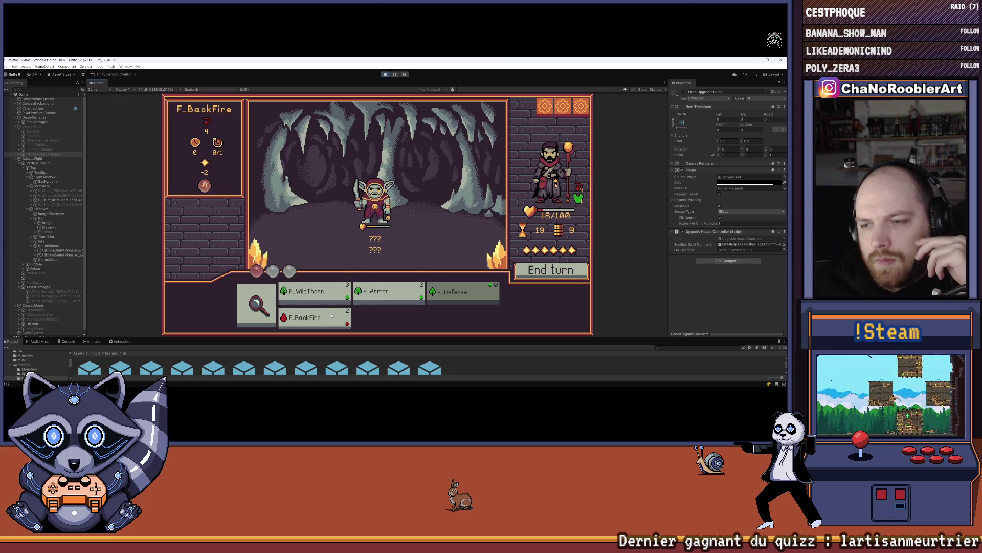
left_click(307, 316)
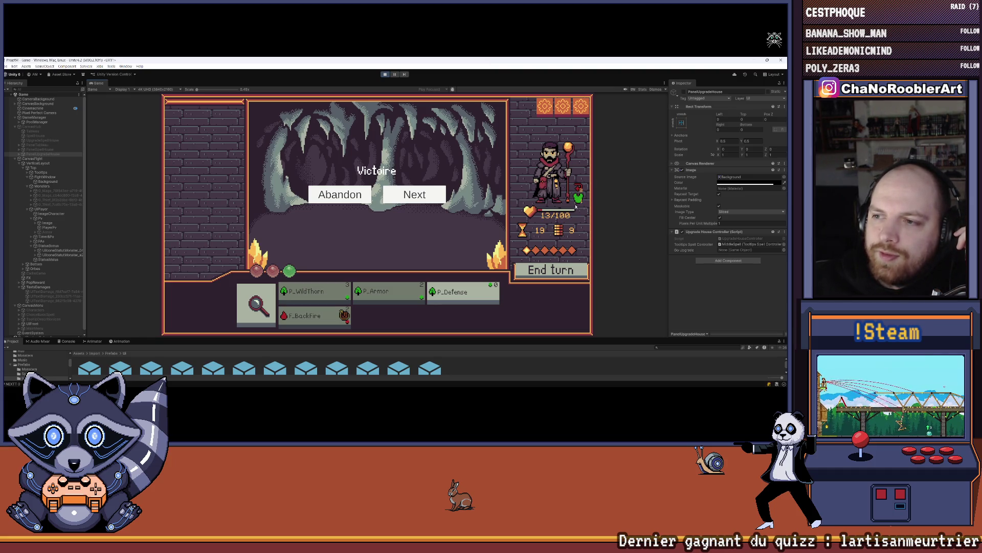
Step: Continue to the three-goblin fight, cast P_Defense, then exit Play mode with Ctrl+P
left_click(443, 201)
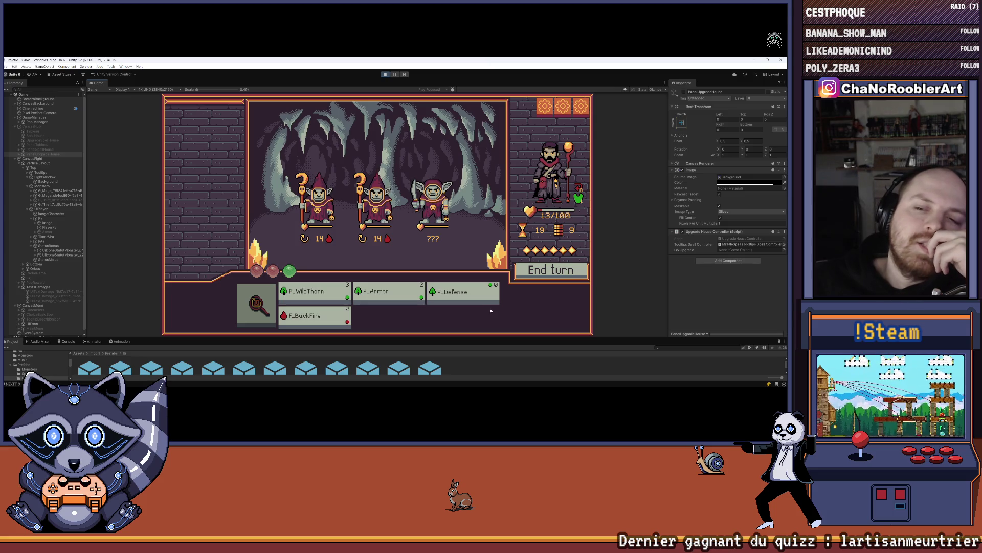
mouse_move(493, 306)
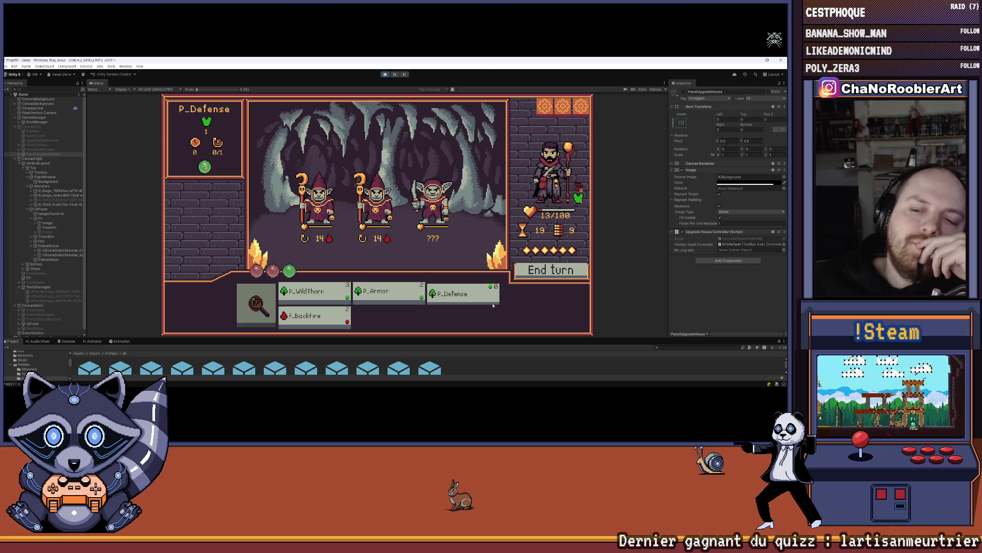
left_click(463, 293)
mouse_move(373, 240)
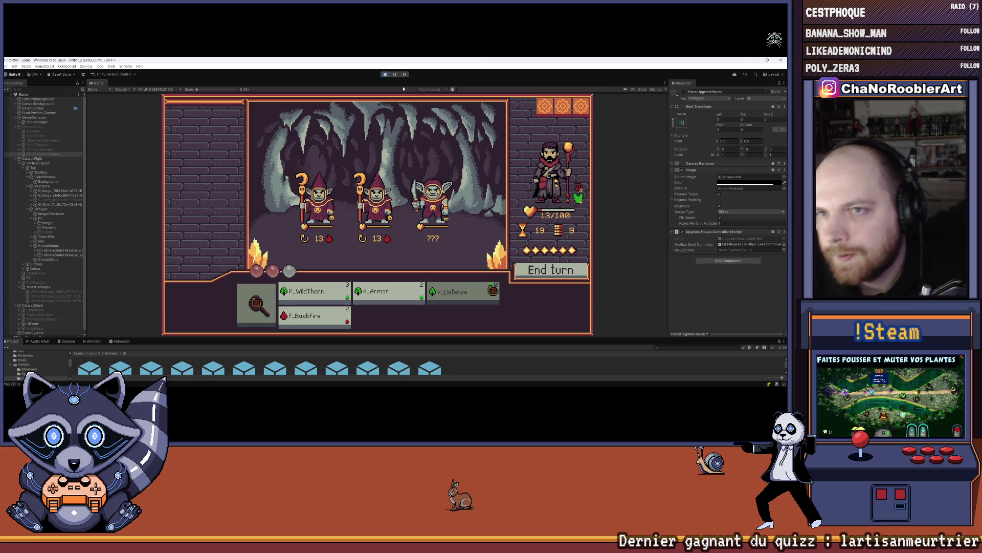
key("ctrl+p")
Step: Select the foreach loop over the bonus effects in AddBonus
mouse_move(376, 385)
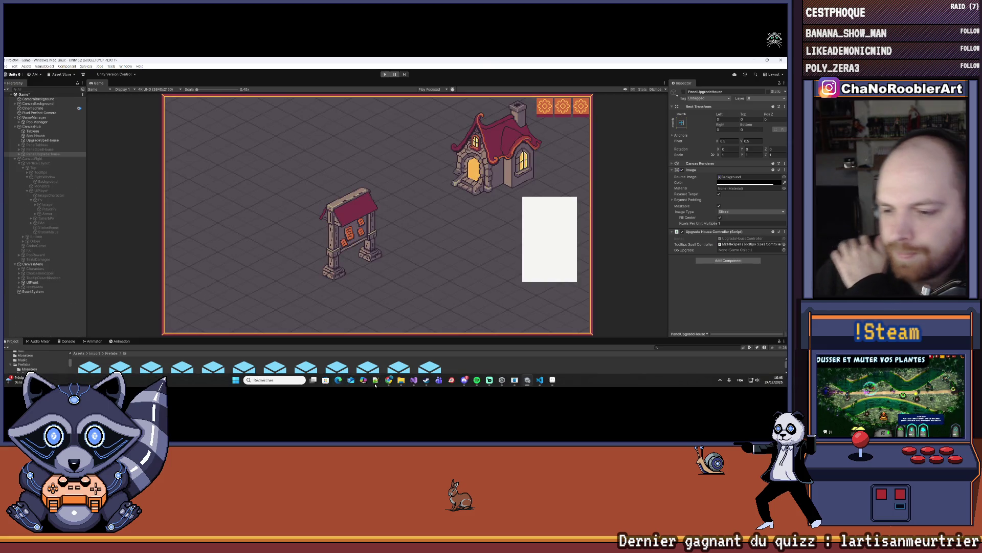
left_click(405, 383)
left_click(411, 383)
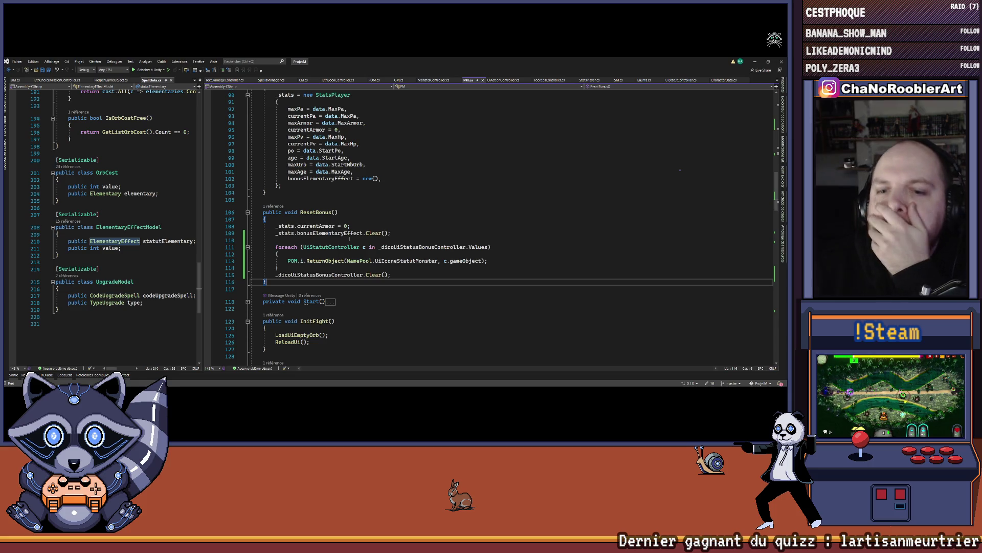
scroll(350, 239, "down", 20)
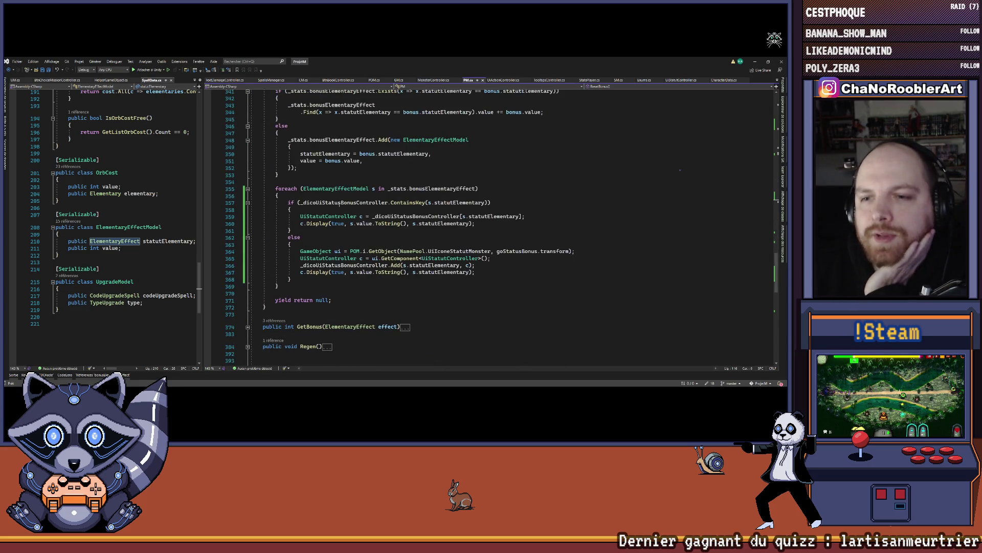
mouse_move(270, 188)
left_mouse_down()
mouse_move(476, 274)
mouse_move(279, 286)
left_mouse_up()
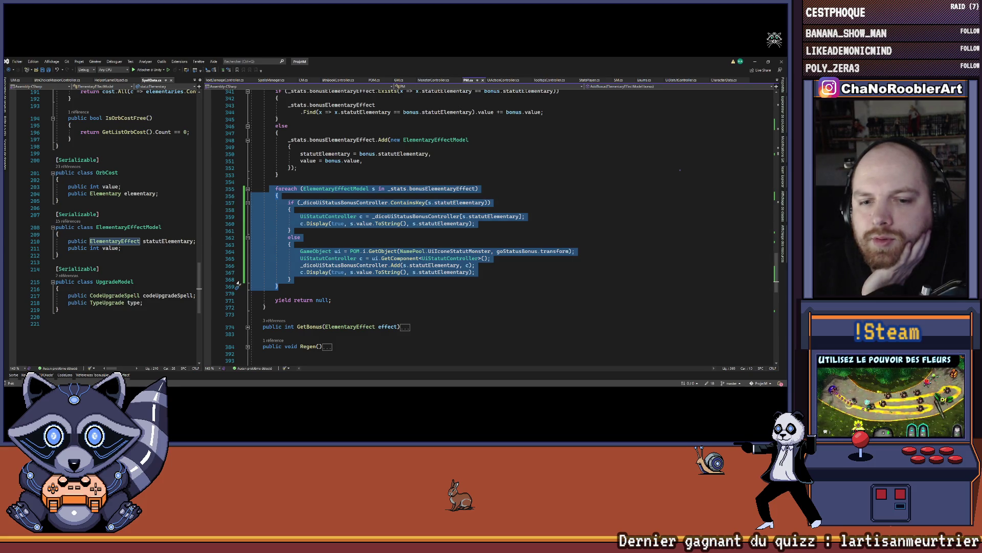
left_click(238, 287)
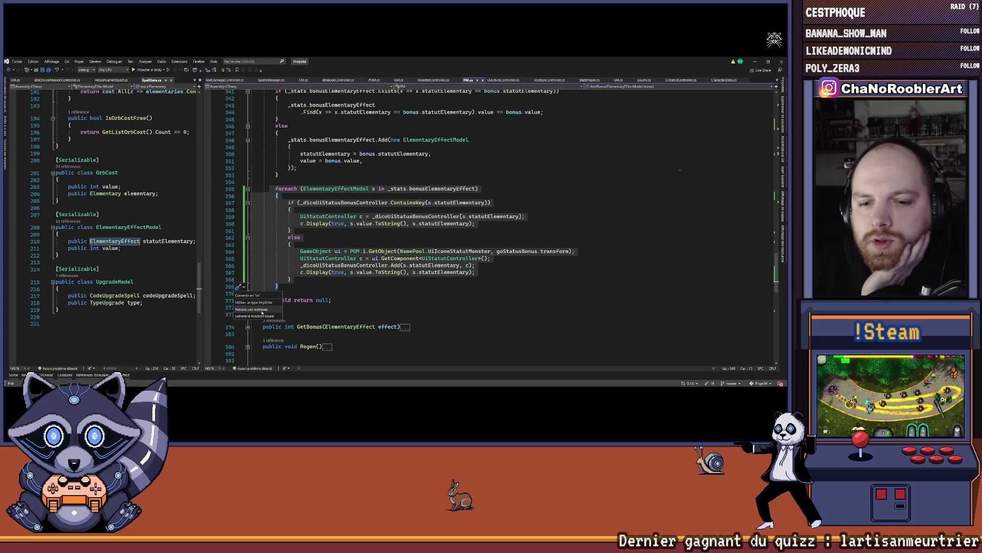
key("Escape")
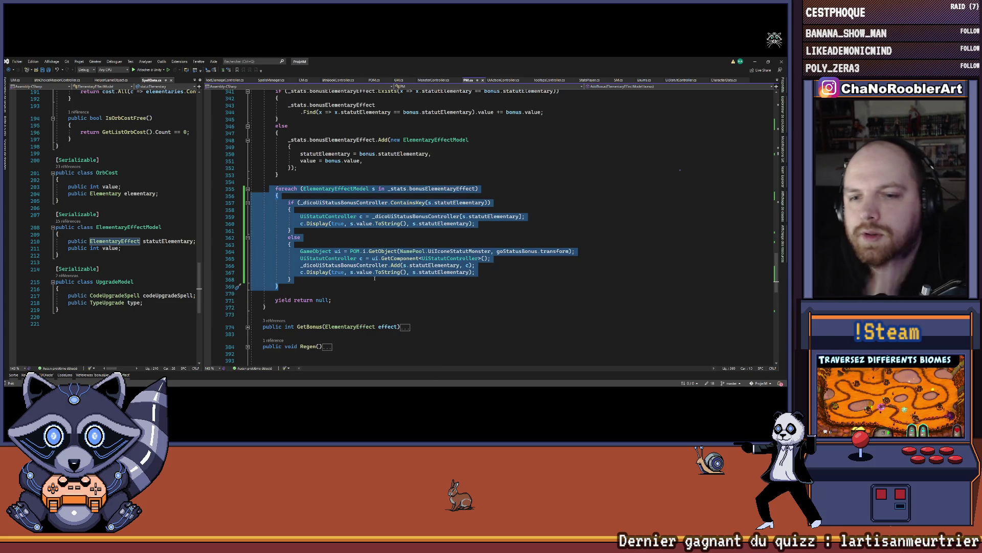
Step: Extract the loop into a new method ReloadUiStatusBonus and delete the leftover blank line
key("ctrl+r")
key("ctrl+m")
type("Reload(")
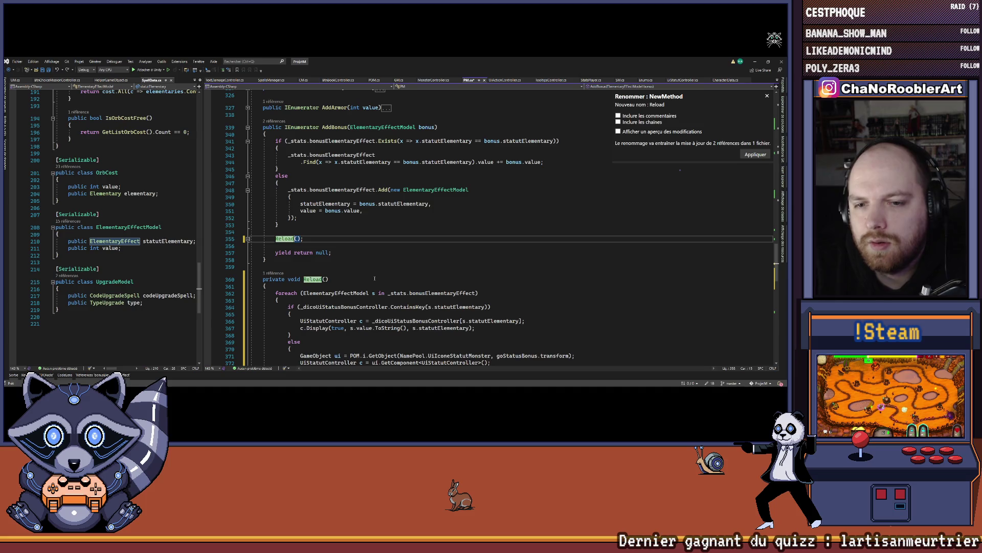
type("usBon")
type("us")
key("Return")
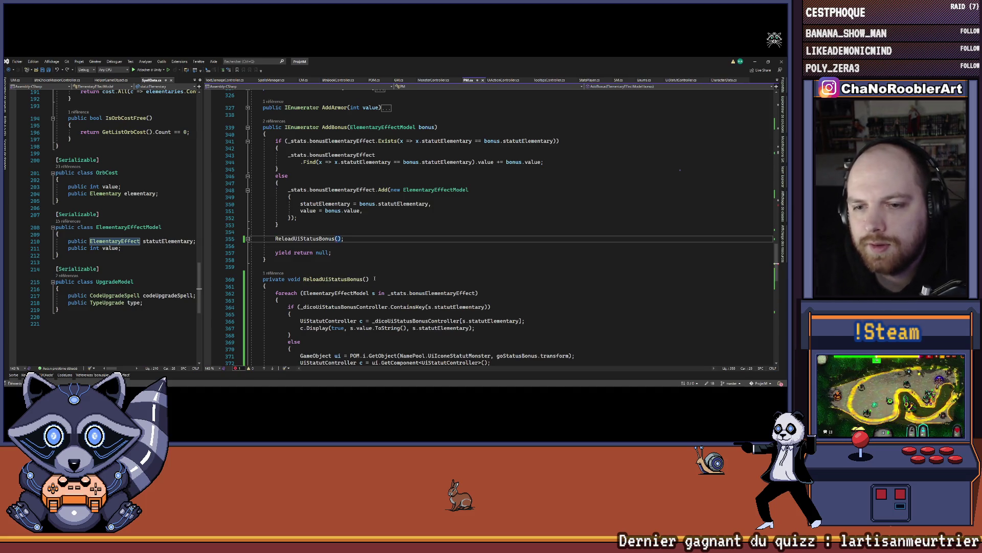
left_click(295, 245)
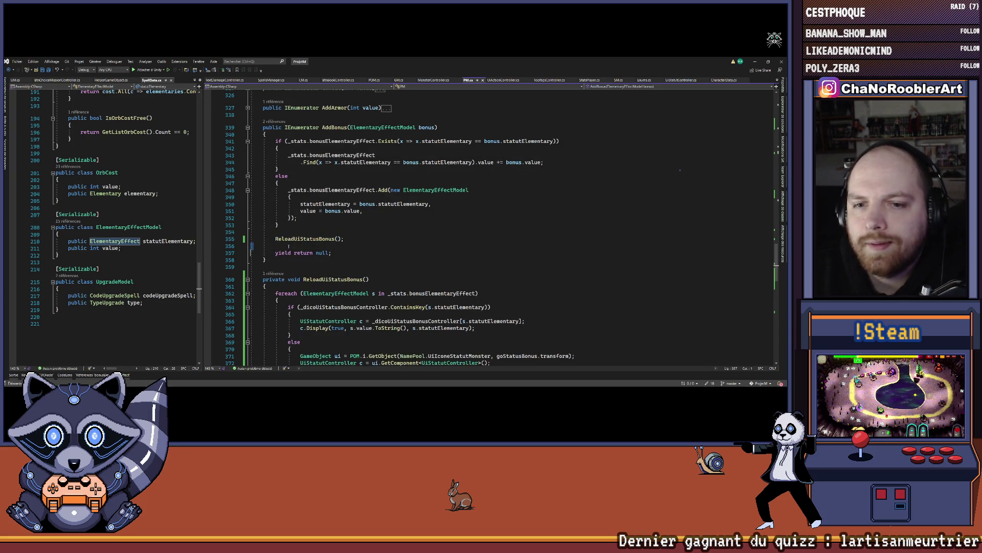
key("Delete")
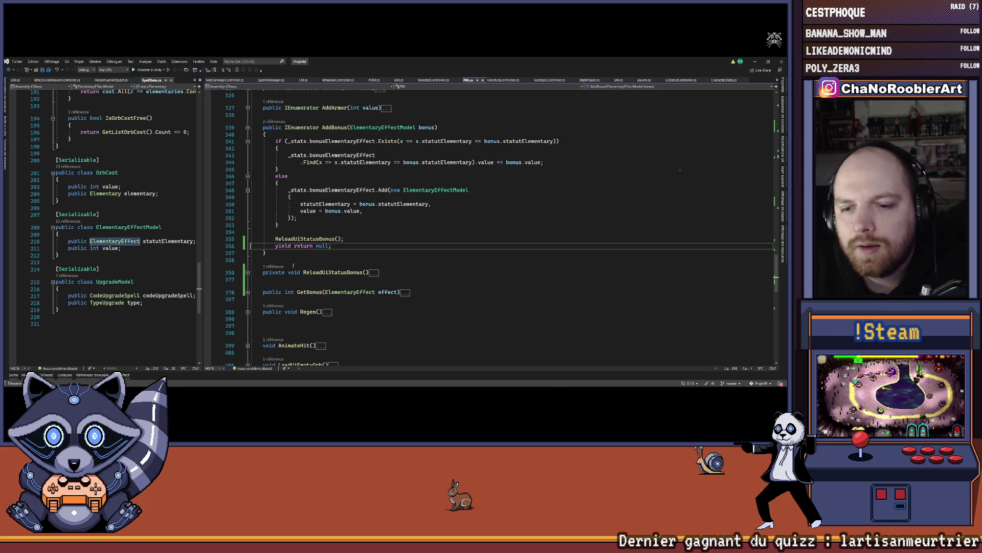
Step: Review the refactored code, widen the code pane, and switch to MonsterController.cs
scroll(399, 284, "up", 10)
scroll(399, 285, "down", 12)
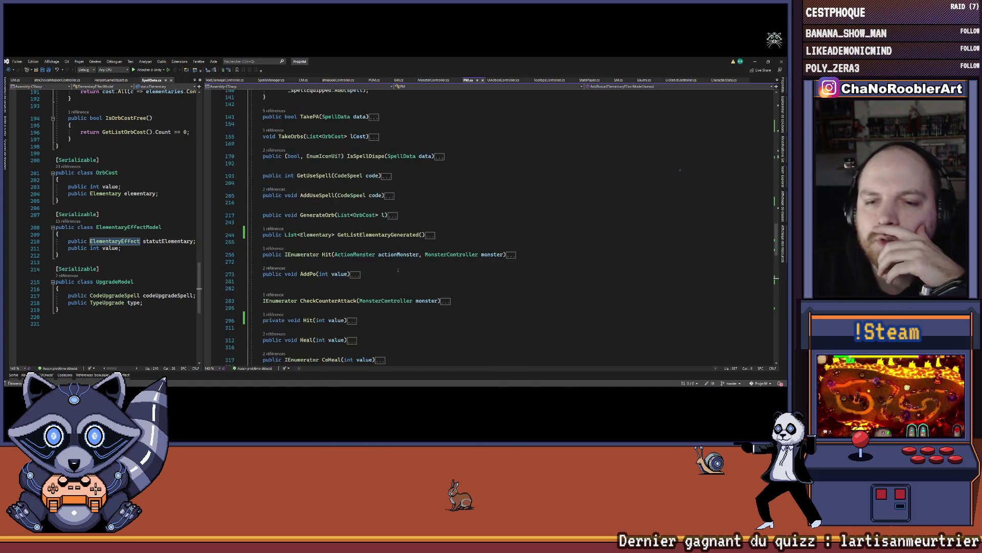
scroll(380, 258, "up", 12)
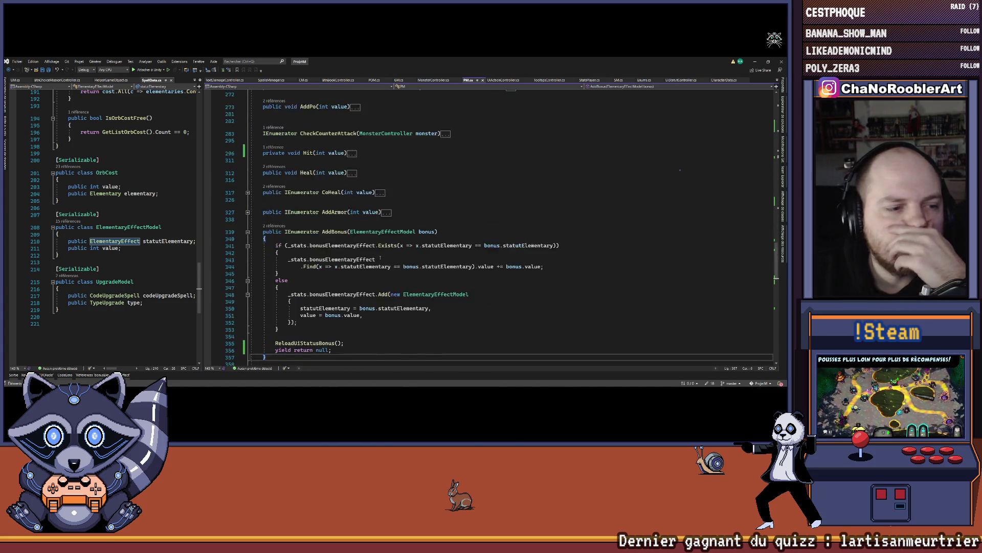
scroll(378, 205, "up", 10)
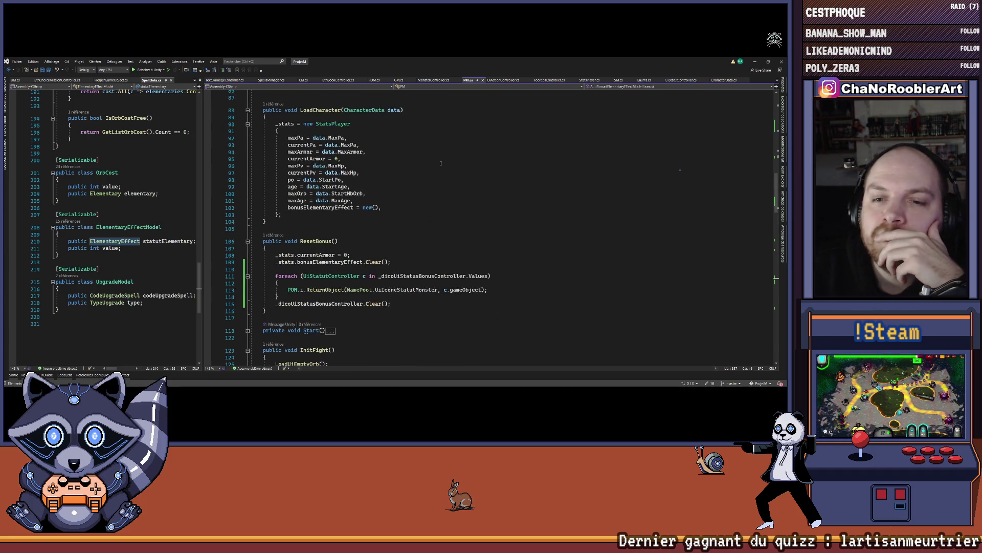
scroll(441, 164, "up", 13)
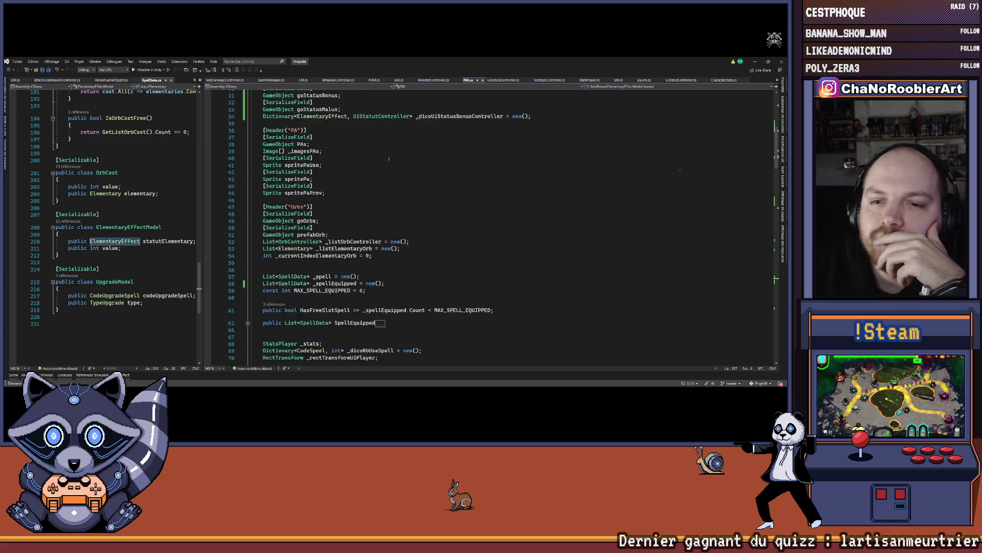
scroll(389, 159, "down", 15)
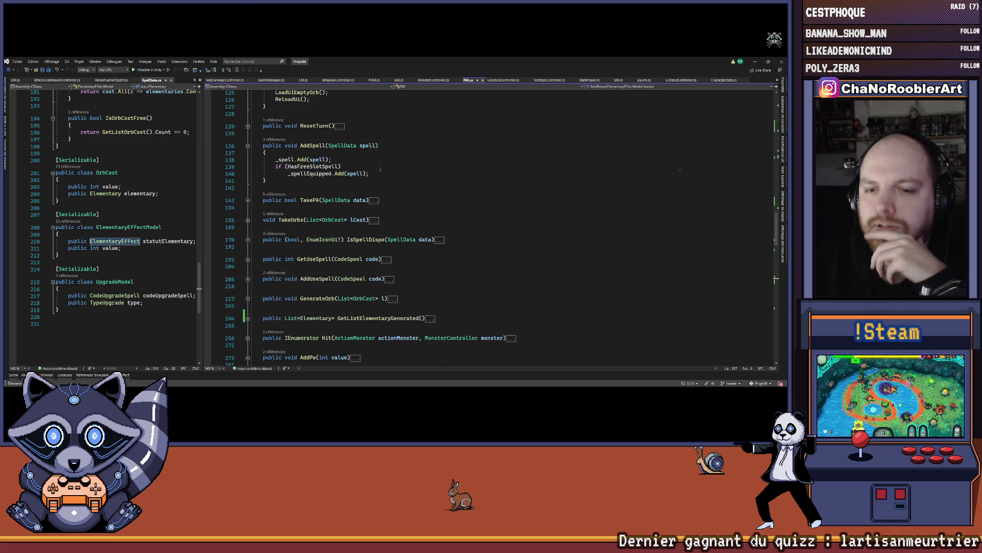
scroll(381, 169, "down", 10)
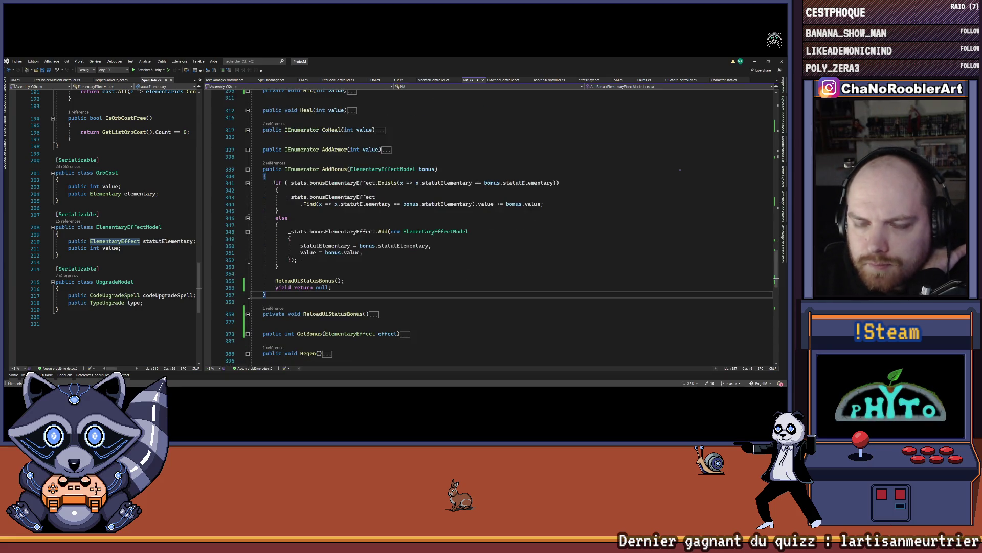
mouse_move(202, 194)
left_mouse_down()
mouse_move(312, 199)
mouse_move(282, 202)
left_mouse_up()
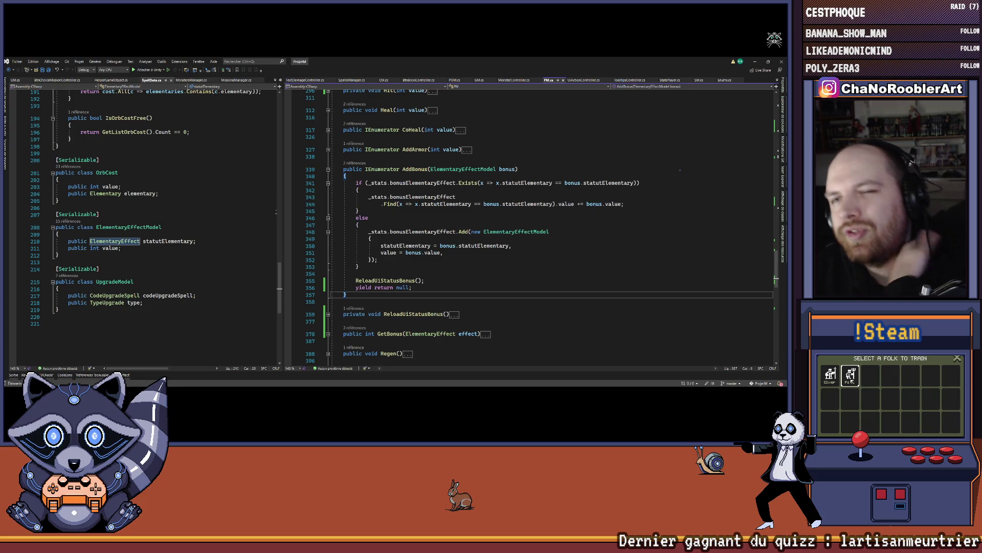
key("ctrl+Tab")
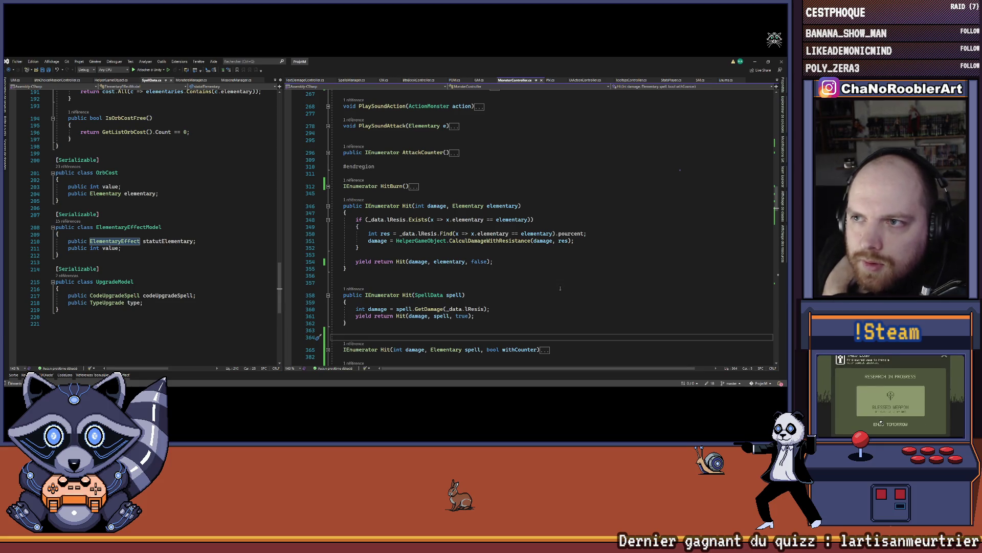
Step: Scroll MonsterController.cs down past CalculDamage to the AfterHit coroutine
scroll(557, 287, "up", 8)
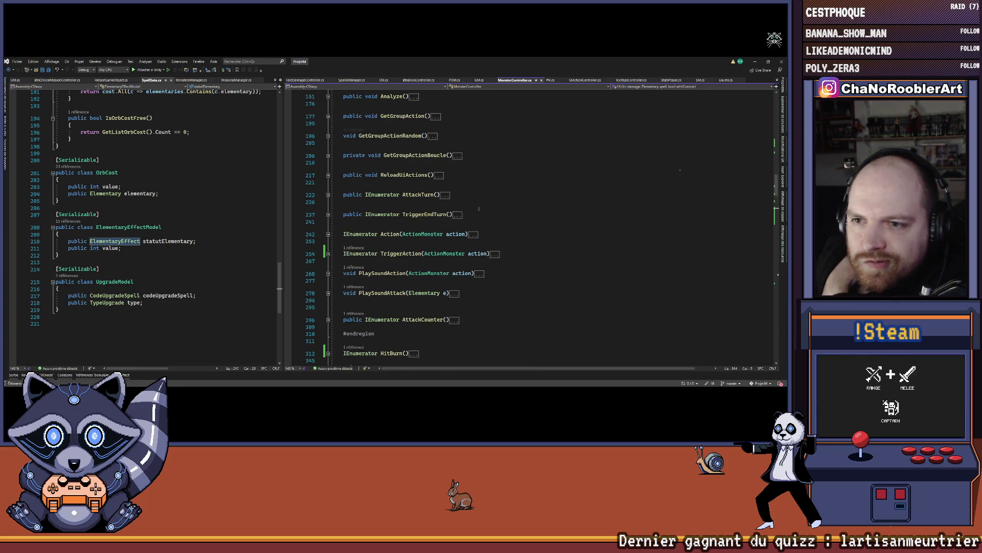
scroll(546, 232, "down", 7)
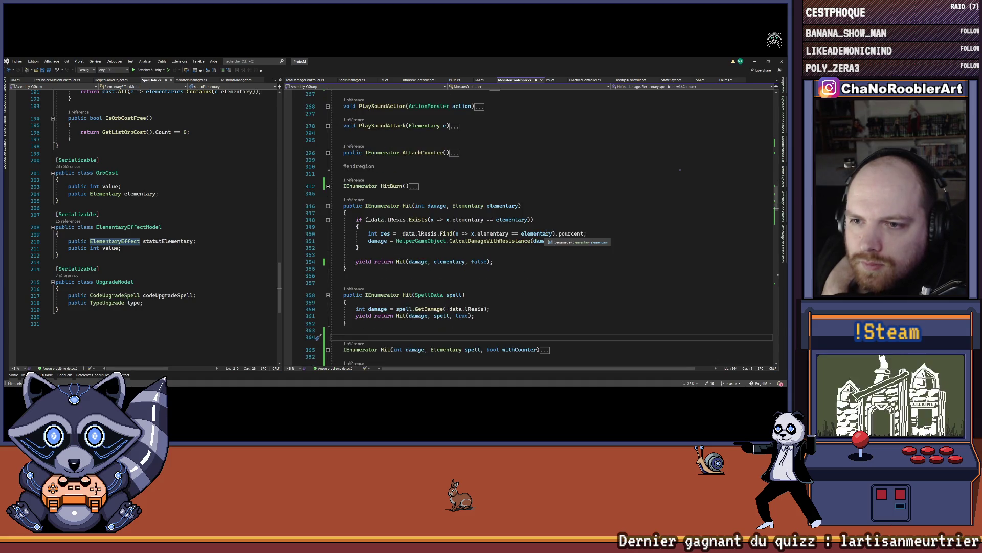
scroll(545, 232, "down", 6)
scroll(544, 232, "down", 8)
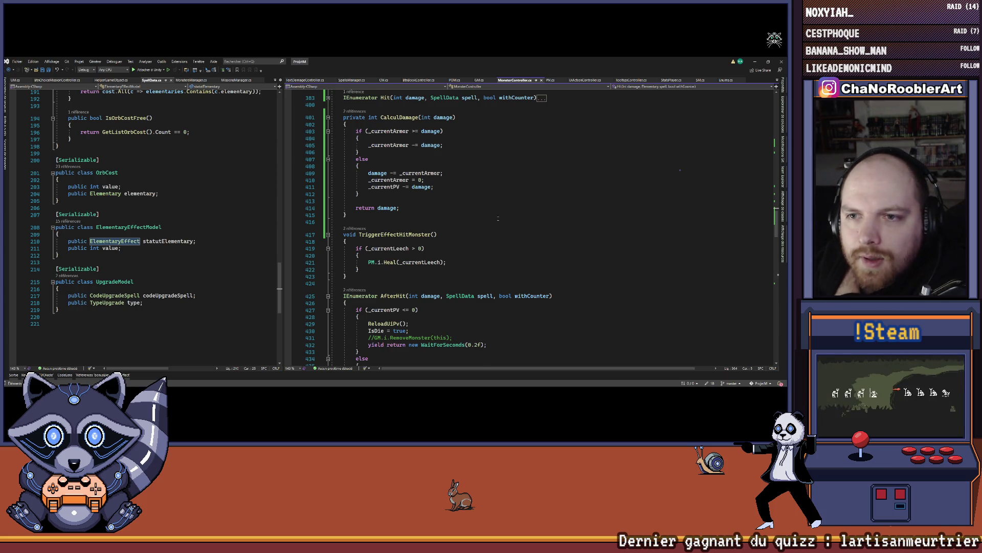
scroll(498, 219, "up", 3)
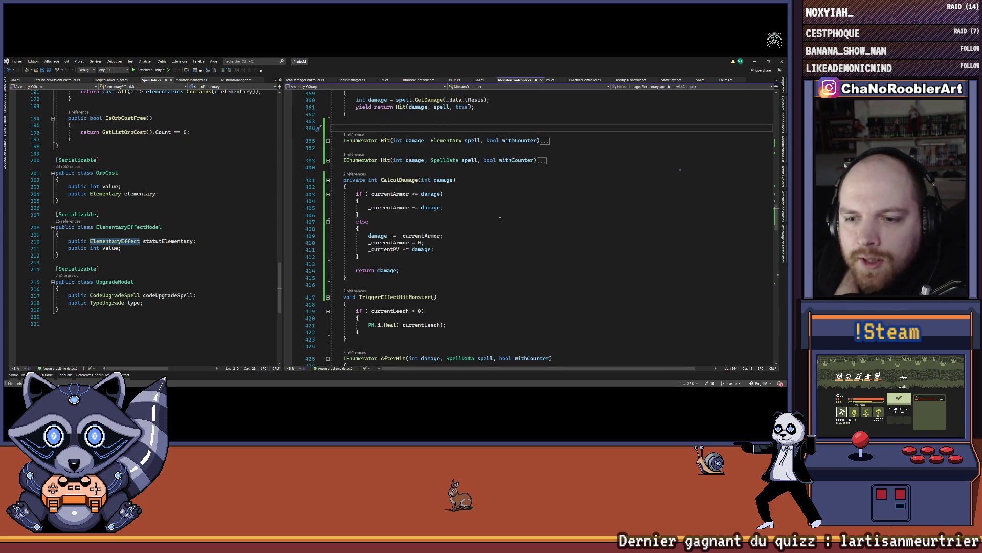
scroll(500, 219, "down", 7)
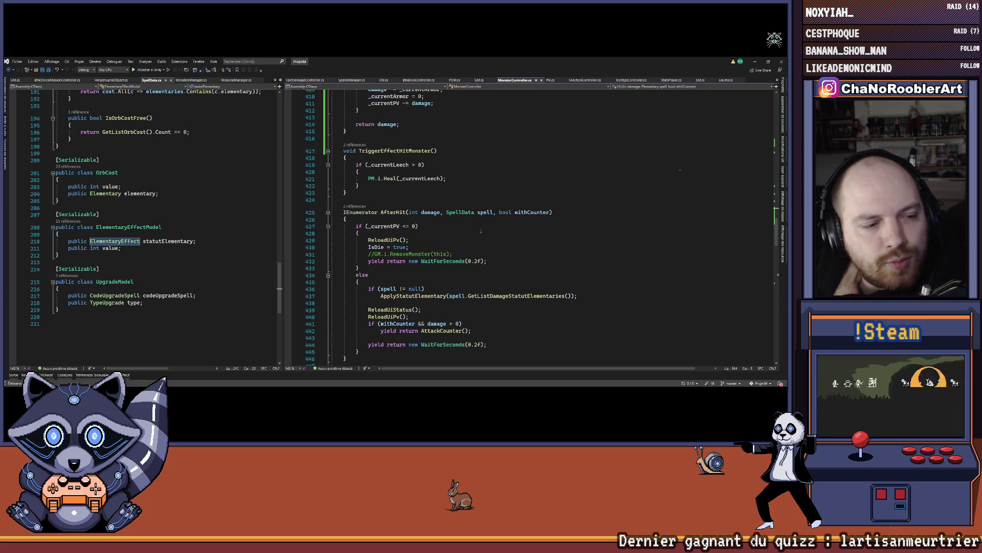
Step: Delete the commented //GM.i.RemoveMonster(this); line in AfterHit and save MonsterController.cs
left_click_drag(448, 254, 321, 252)
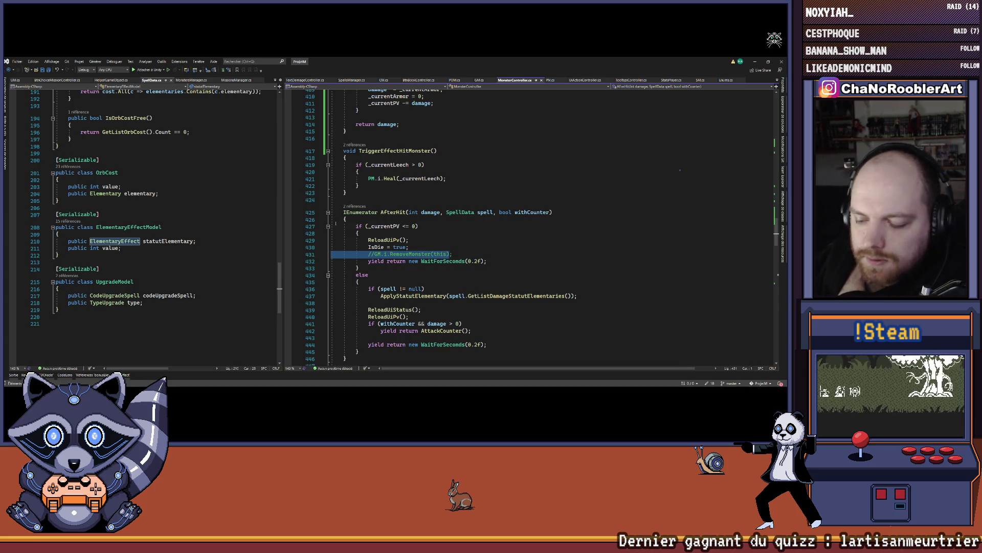
key("Delete")
key("Delete")
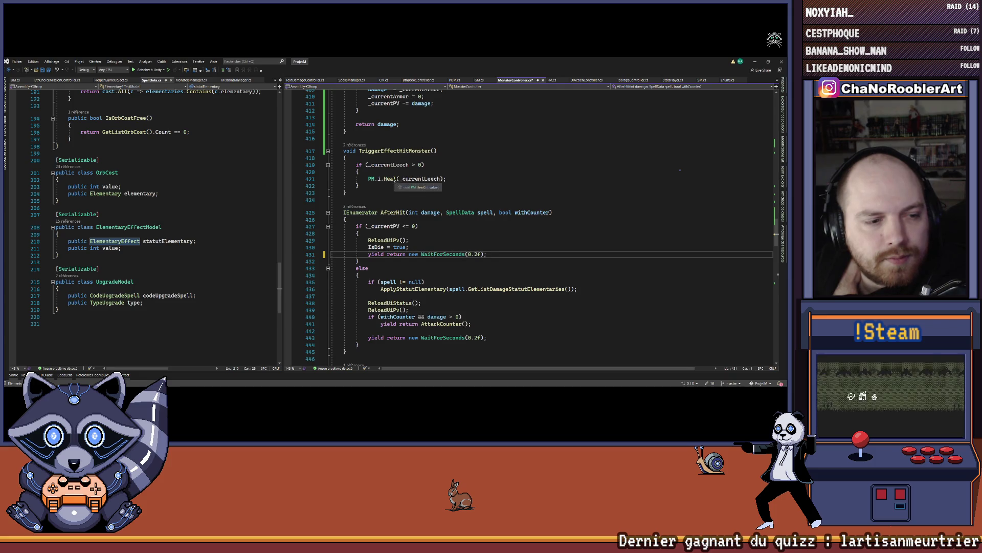
key("ctrl+s")
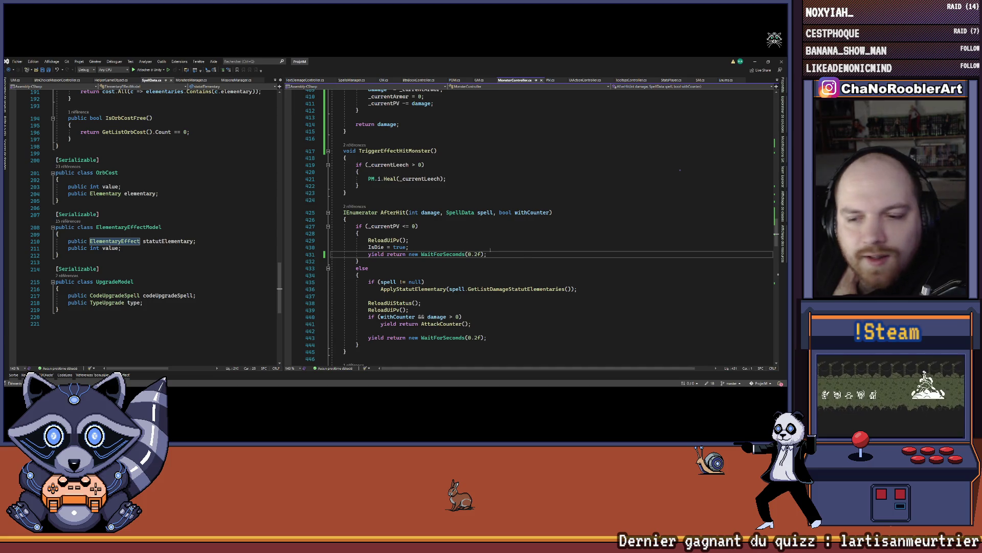
scroll(524, 254, "down", 8)
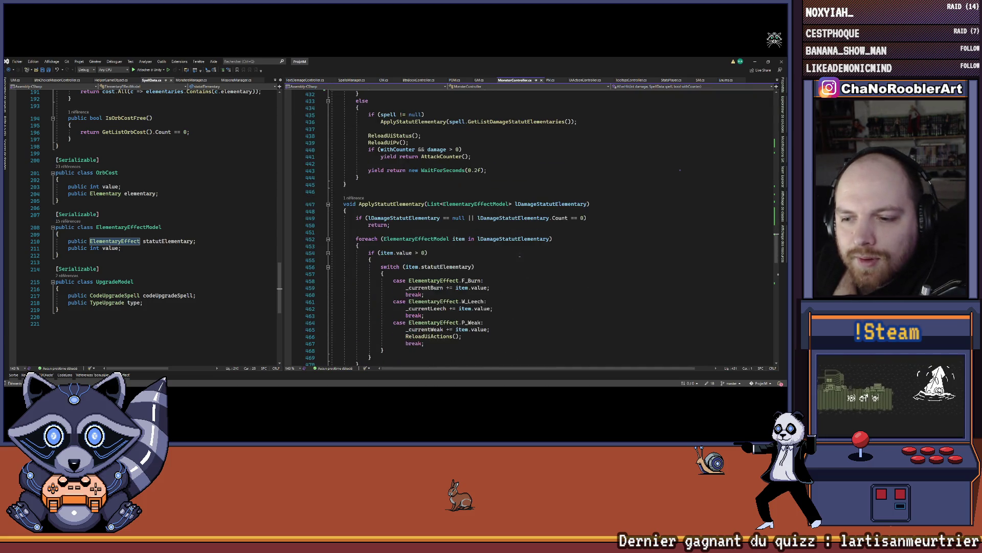
Step: Collapse the SetUiStatusDynamic method body in MonsterController.cs
scroll(519, 255, "down", 2)
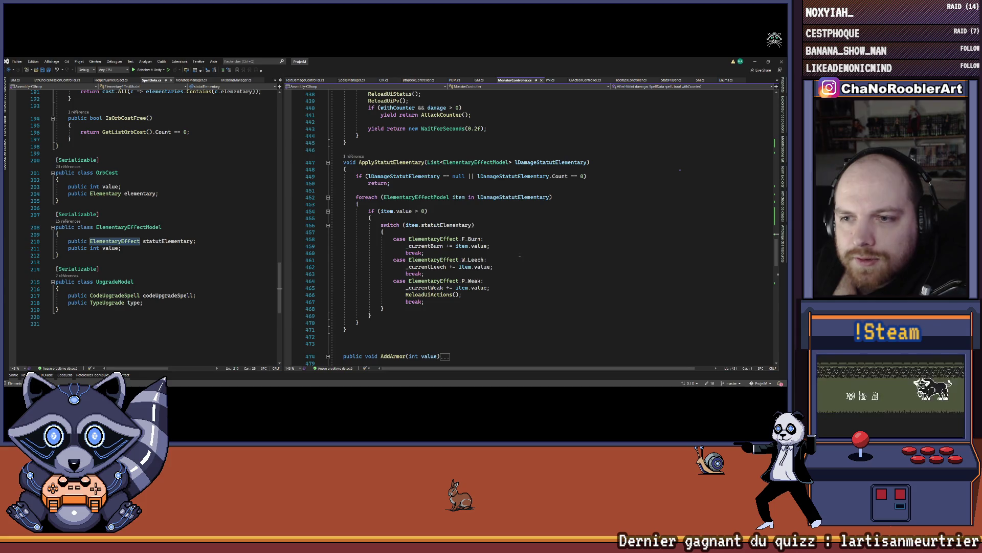
scroll(519, 256, "down", 5)
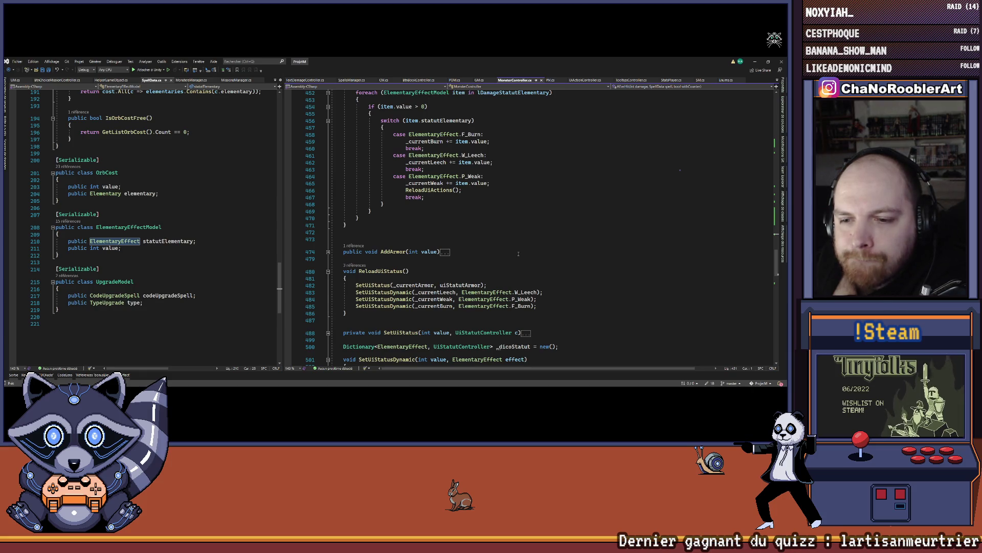
scroll(519, 253, "down", 8)
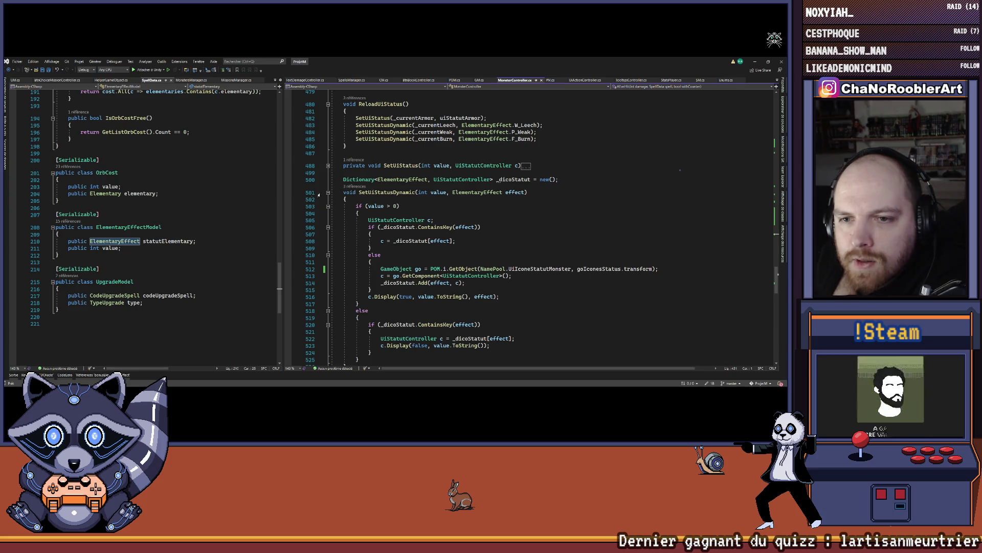
left_click(328, 193)
Step: Collapse both Hit overloads, Hit(int, Elementary) and Hit(SpellData spell)
scroll(541, 226, "down", 11)
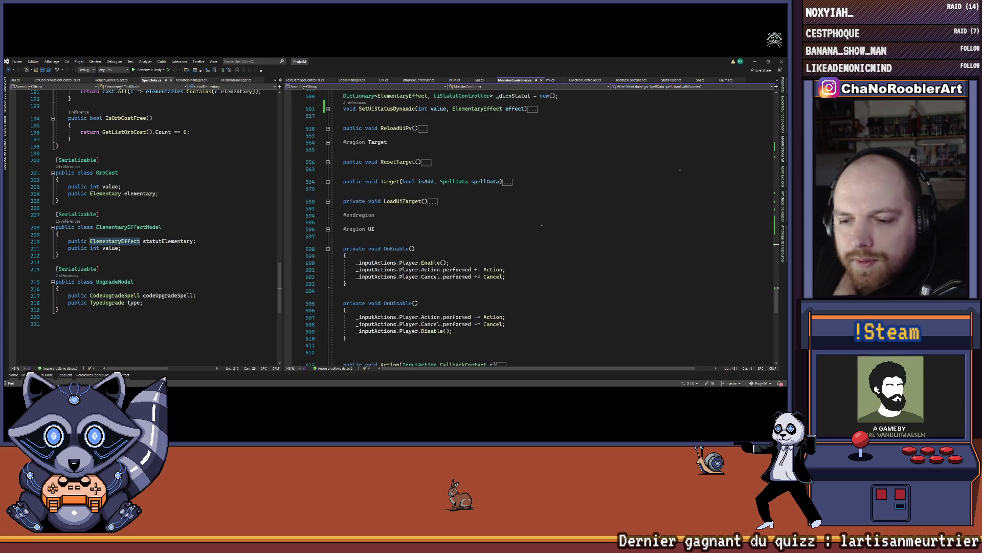
scroll(540, 223, "up", 20)
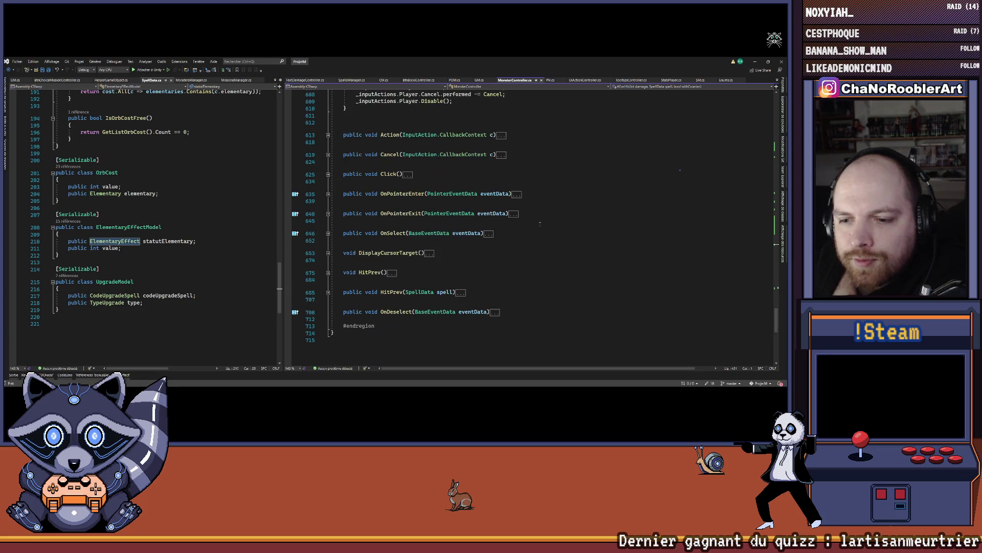
scroll(540, 224, "up", 4)
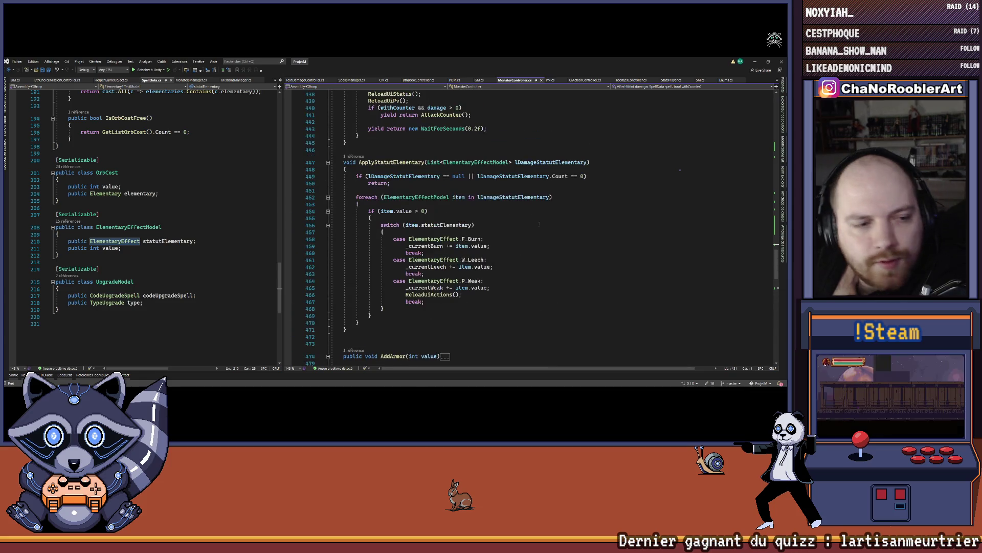
scroll(538, 225, "up", 11)
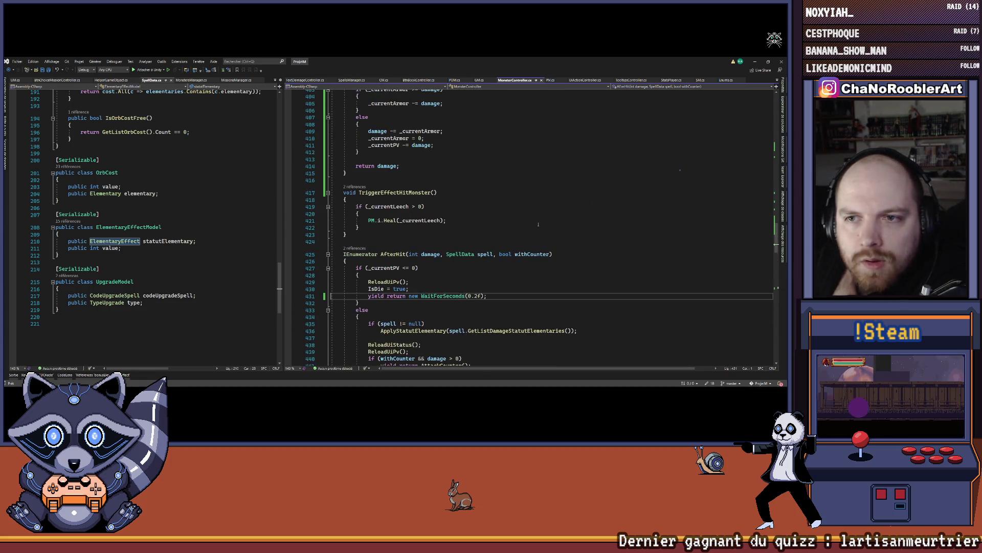
scroll(539, 224, "up", 6)
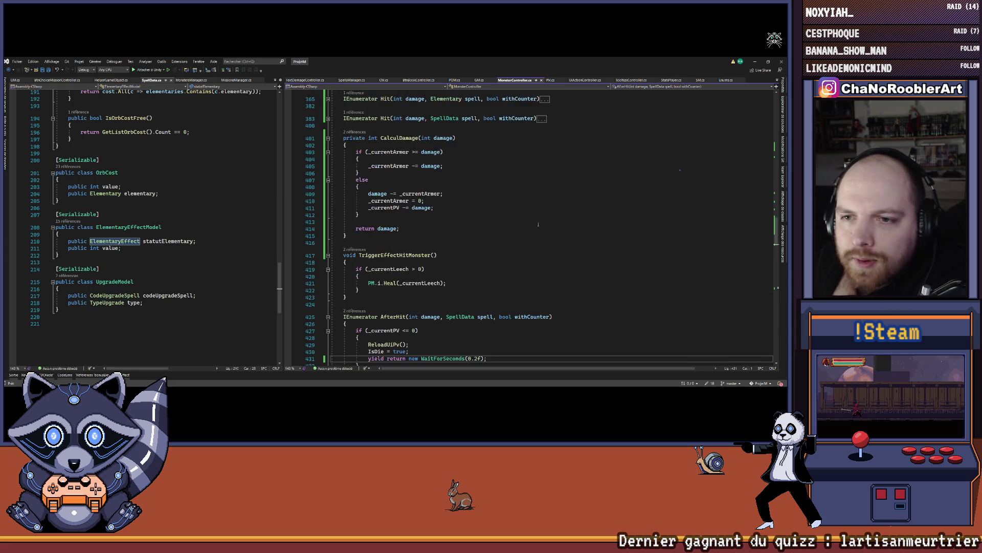
scroll(538, 224, "up", 8)
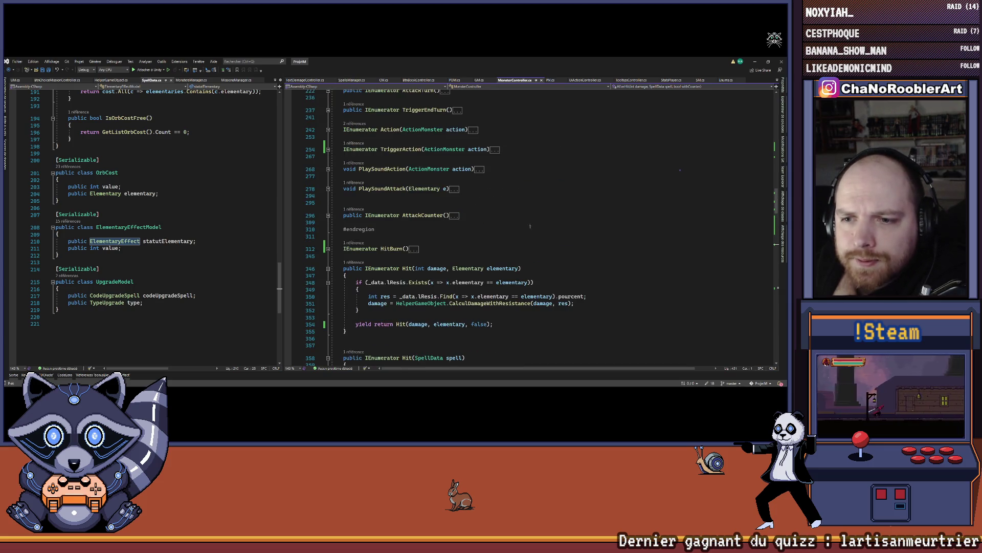
scroll(536, 224, "up", 4)
left_click(328, 268)
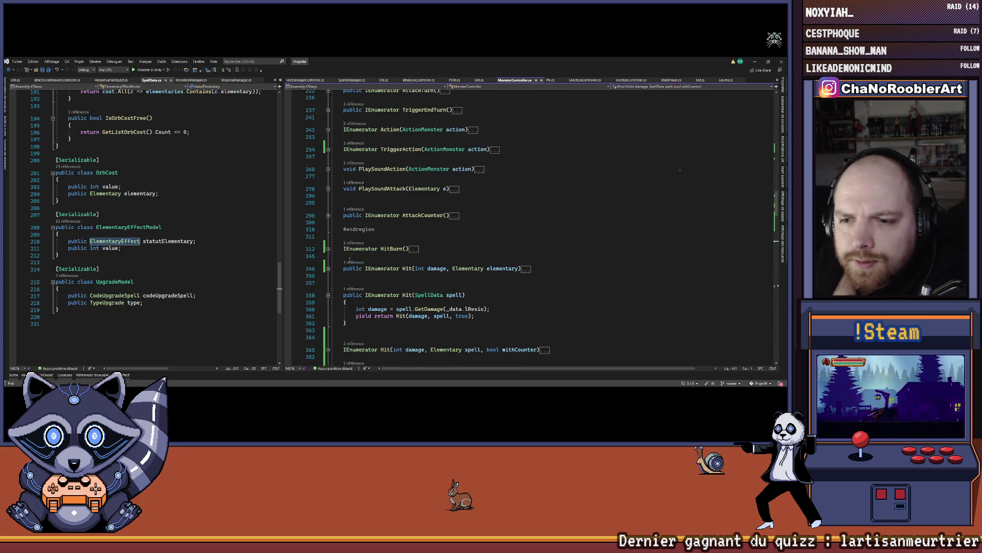
left_click(328, 295)
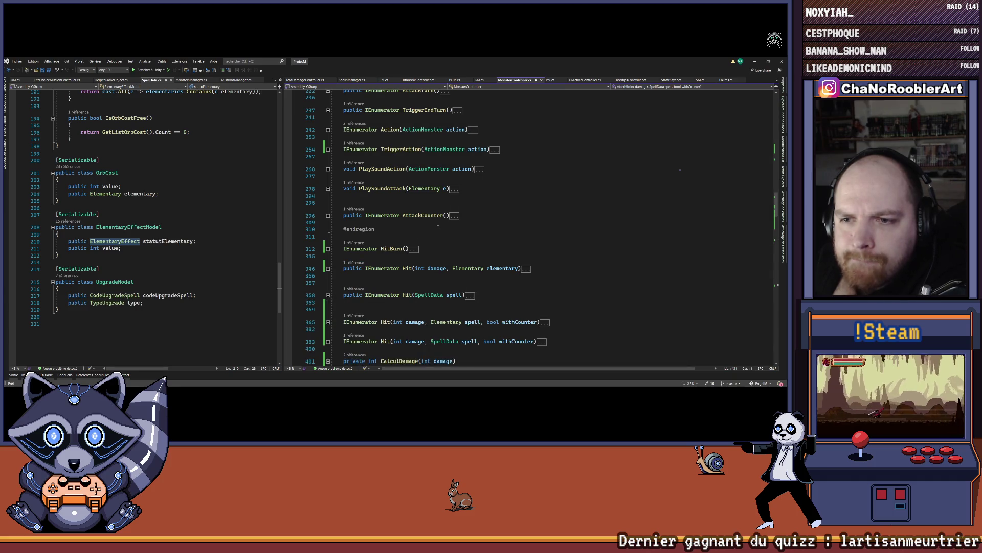
Step: Switch to PM.cs to view its AddBonus method
scroll(438, 226, "up", 3)
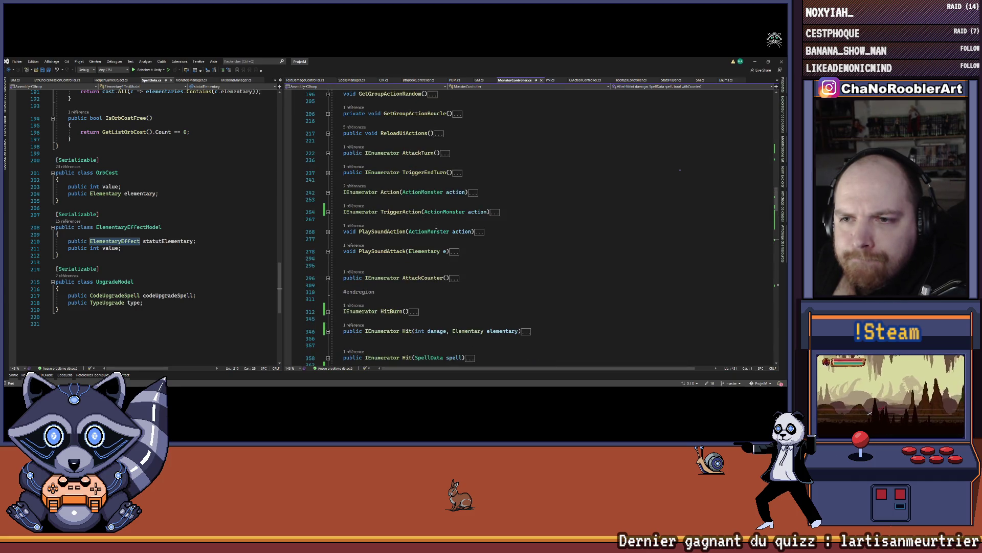
scroll(436, 226, "up", 2)
scroll(433, 226, "up", 2)
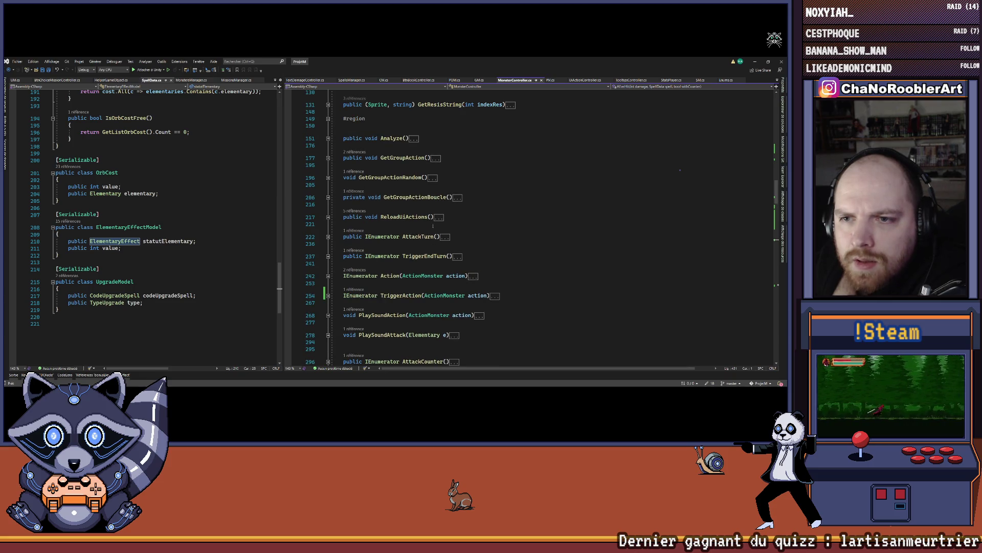
scroll(432, 224, "up", 5)
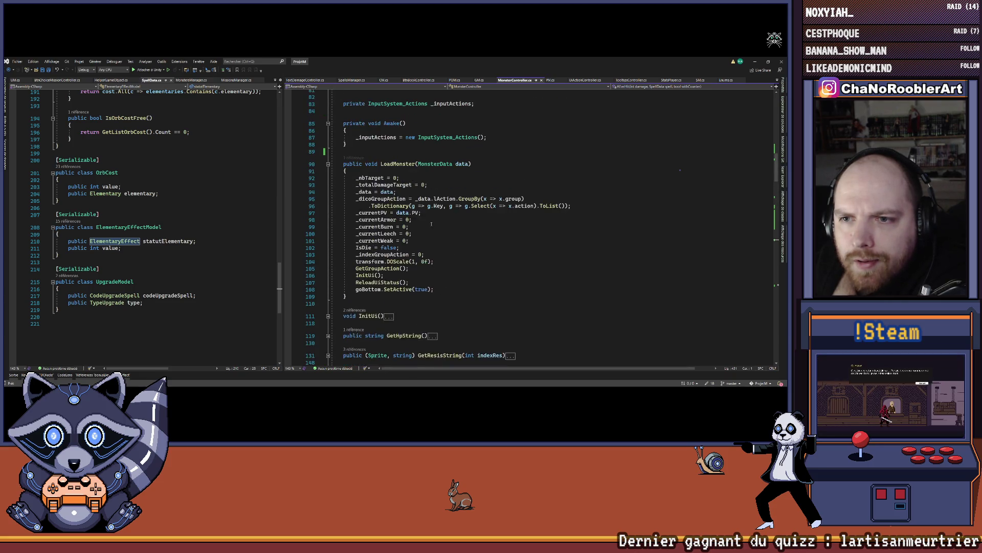
scroll(431, 141, "up", 8)
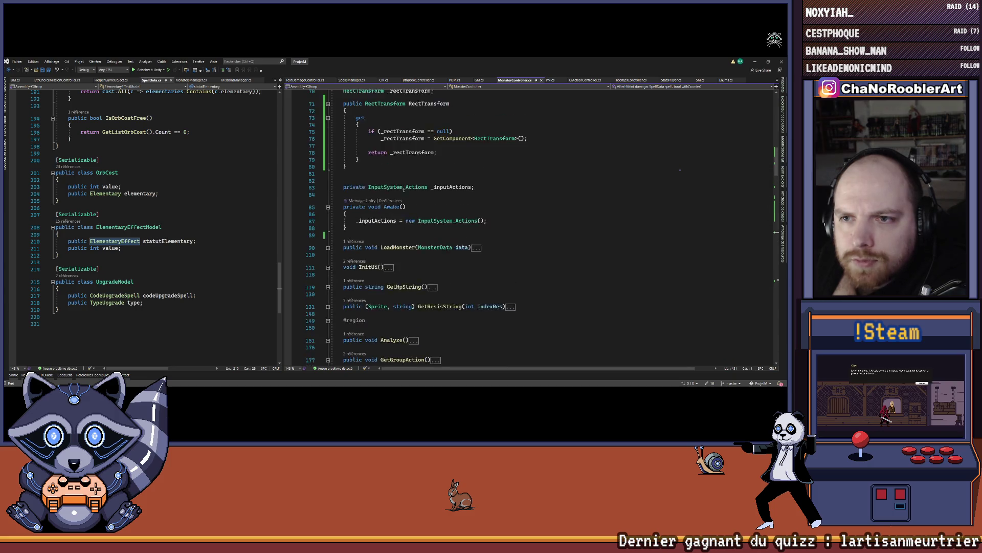
scroll(431, 141, "up", 9)
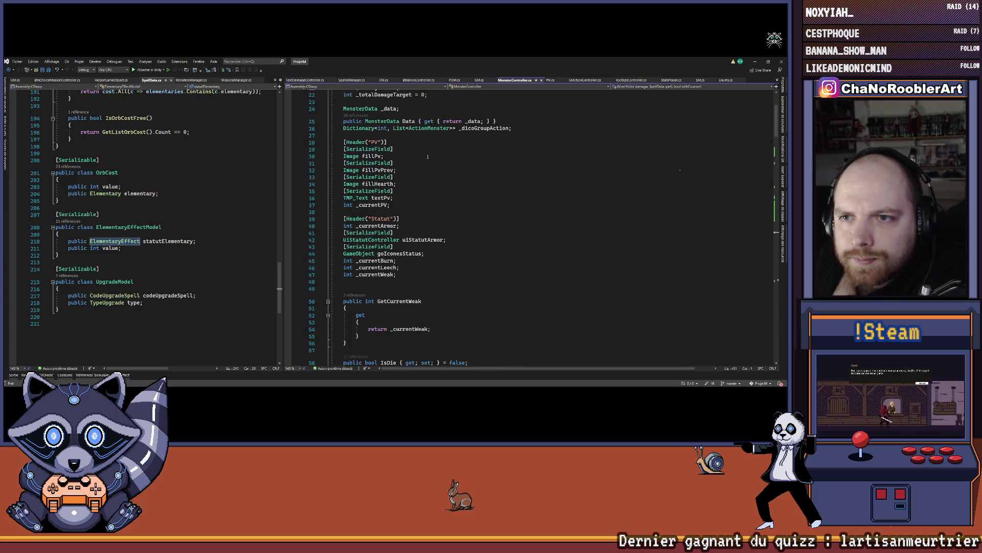
scroll(427, 157, "down", 15)
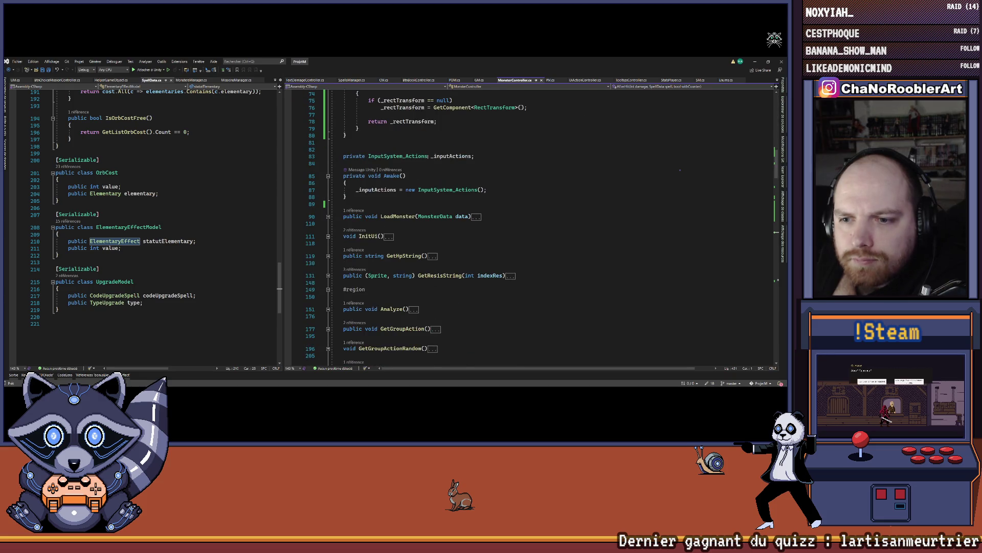
left_click(548, 80)
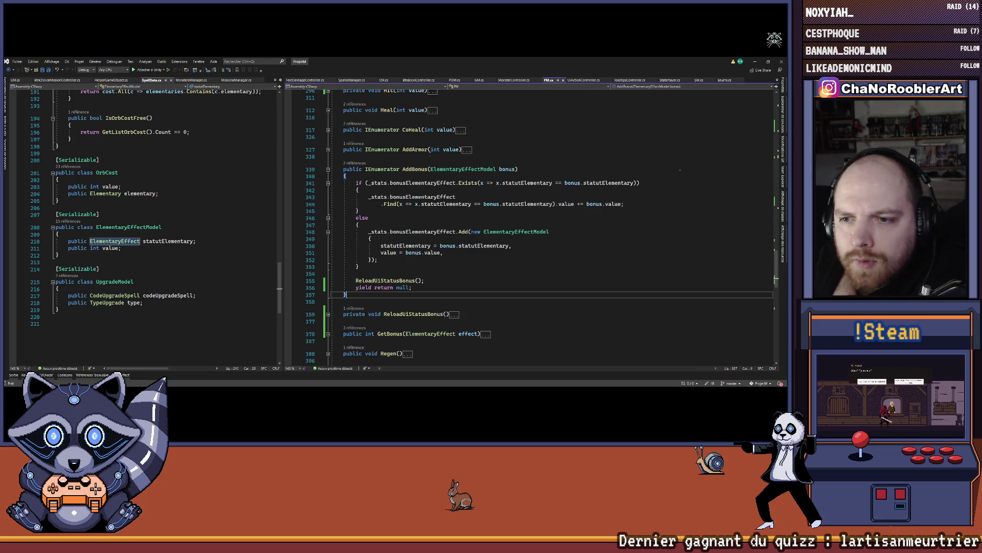
Step: Follow statutElementary's definition through to the ElementaryEffect enum in Enums.cs
right_click(469, 247)
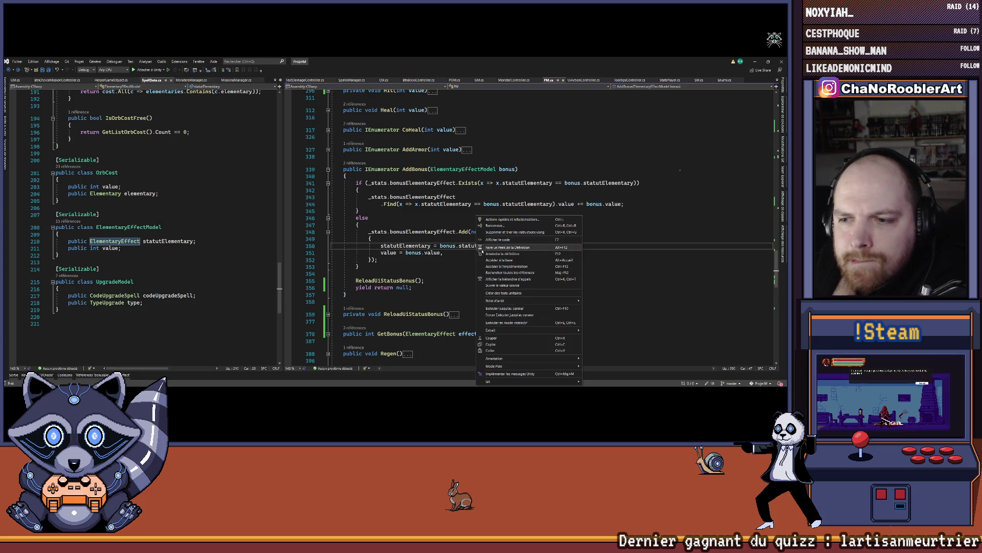
left_click(499, 260)
right_click(131, 227)
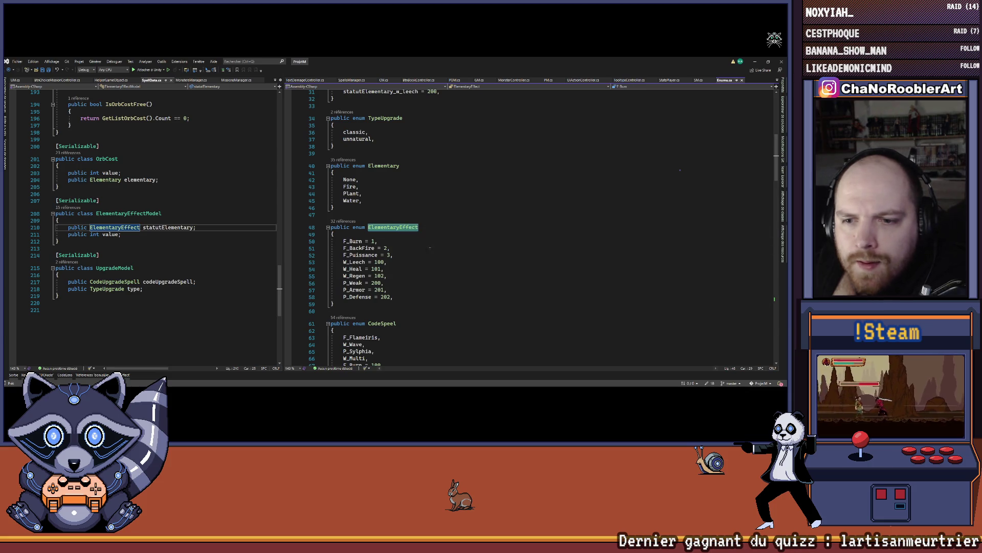
scroll(412, 194, "down", 4)
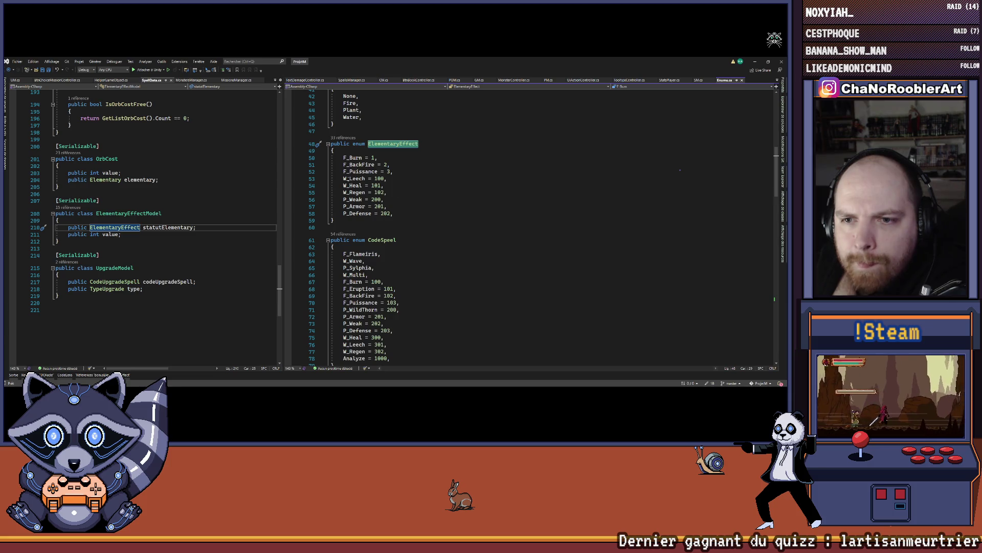
Step: List all references to P_Defense and open its usage in MonsterData.cs
right_click(357, 214)
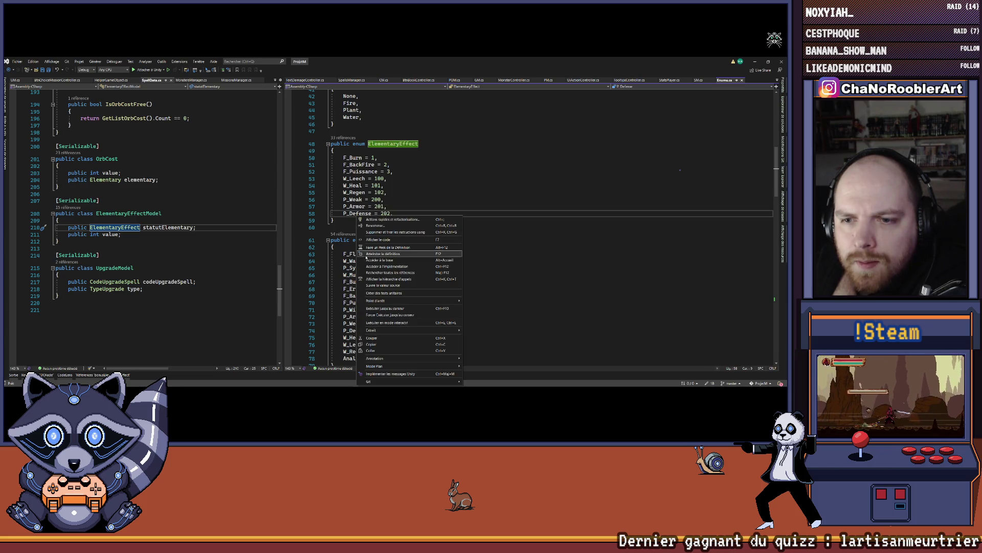
left_click(375, 273)
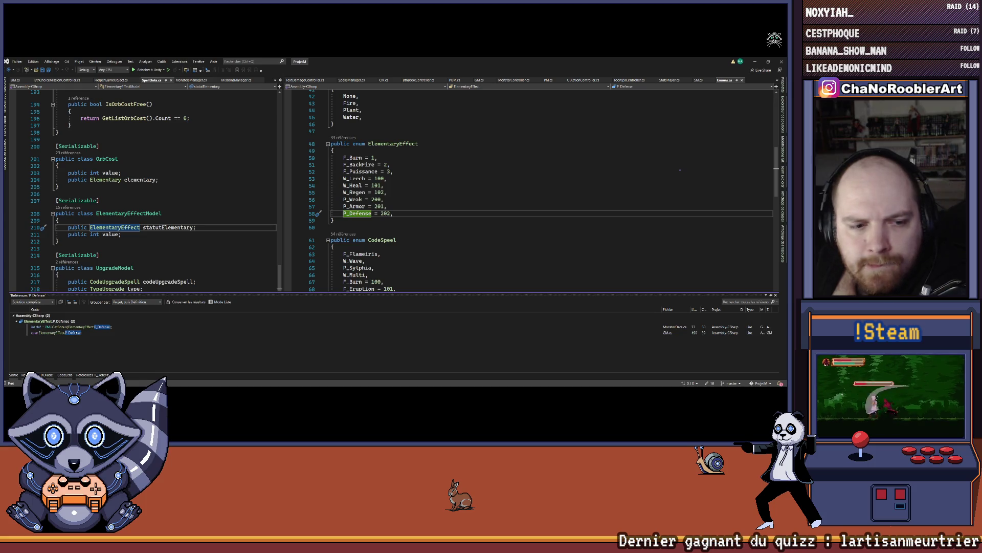
double_click(77, 328)
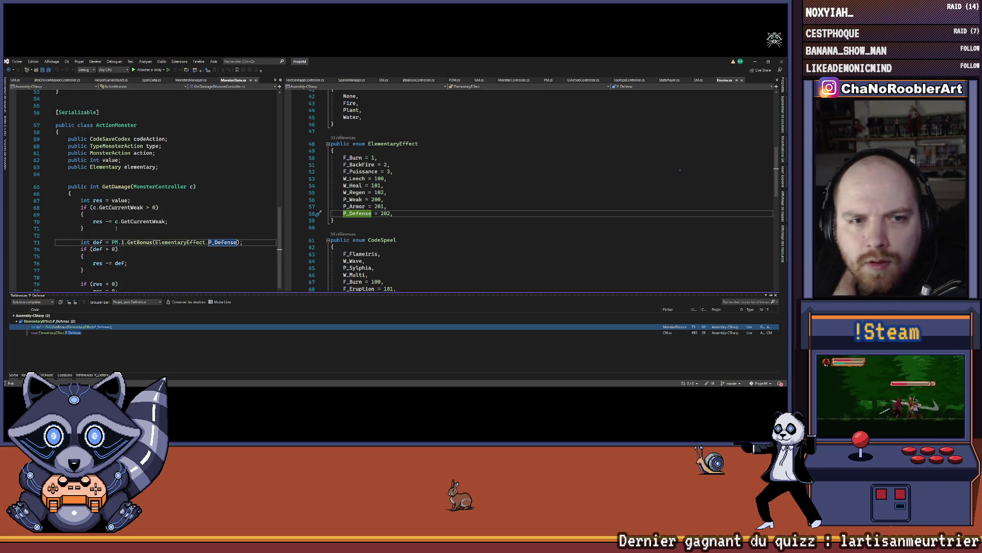
Step: Close the references panel and delete the defense-bonus block from ActionMonster's GetDamage
left_click(268, 173)
left_click_drag(282, 170, 333, 171)
left_click(172, 221)
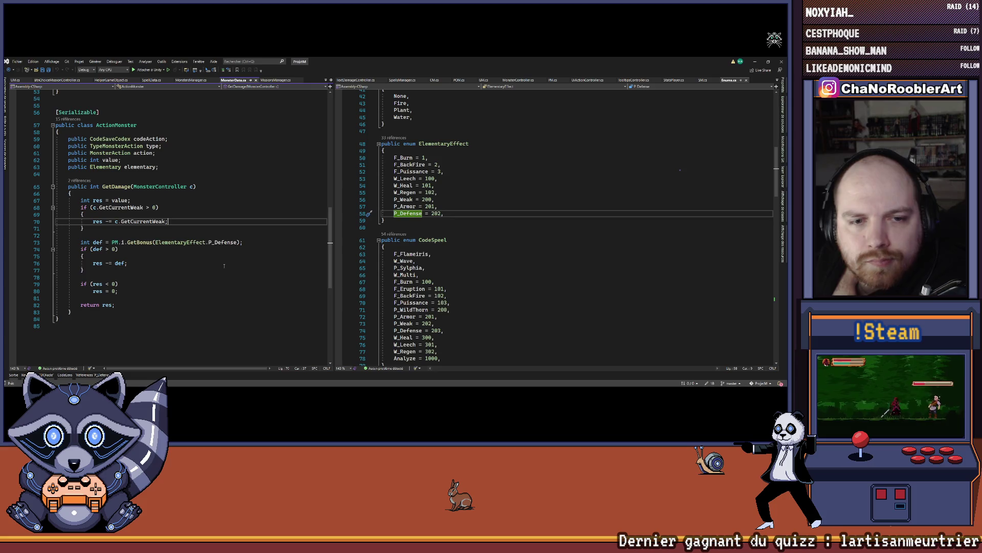
mouse_move(84, 269)
left_mouse_down()
mouse_move(56, 262)
mouse_move(56, 242)
left_mouse_up()
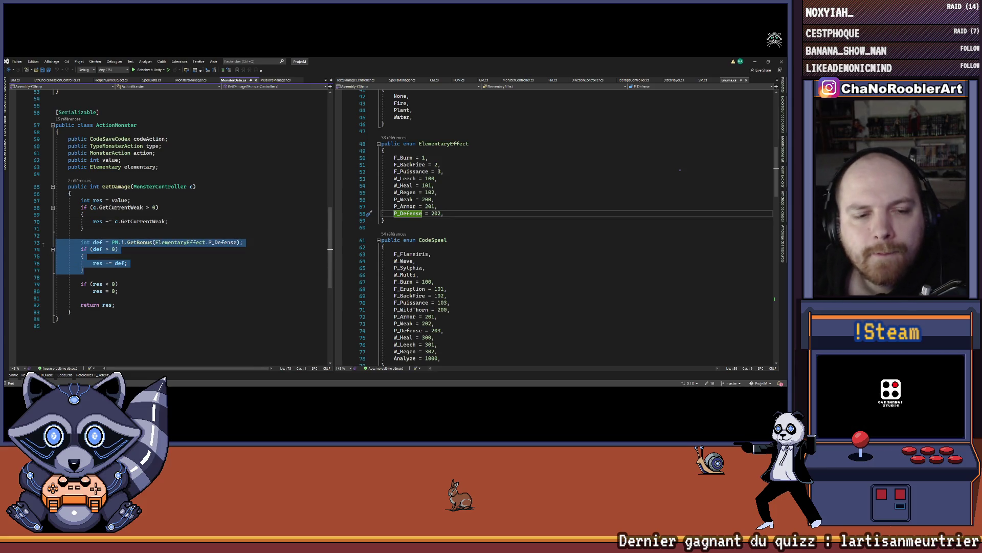
left_click(141, 256)
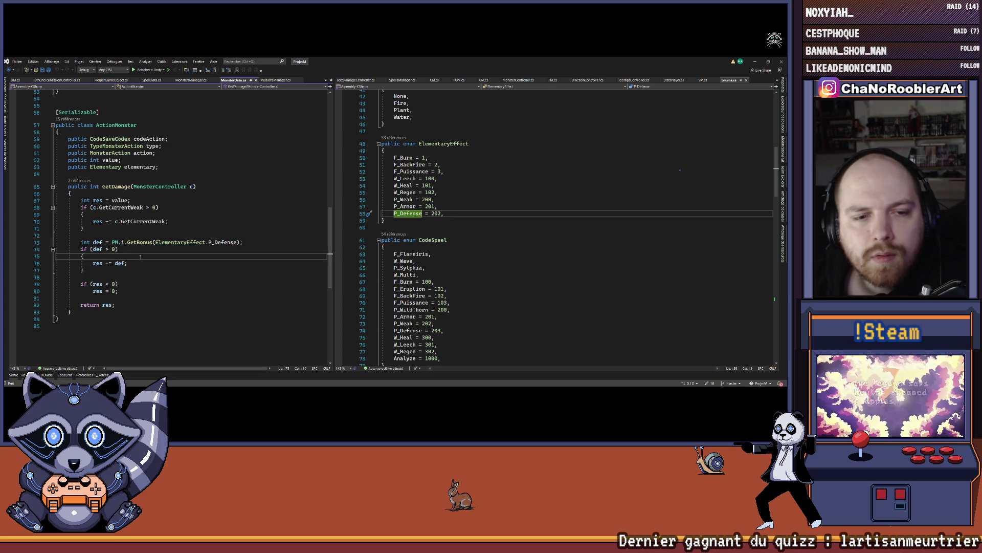
left_click_drag(105, 271, 51, 243)
key("Delete")
key("Delete")
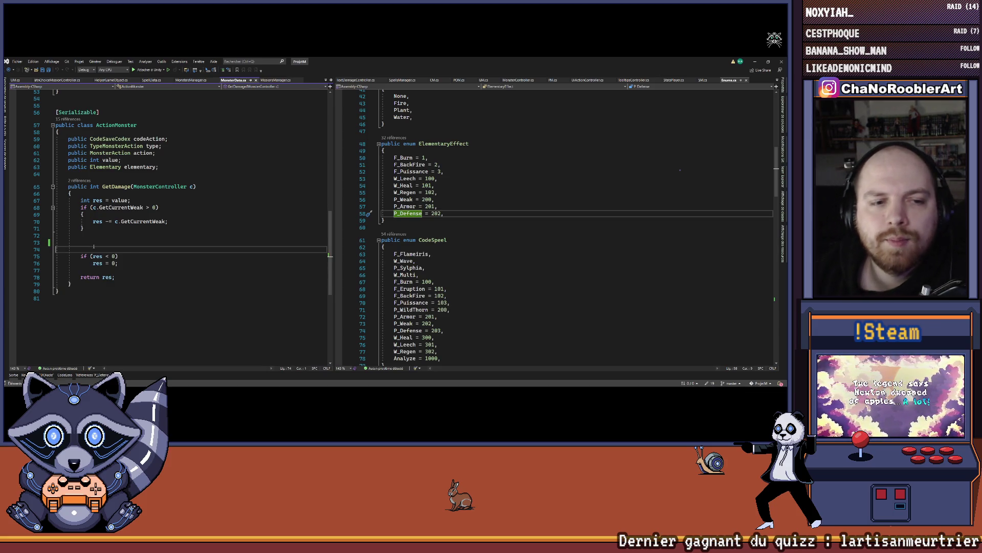
key("BackSpace")
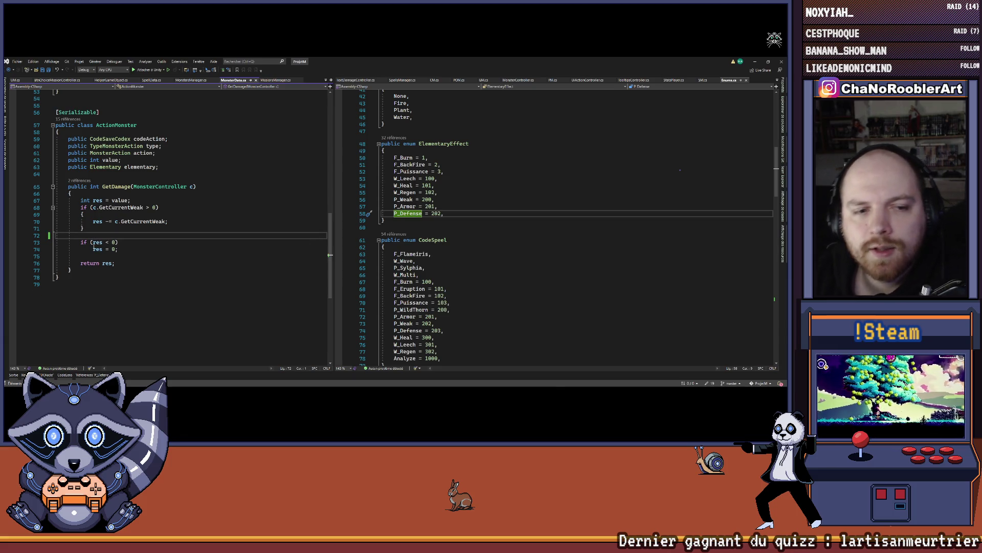
Step: Show PM.cs in the right editor and collapse its AddBonus method
scroll(509, 212, "up", 12)
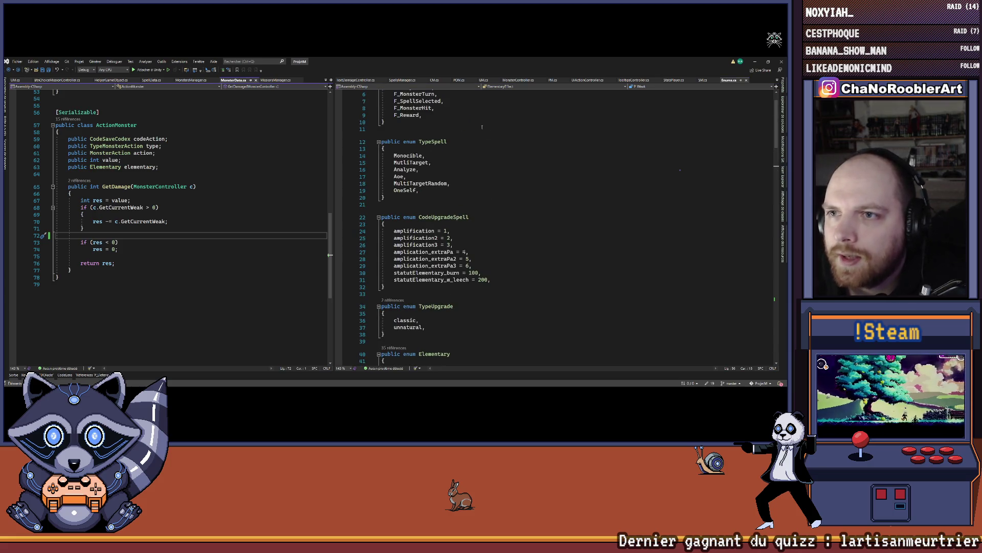
left_click(553, 79)
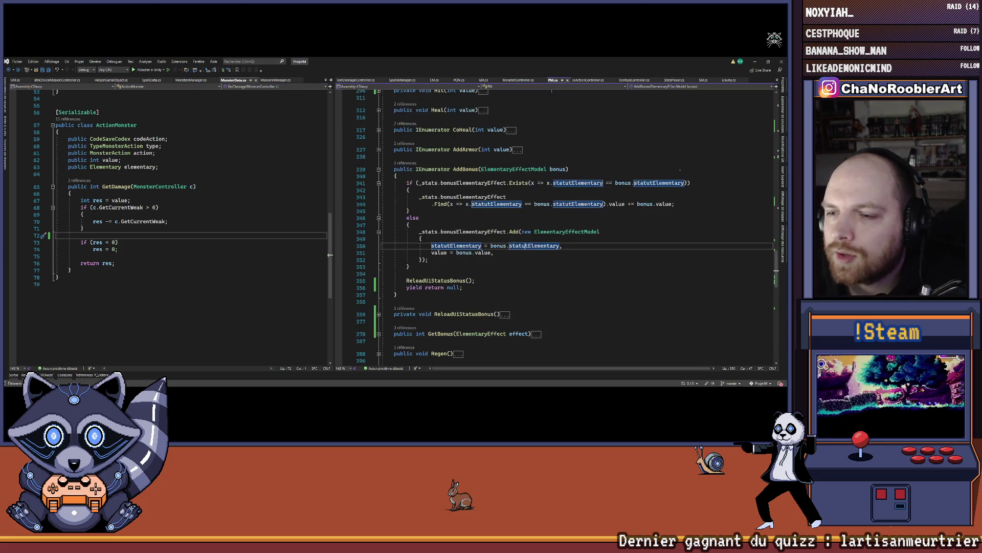
left_click(379, 169)
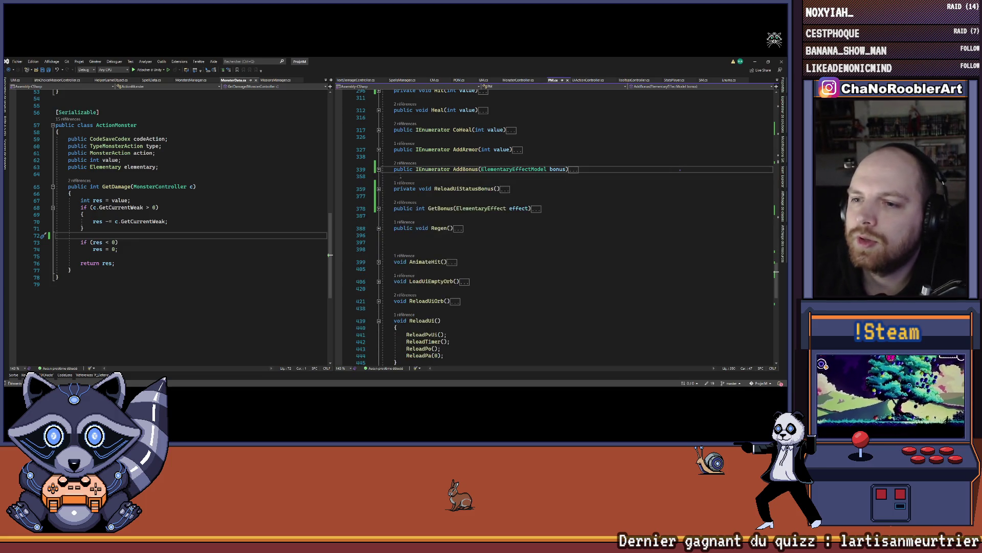
scroll(511, 200, "down", 6)
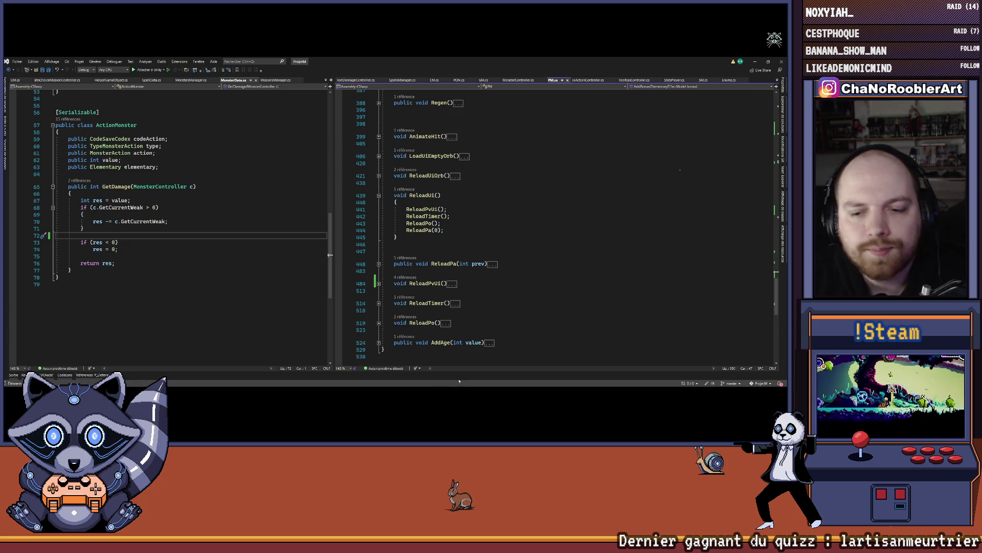
mouse_move(432, 387)
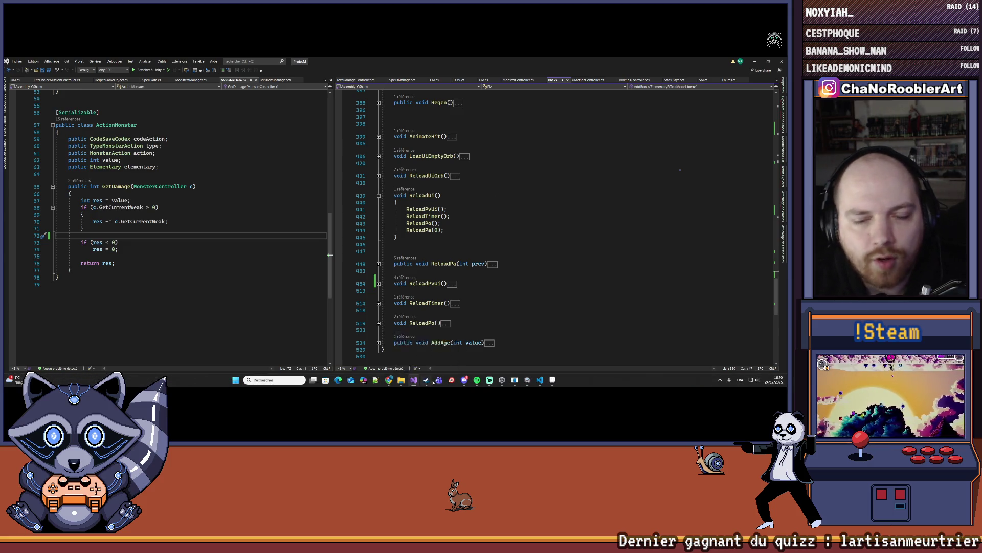
left_click(427, 353)
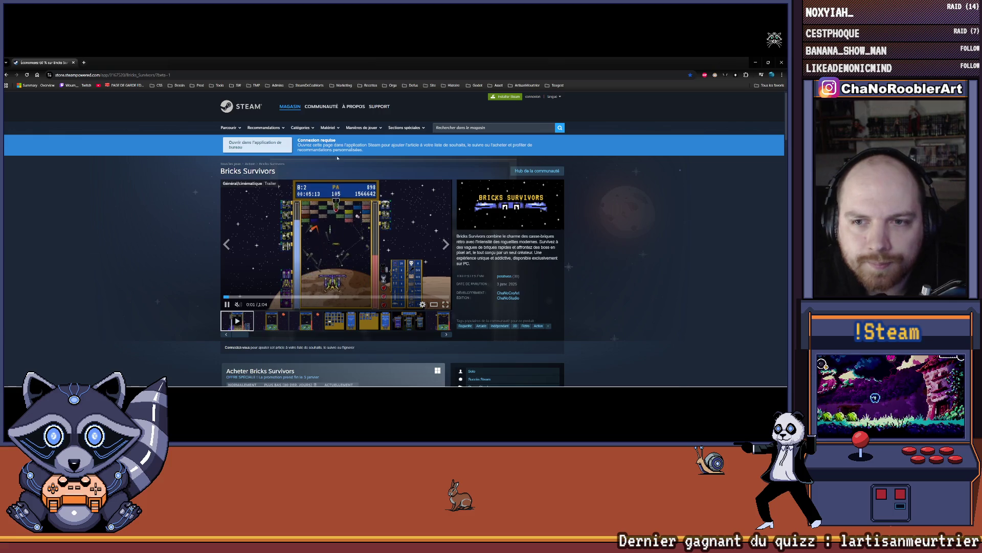
left_click(178, 77)
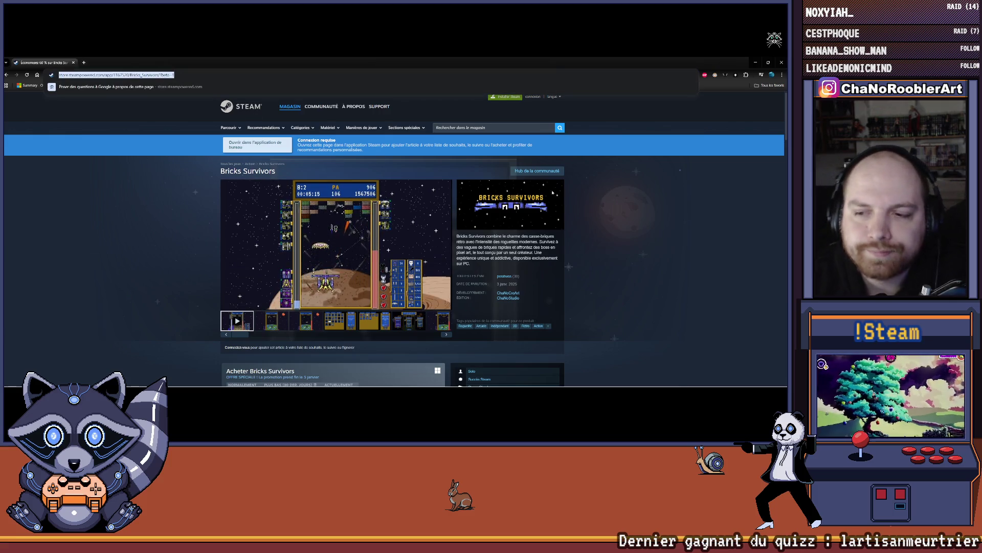
scroll(595, 224, "down", 1)
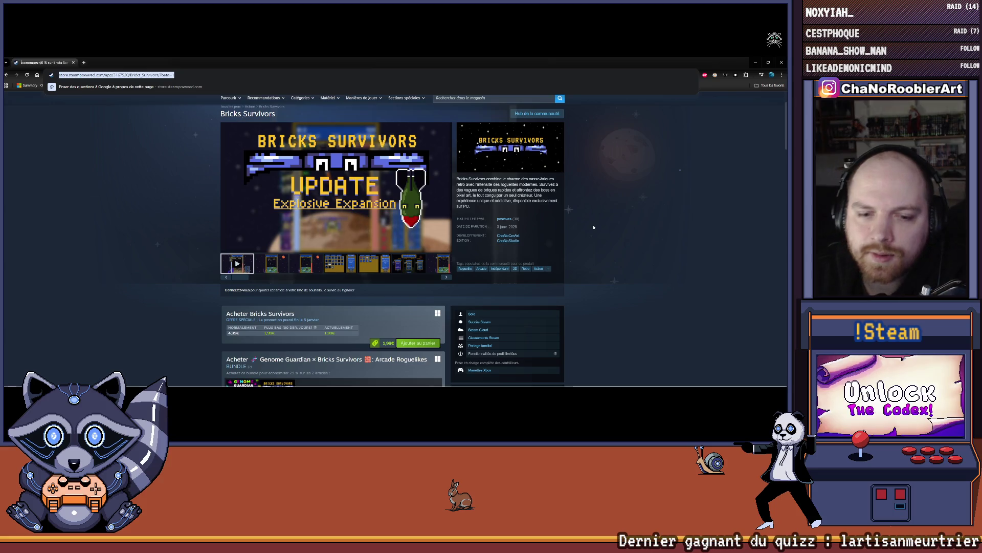
scroll(592, 227, "down", 10)
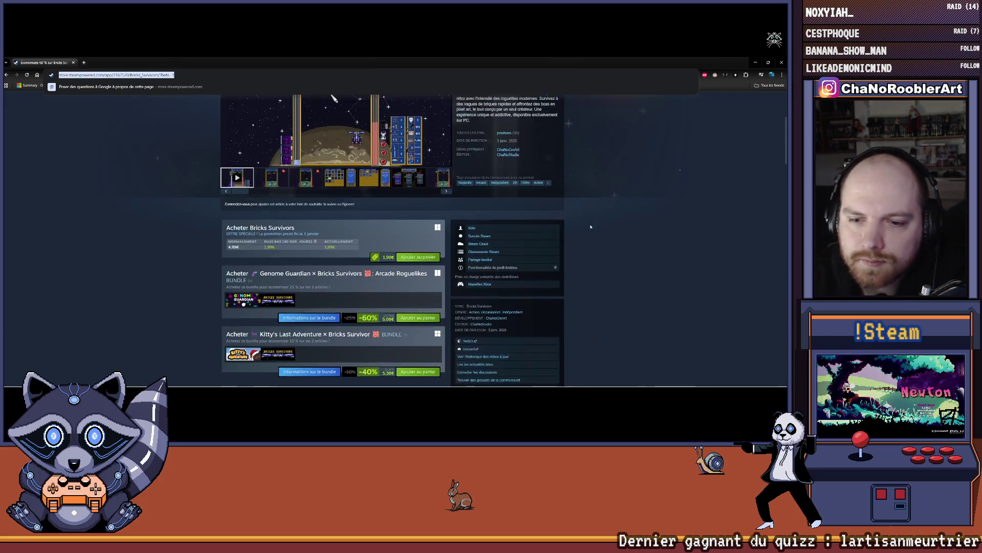
scroll(586, 228, "up", 12)
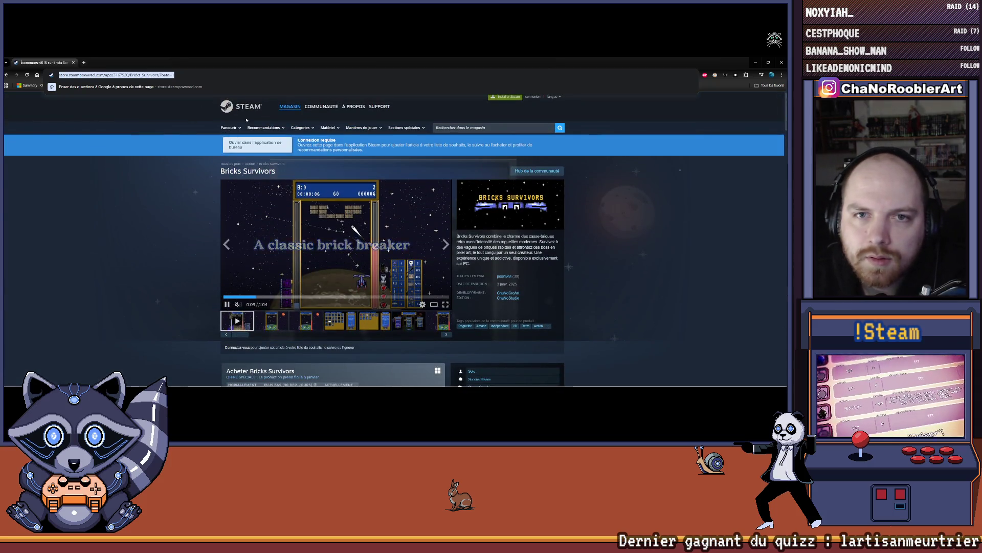
left_click(756, 63)
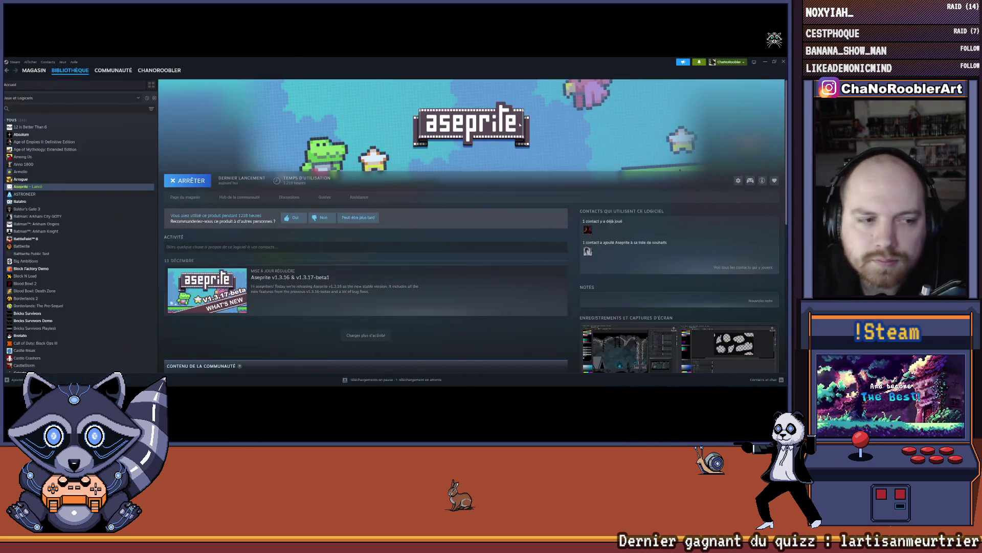
left_click(767, 61)
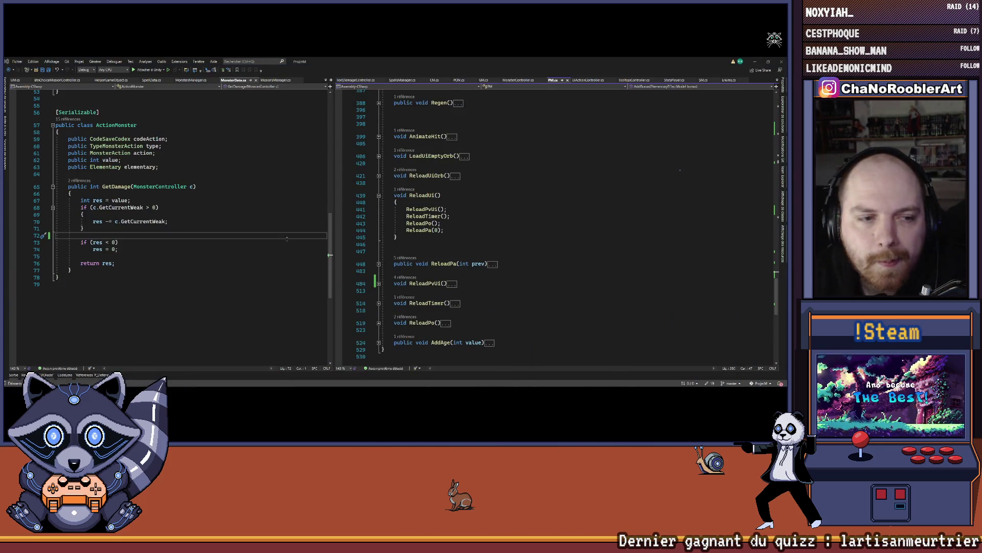
Step: Expand PM's Hit(int value) method and check where Hit is called
scroll(497, 155, "up", 10)
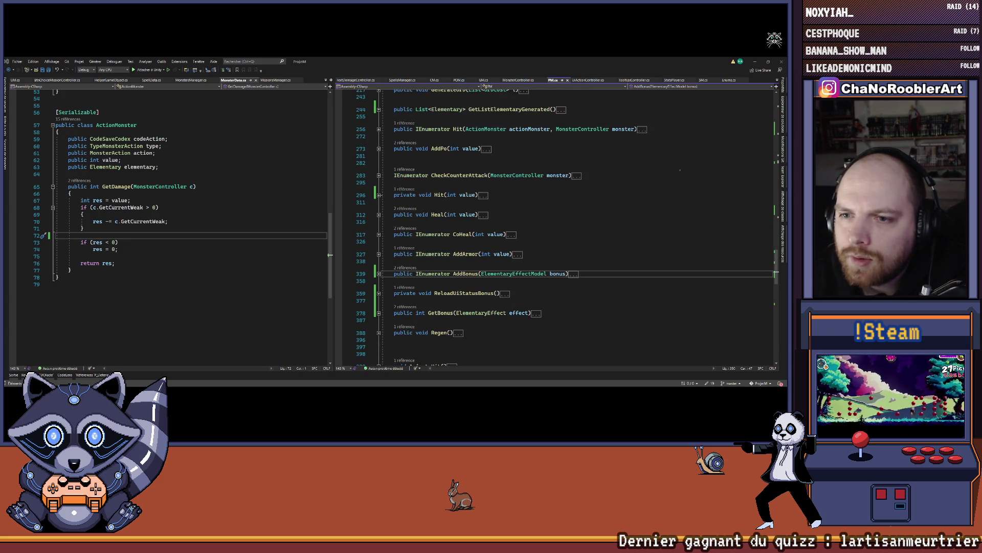
left_click(379, 195)
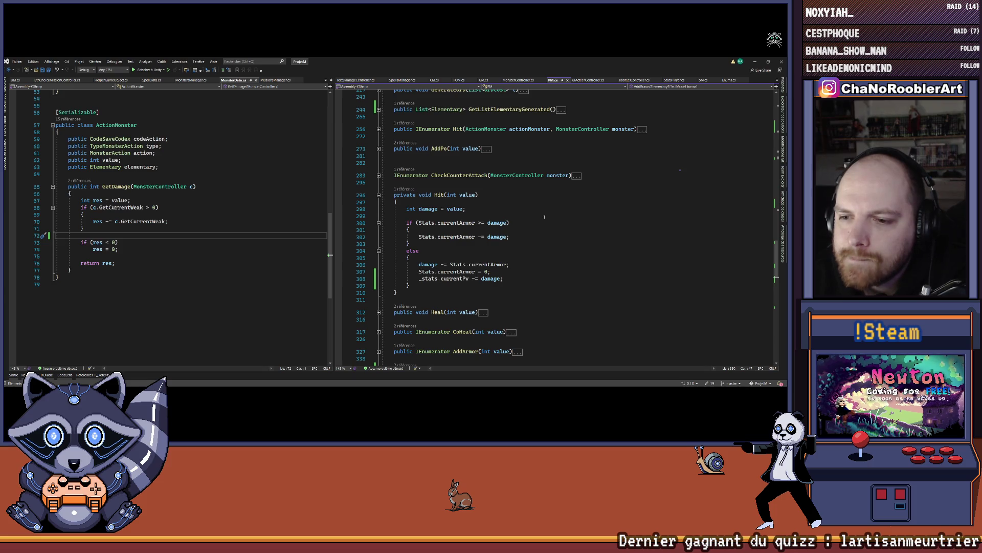
left_click(408, 189)
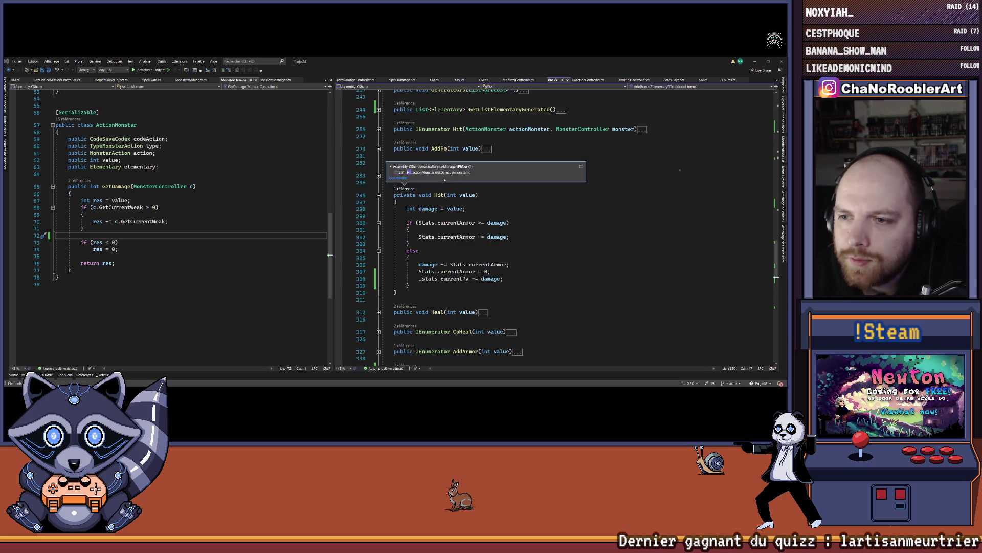
double_click(486, 176)
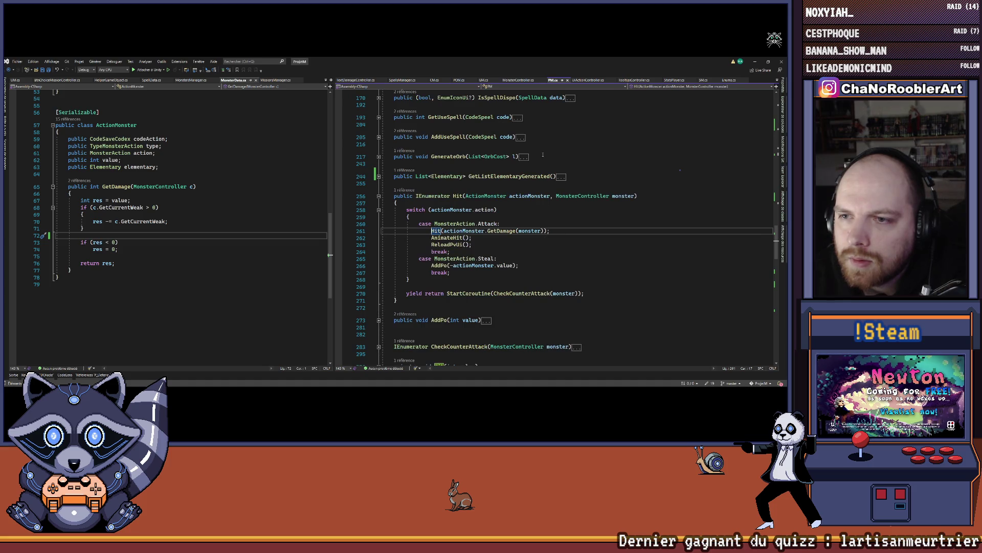
key("F12")
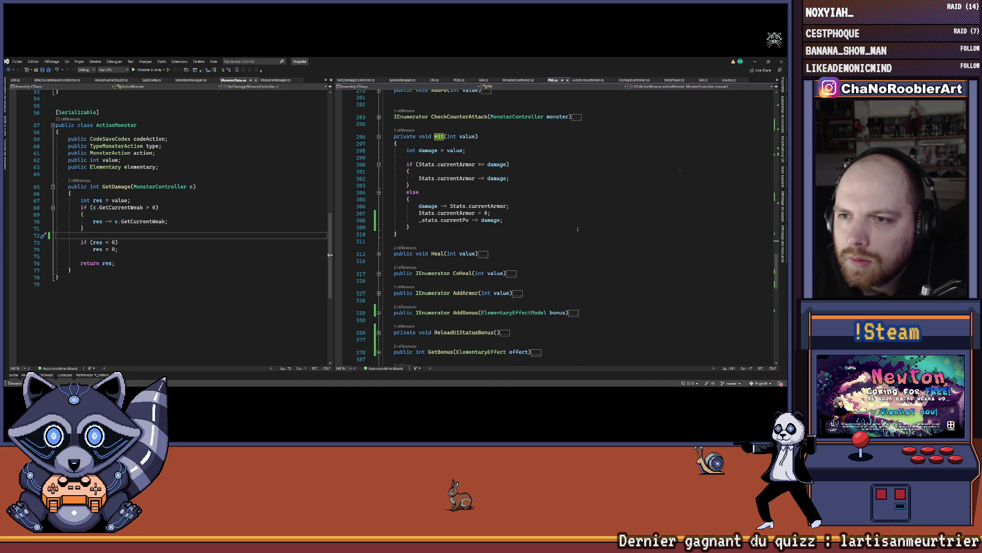
key("ctrl+minus")
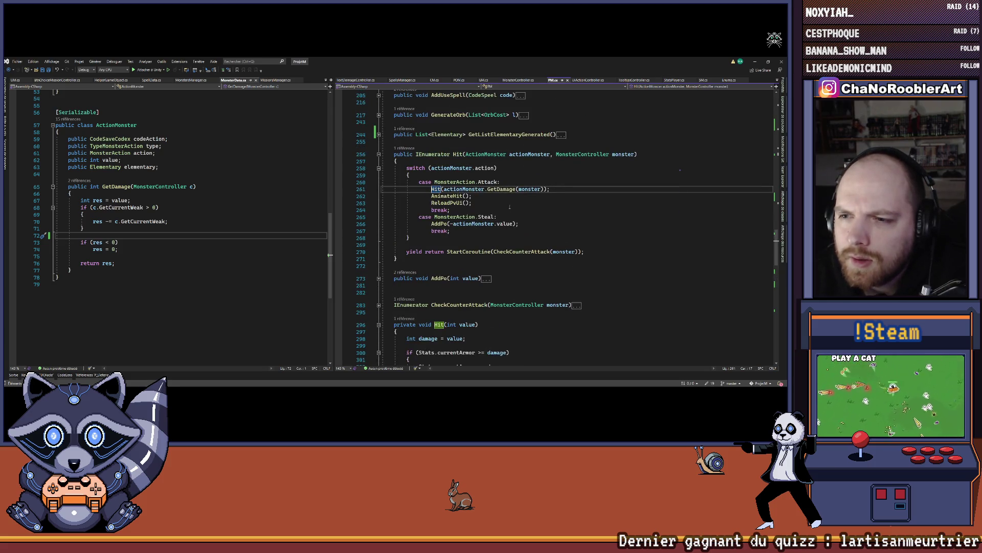
scroll(510, 207, "down", 4)
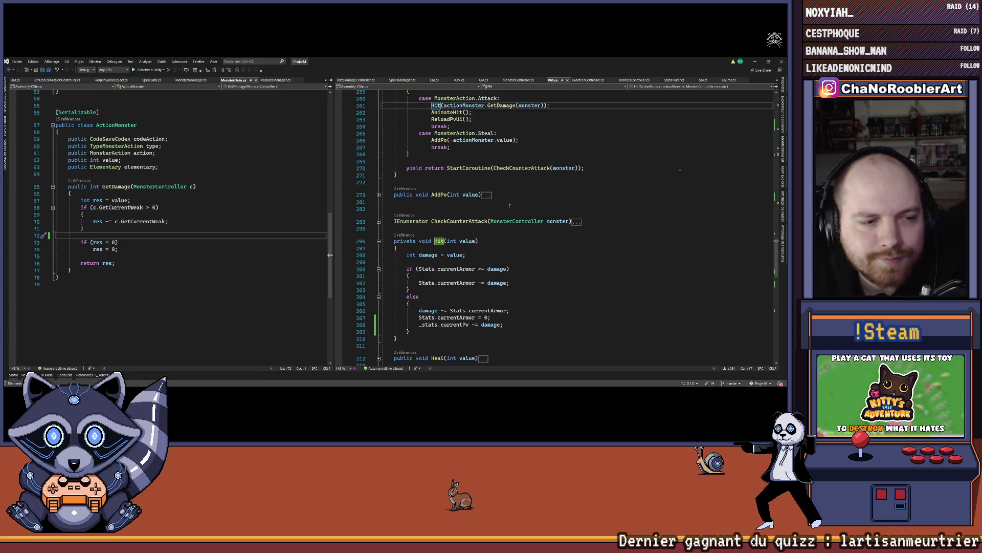
scroll(510, 207, "down", 2)
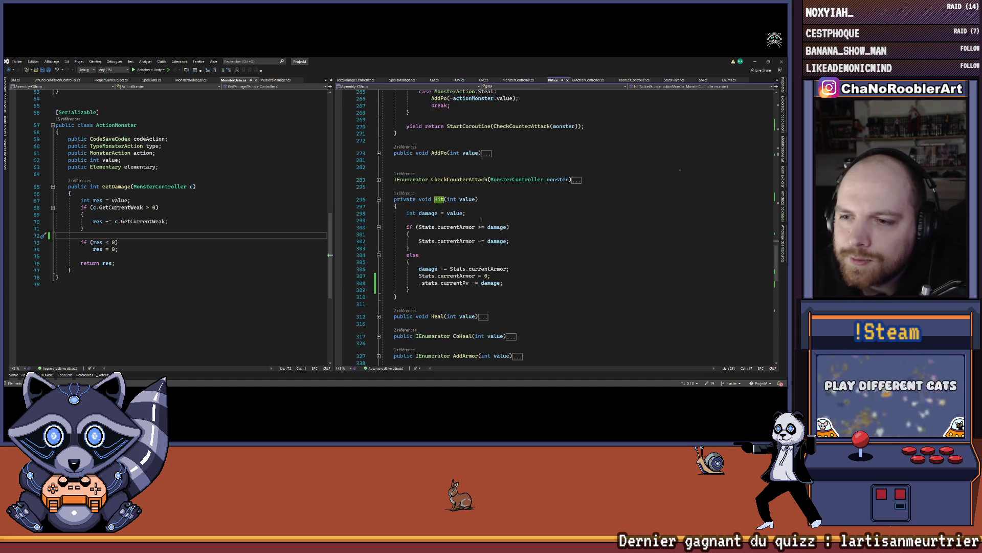
Step: Paste the def block after 'int damage = value;', dropping 'PM.i.' and subtracting def from damage
left_click(499, 213)
key("Return")
key("Return")
type("int def = PM.i.GetBonus(ElementaryEffect.P_Defense);         if (def > 0)         {             res -= def;         }")
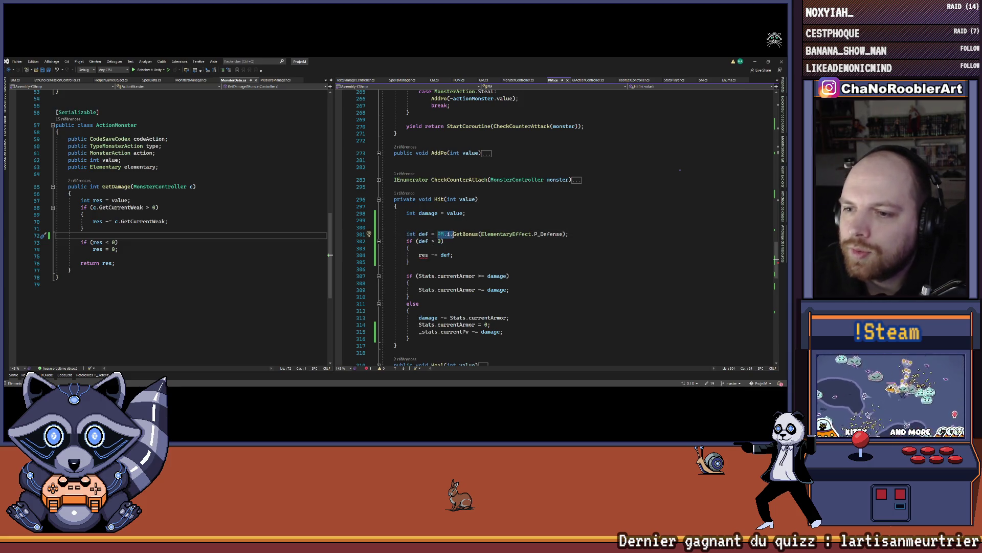
key("Delete")
key("Delete")
key("Delete")
left_click(451, 244)
double_click(423, 255)
type("fa")
key("BackSpace")
type("da")
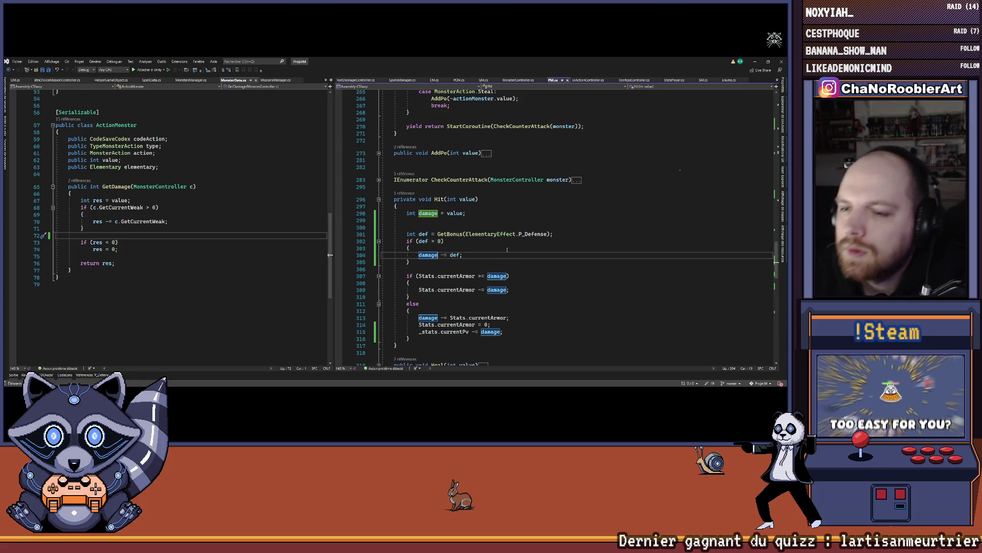
left_click(507, 250)
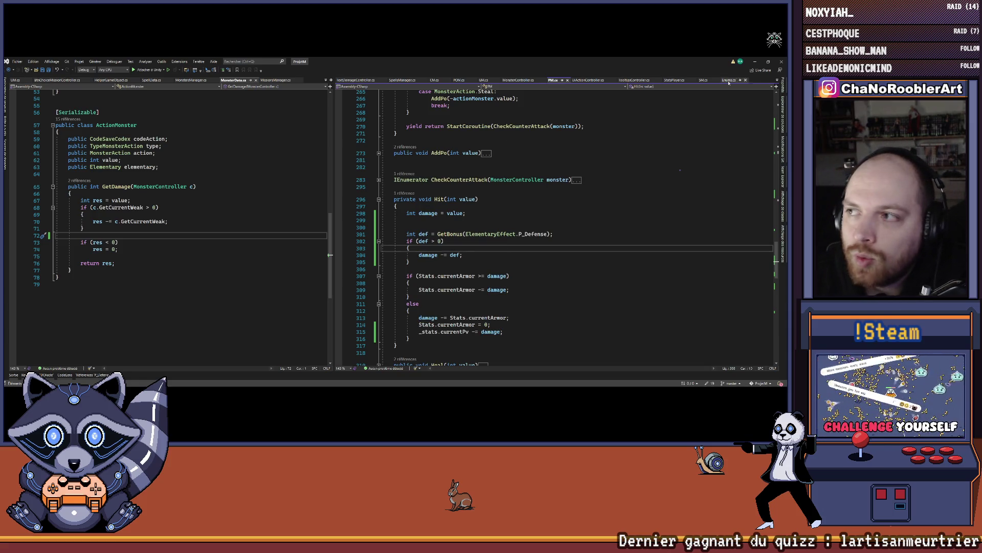
key("alt+Tab")
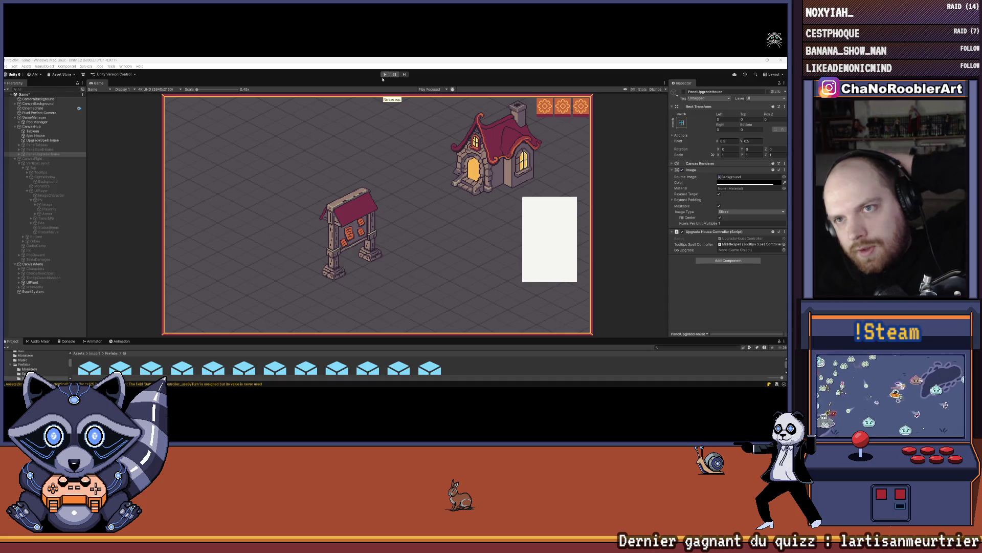
Step: Play a new game as the apprentice wizard with P_Sylphia and P_WildThorn, learn P_Defense, start the cave mission
left_click(385, 74)
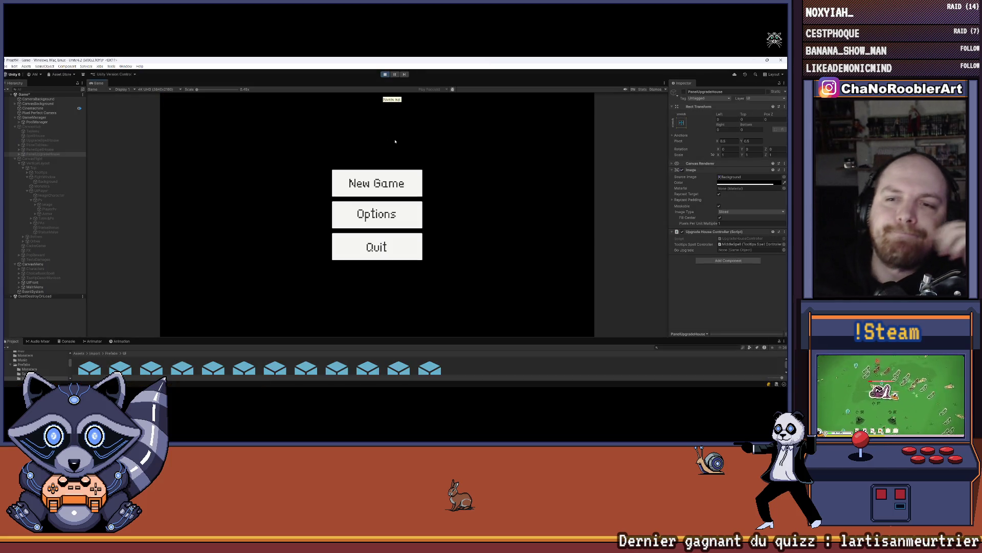
left_click(377, 183)
left_click(377, 220)
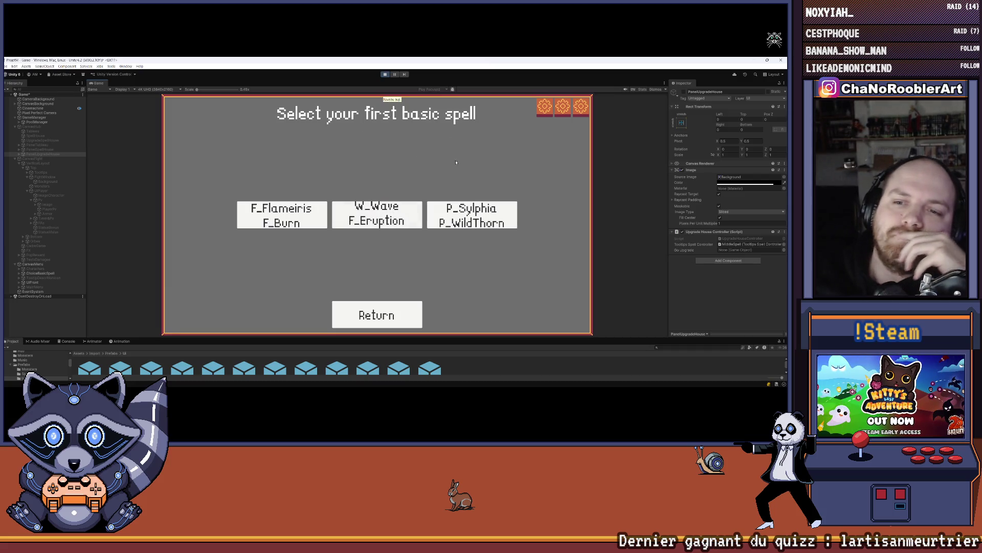
left_click(472, 215)
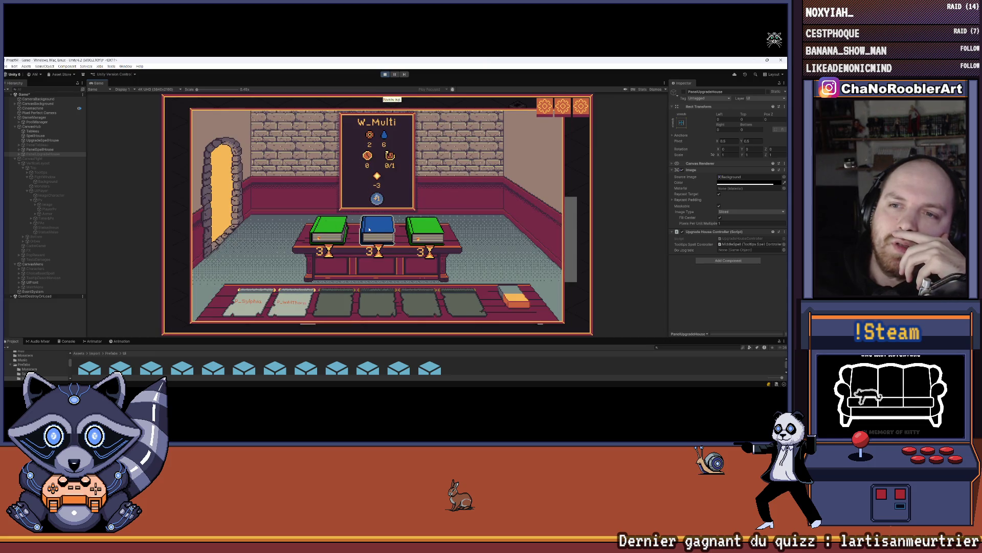
left_click(424, 230)
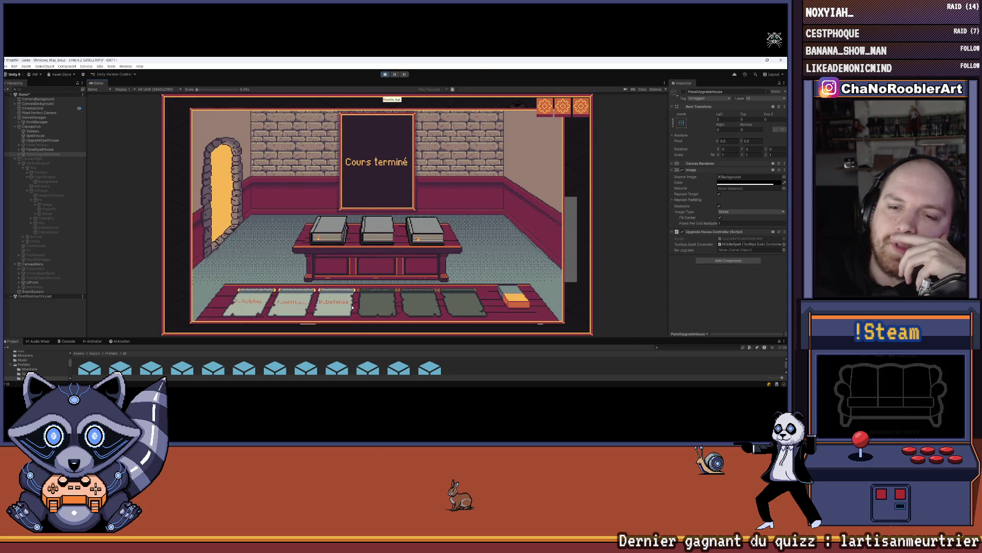
left_click(238, 201)
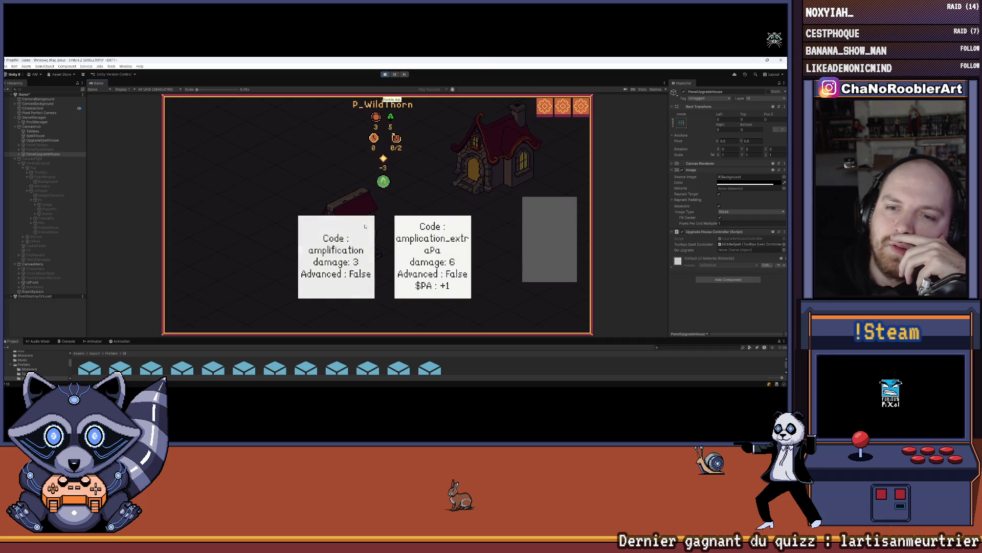
left_click(404, 185)
left_click(404, 185)
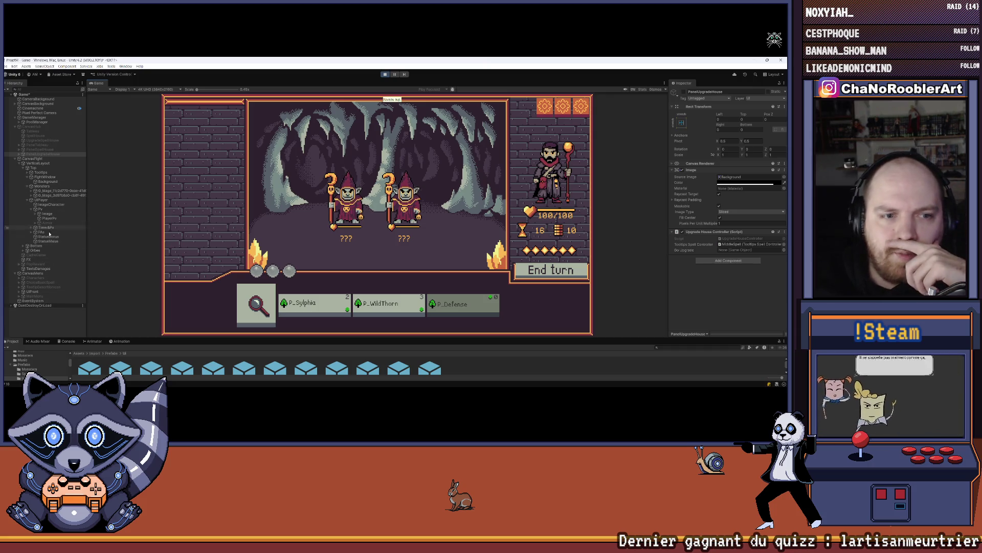
Step: Defeat the goblin mages using P_WildThorn and P_Defense, ending the turn to reach victory
left_click(19, 291)
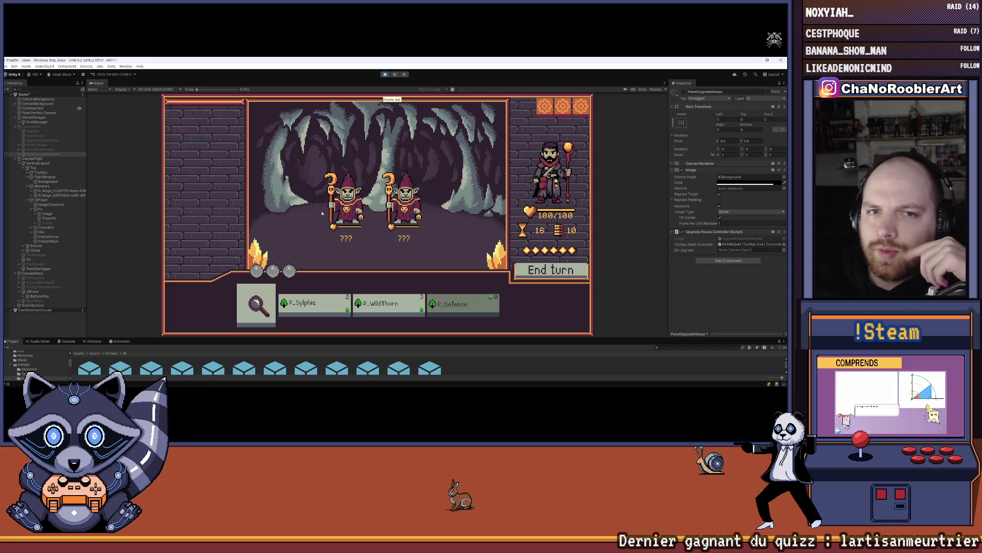
mouse_move(326, 219)
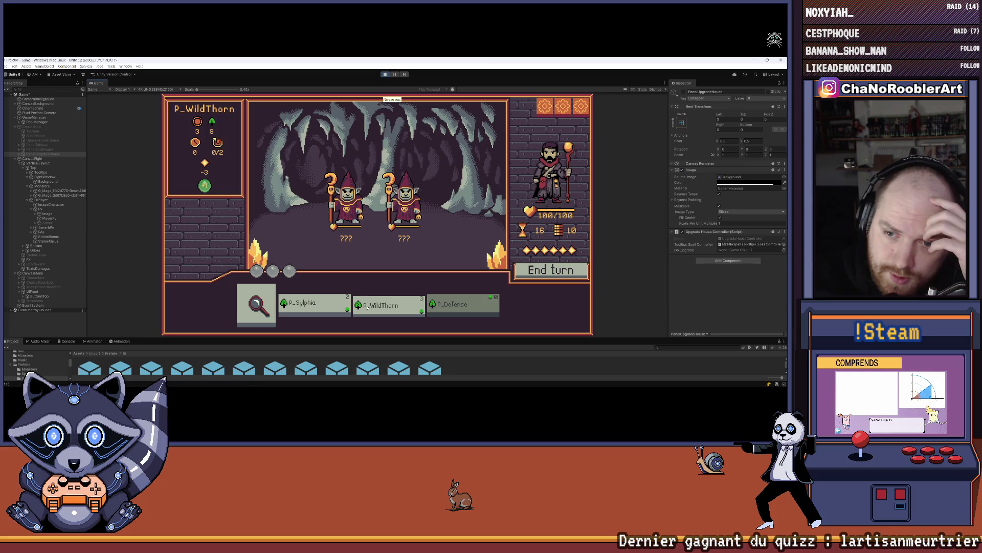
left_click(389, 305)
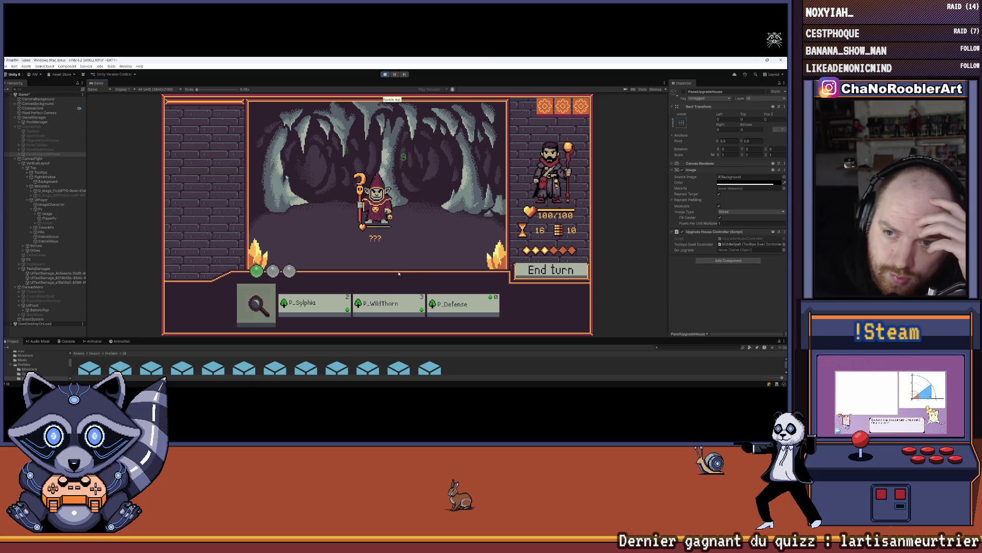
left_click(463, 305)
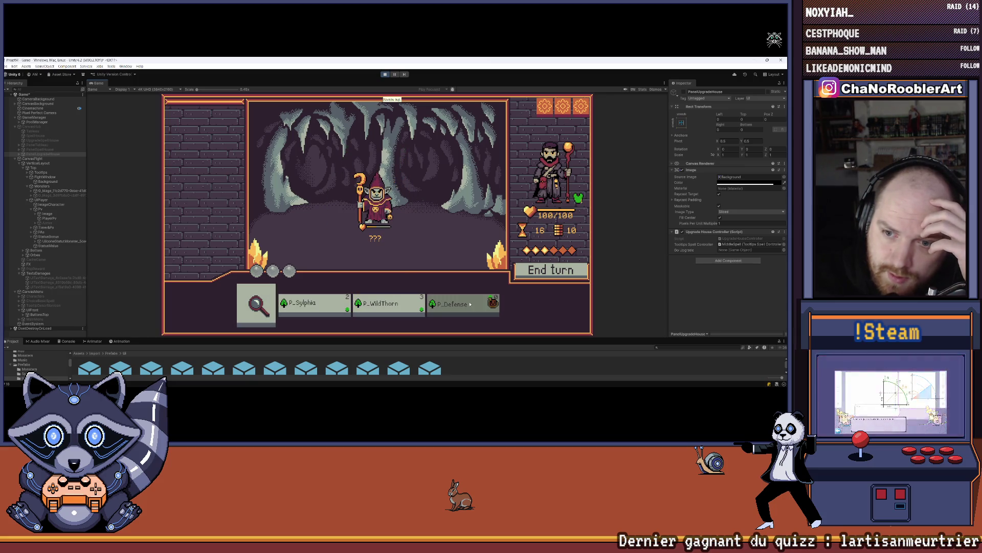
left_click(273, 307)
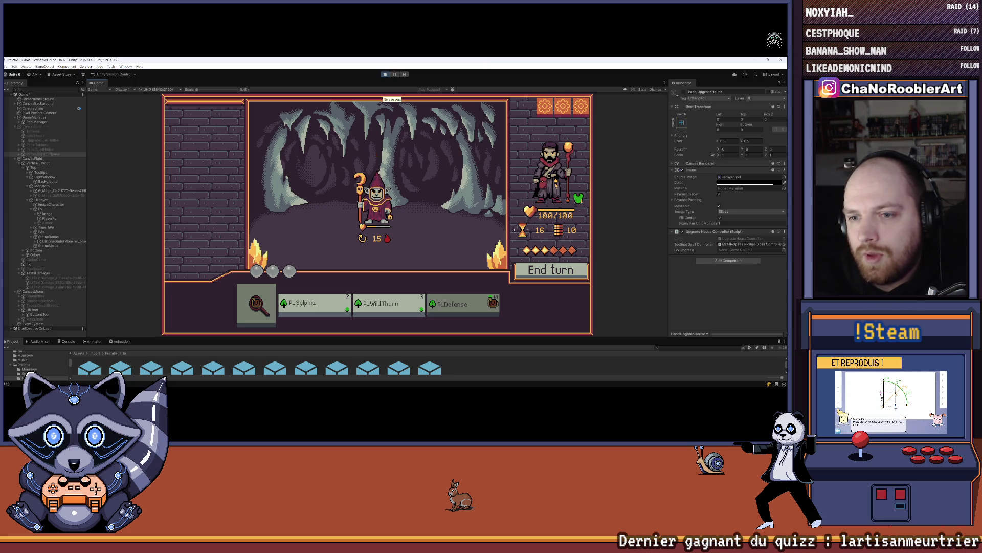
left_click(573, 272)
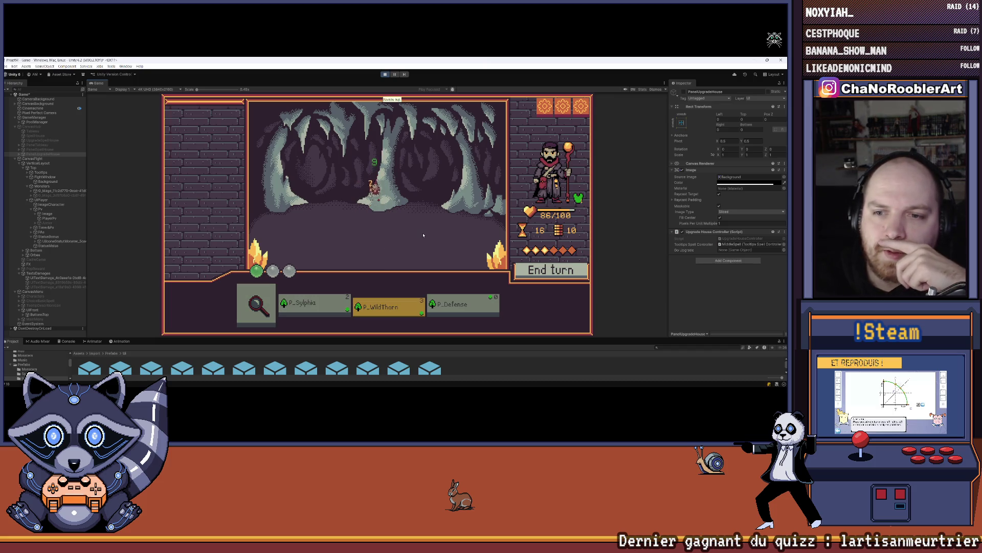
left_click(376, 195)
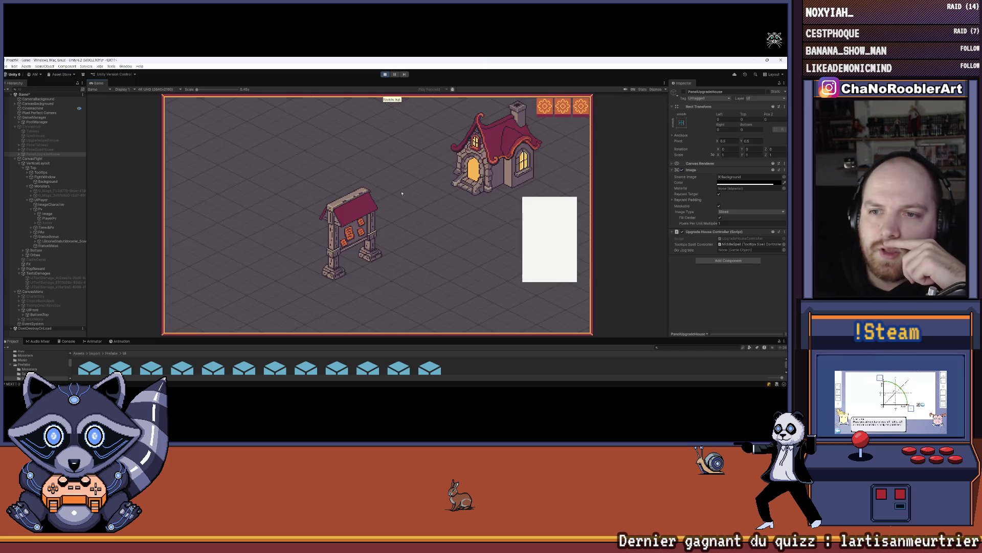
Step: Learn P_Armor in the upgrade house and start the next cave mission
left_click(364, 225)
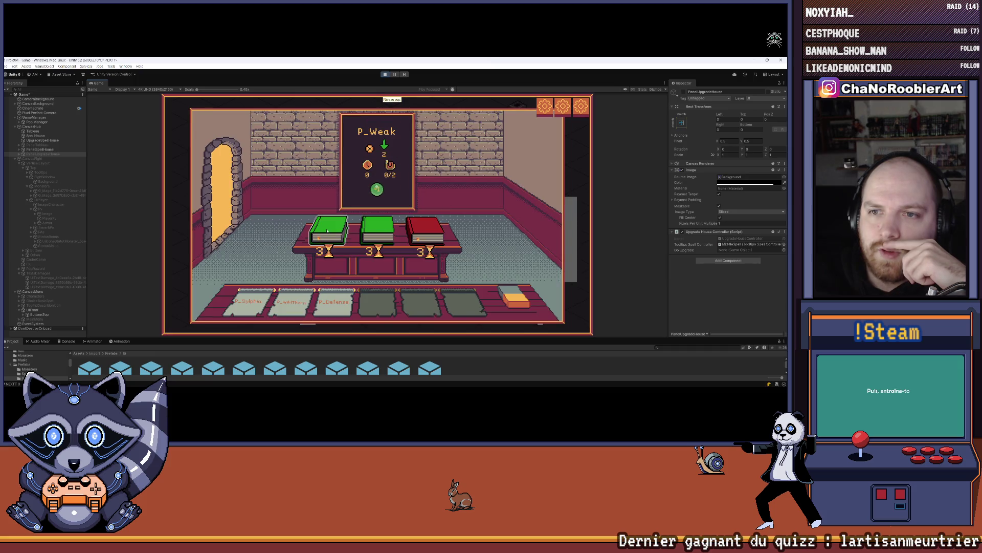
left_click(367, 227)
left_click(222, 190)
left_click(501, 174)
left_click(377, 171)
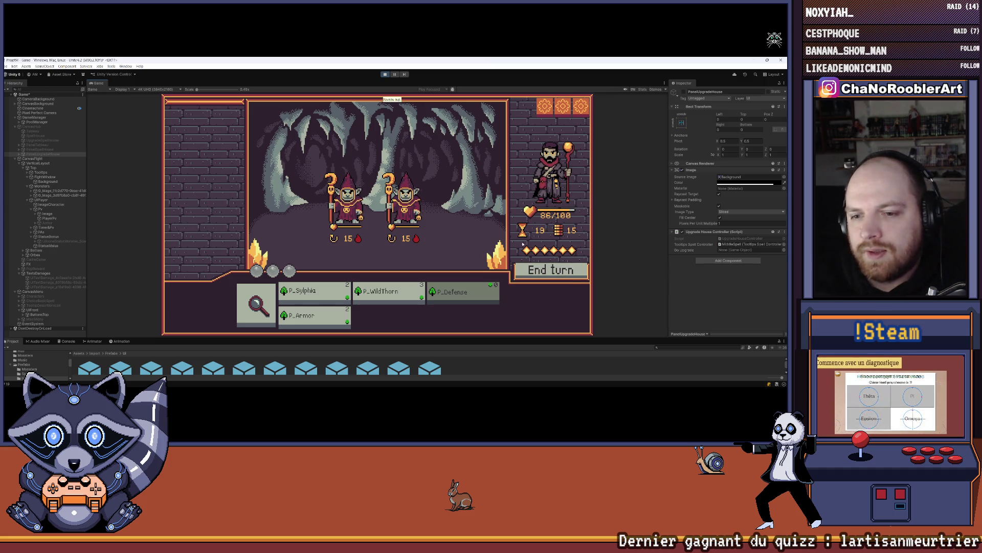
Step: Fight the goblin thieves with P_WildThorn and give the hero an armour shield
left_click(251, 310)
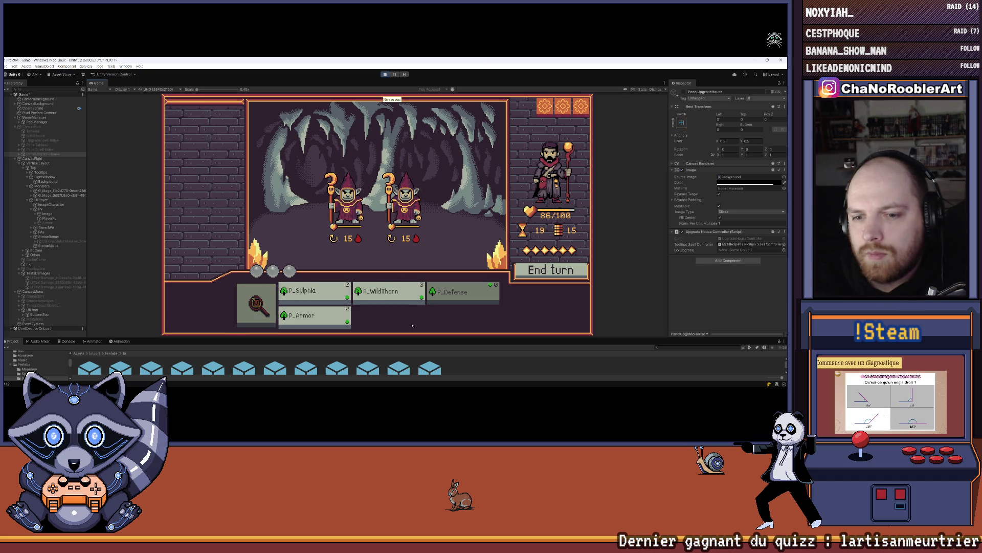
left_click(386, 293)
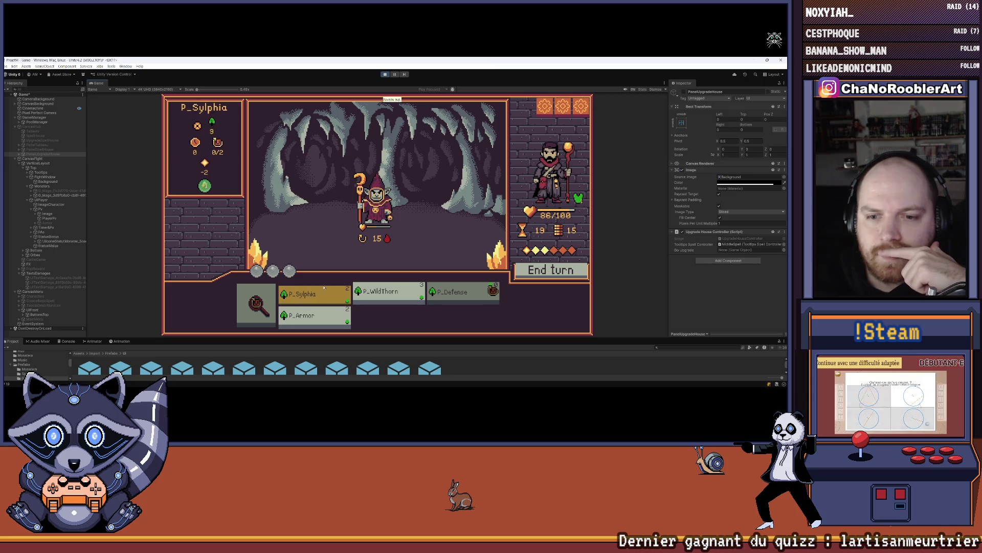
left_click(414, 195)
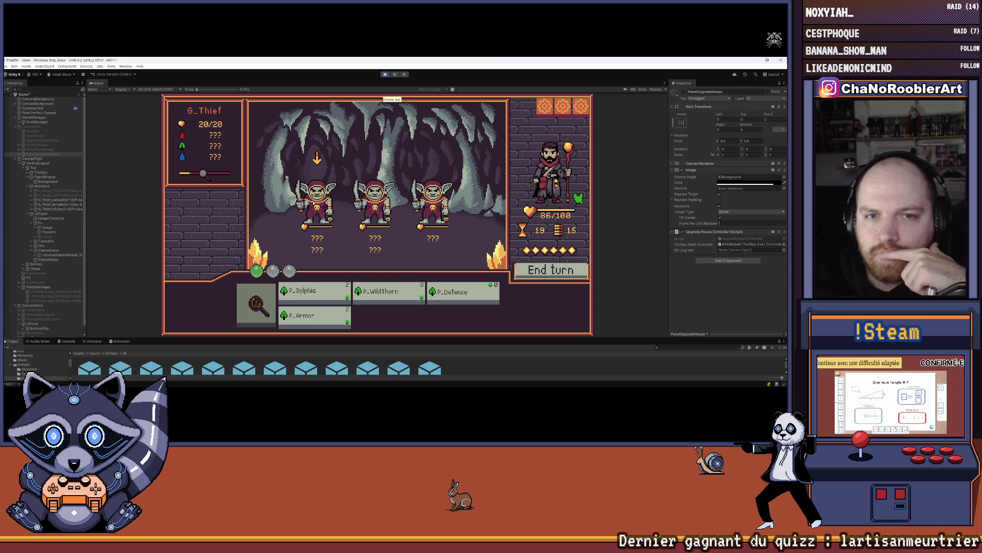
left_click(389, 292)
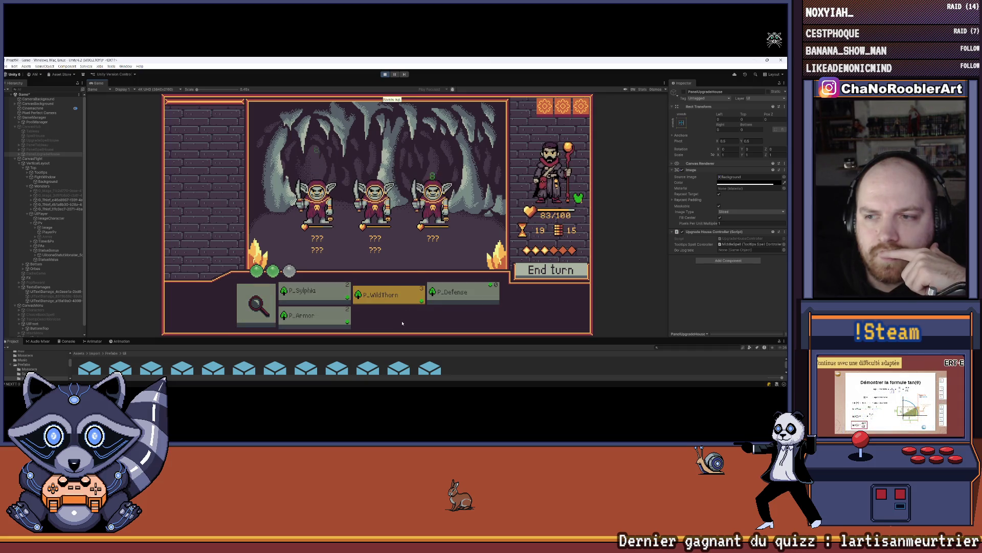
left_click(456, 294)
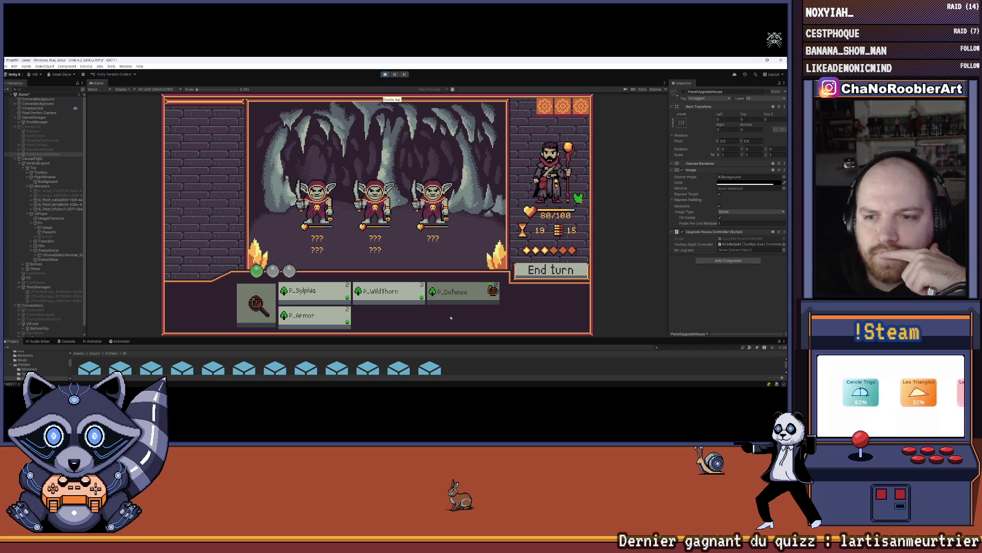
left_click(343, 317)
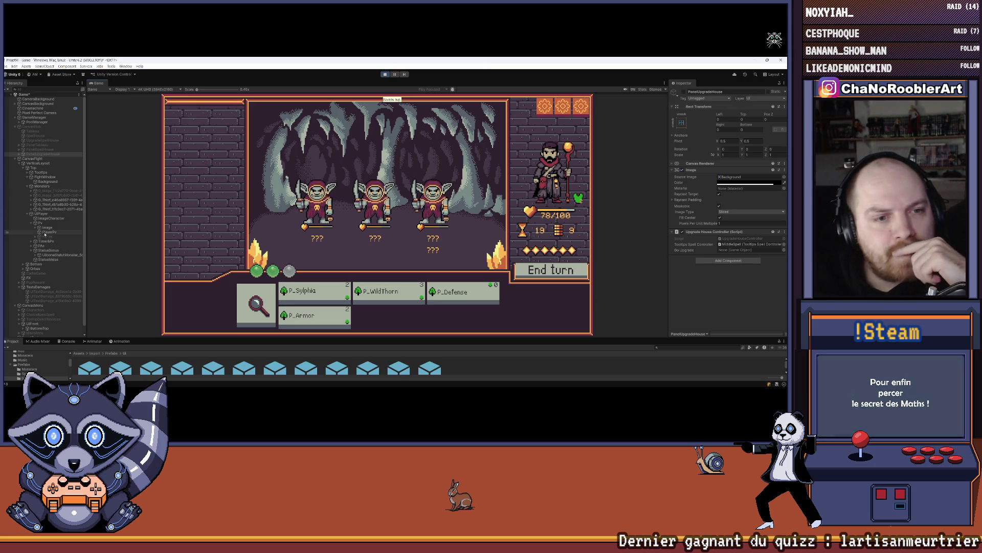
Step: Expand the monster status icon in the hierarchy and select its Text (TMP) object
left_click(41, 255)
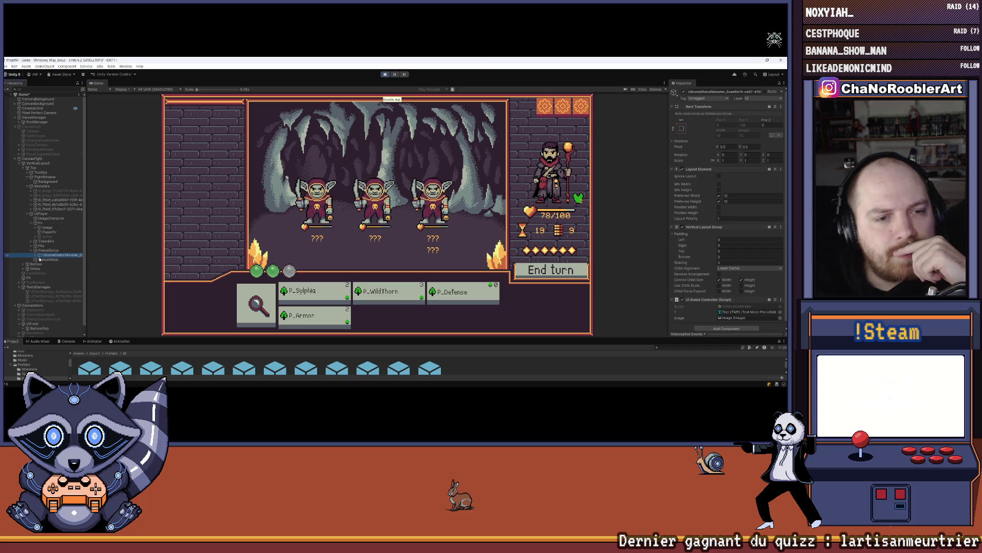
left_click(37, 254)
left_click(49, 264)
left_click(40, 264)
left_click(61, 269)
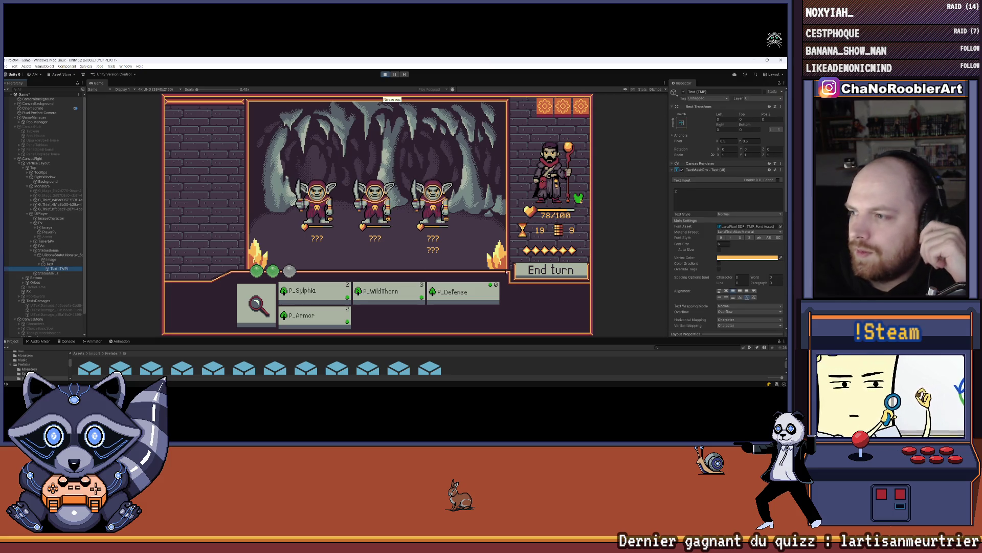
Step: Replace the status text placeholder with '2' at font size 7, and maximize the Game view
left_click(722, 244)
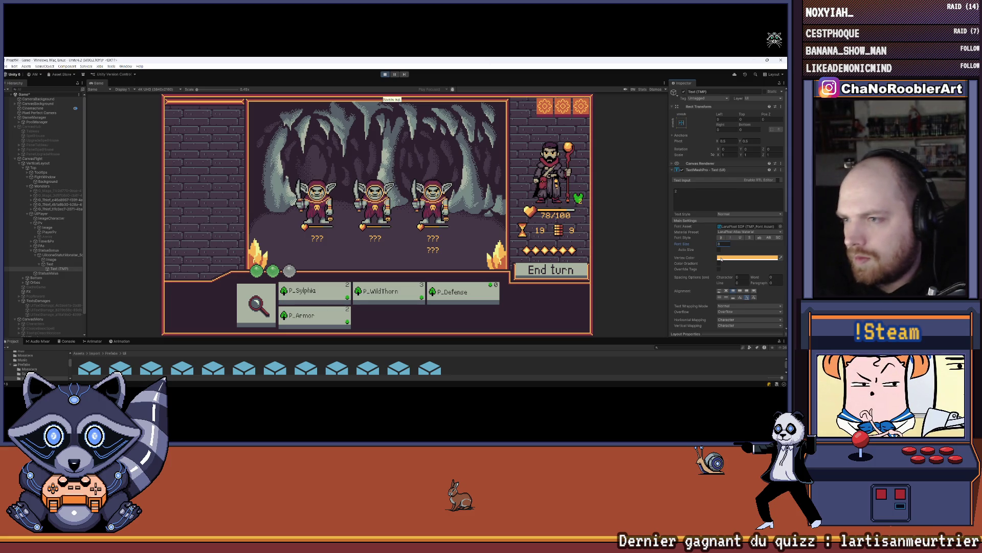
left_click(696, 199)
left_click(712, 193)
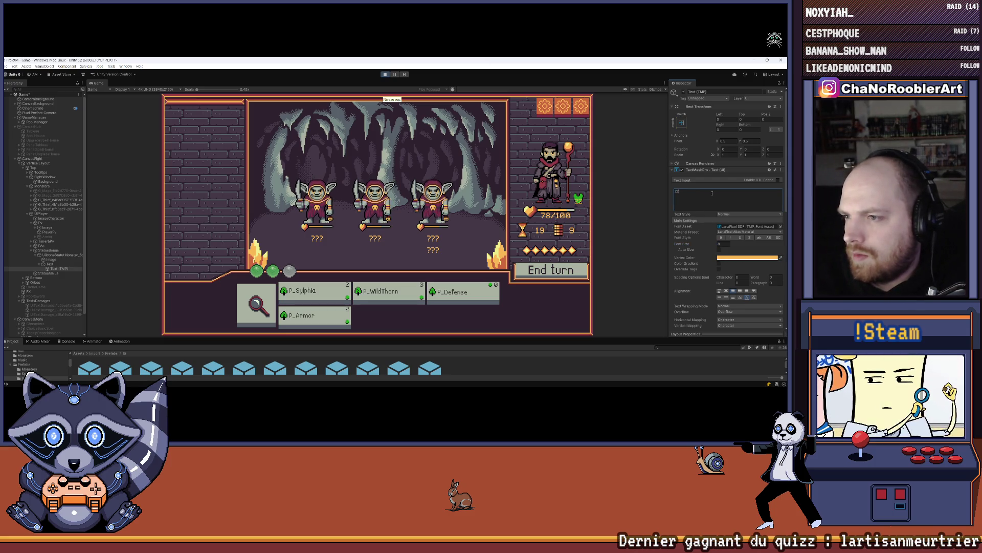
key("BackSpace")
key("BackSpace")
key("BackSpace")
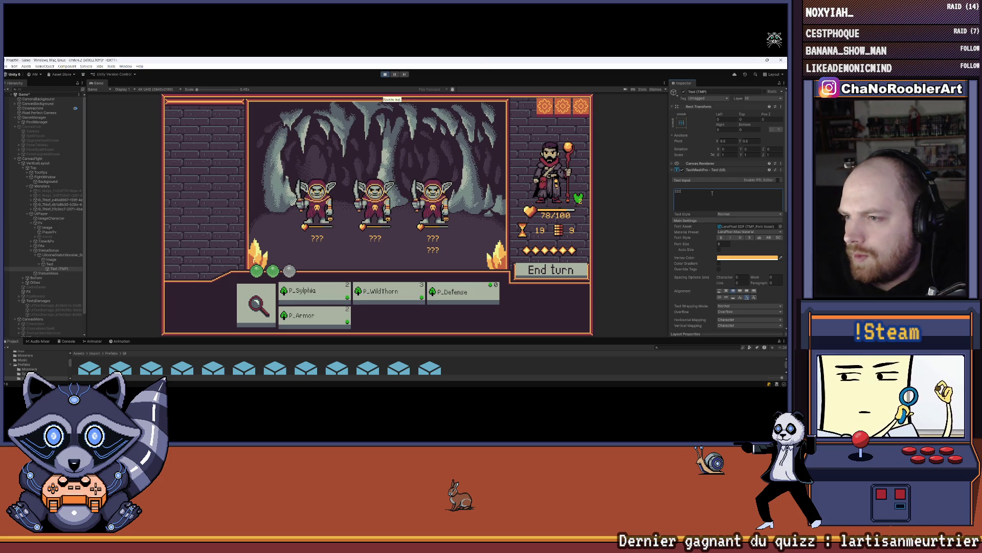
type("2")
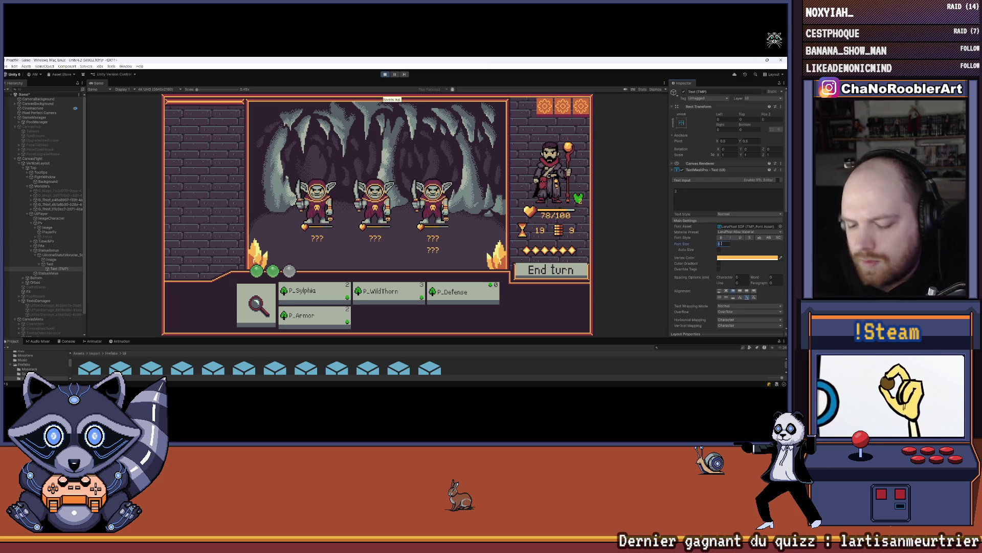
left_click(722, 243)
type("7")
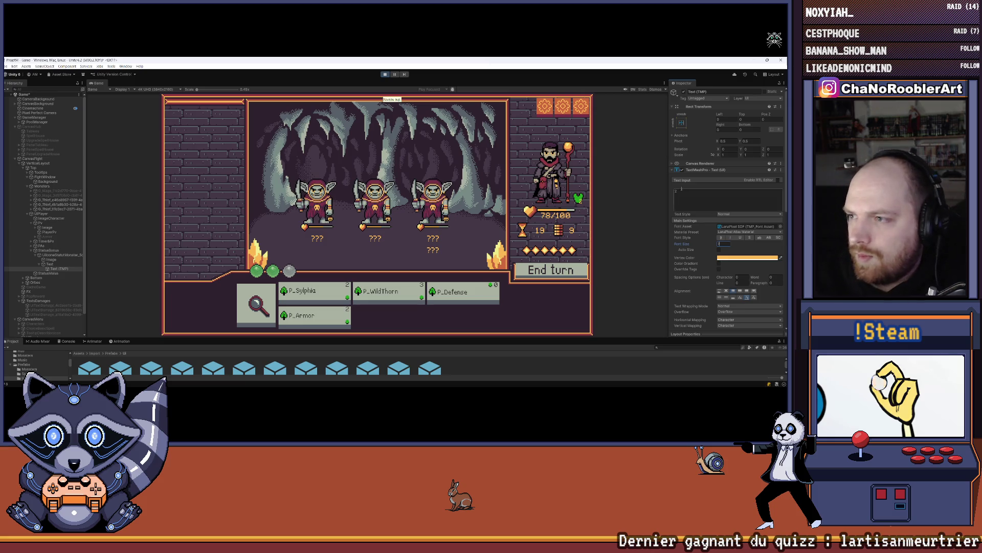
key("Return")
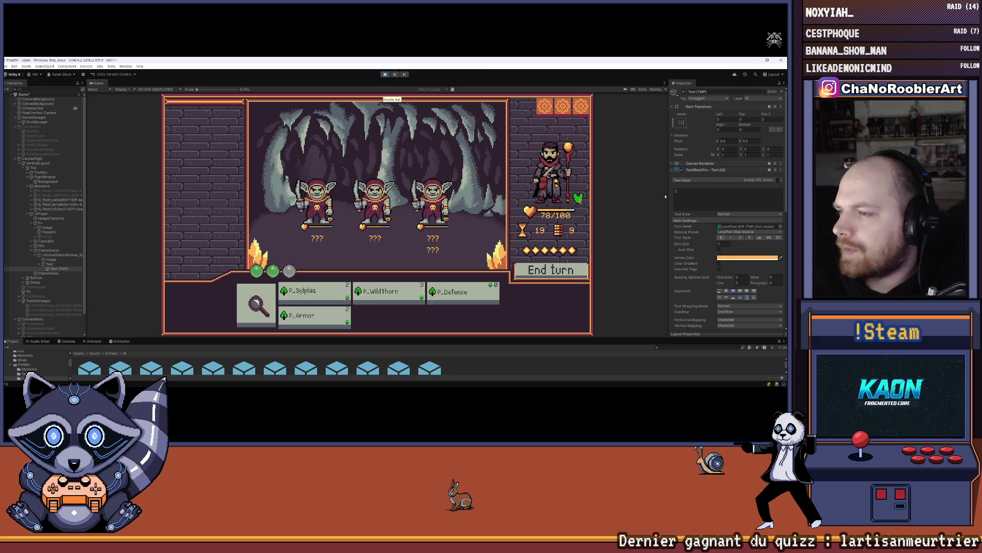
left_click(665, 83)
left_click(671, 103)
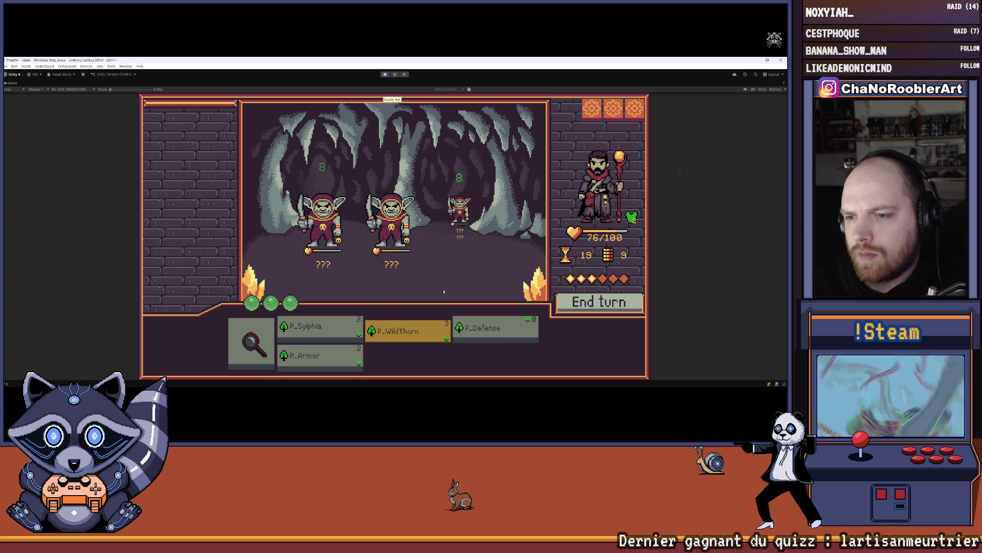
Step: Finish the goblins with WildThorn and Defense across two turns, then return to the Hub
left_click(485, 333)
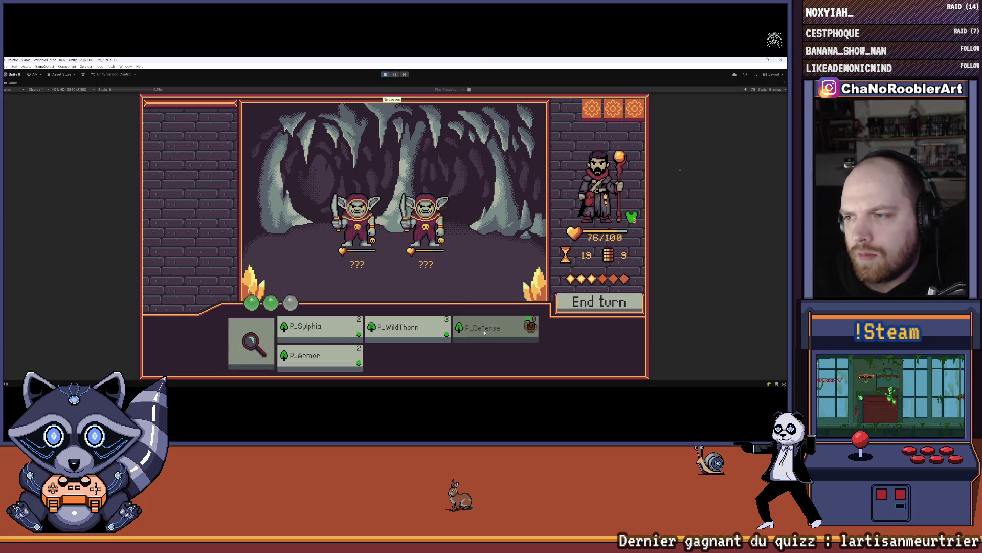
left_click(317, 330)
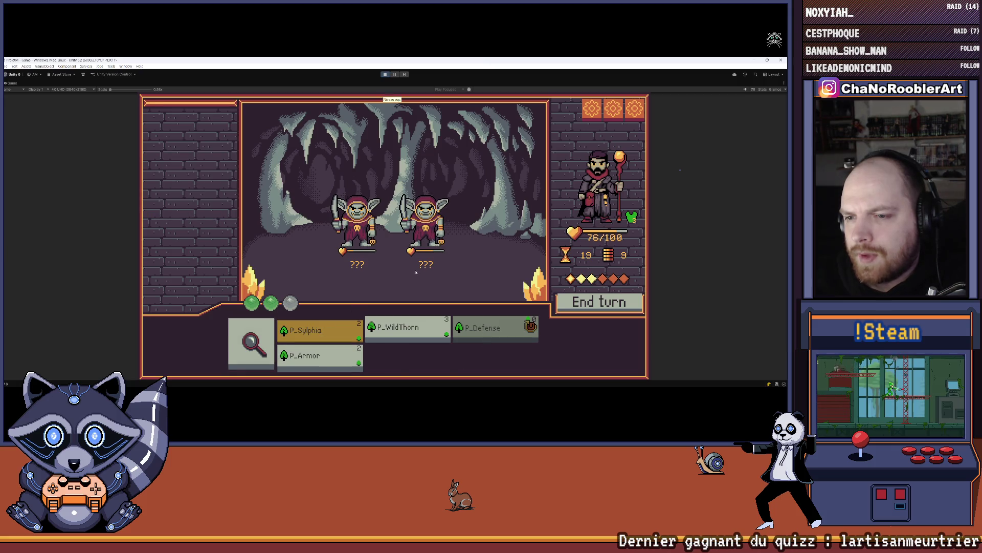
left_click(445, 231)
left_click(250, 343)
left_click(589, 311)
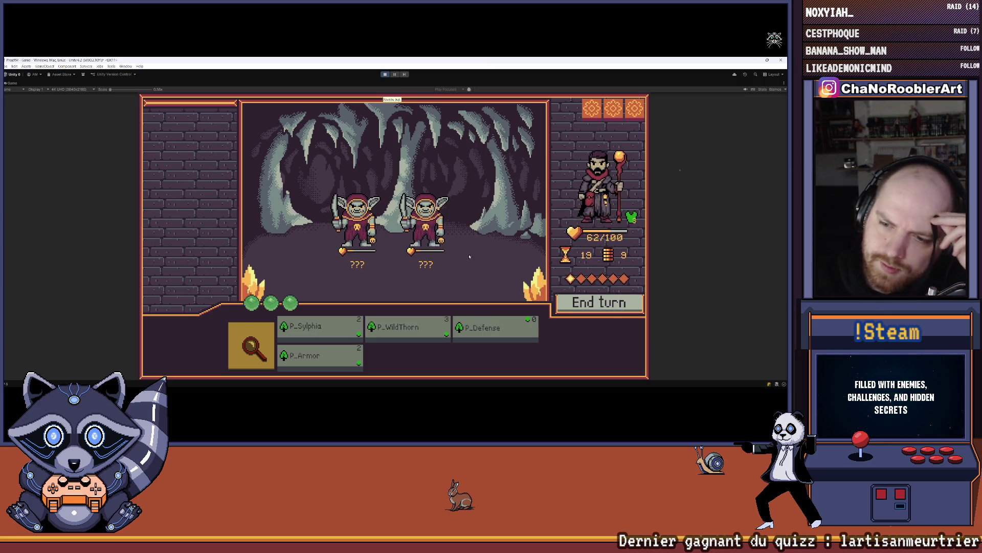
left_click(405, 330)
left_click(443, 275)
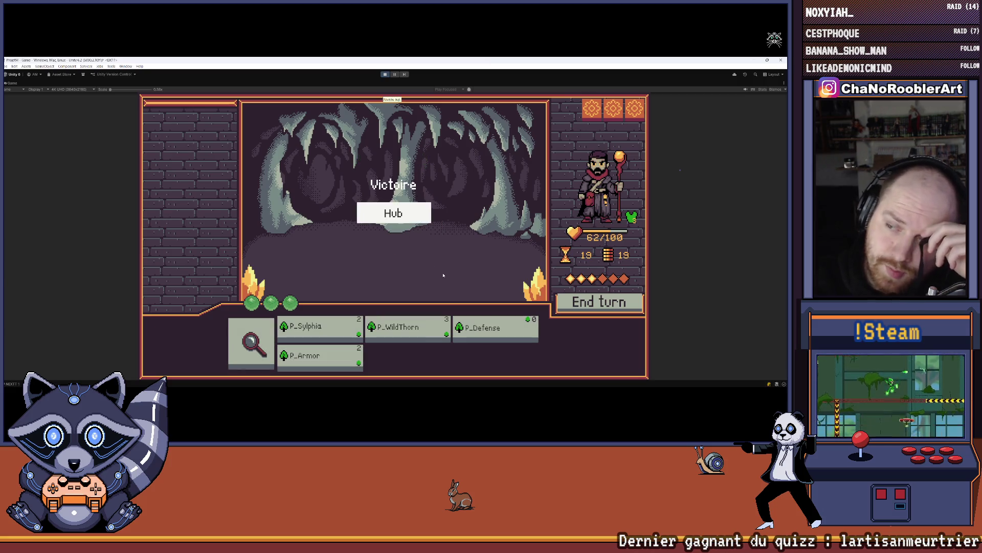
left_click(418, 210)
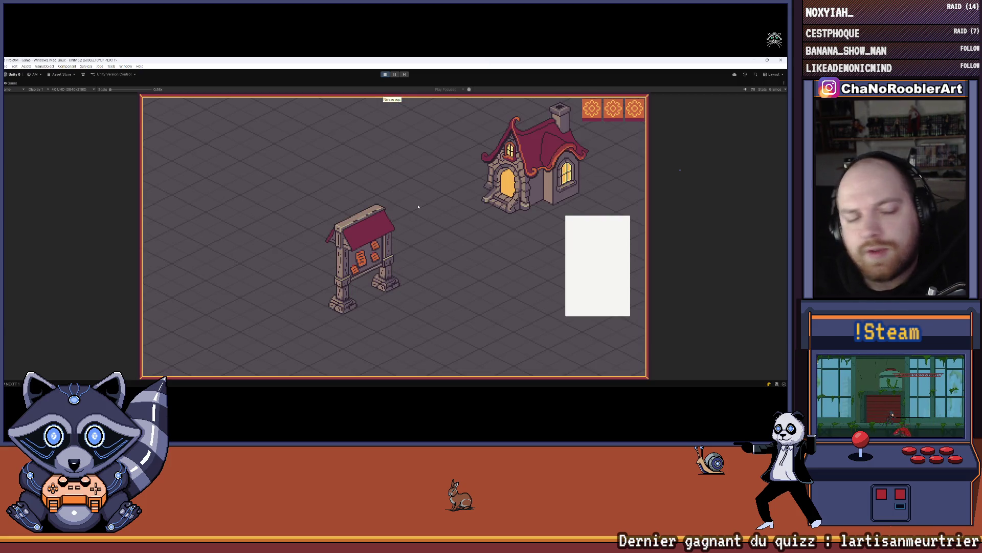
Step: Stop Play mode, drag the Game/Project splitter up for a taller Project panel, and replay
left_click(387, 74)
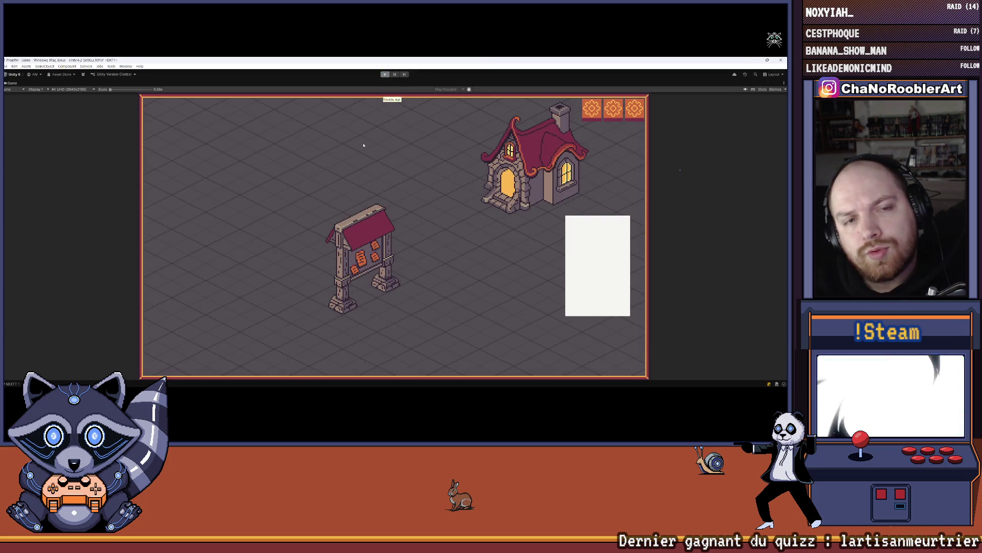
left_click(14, 74)
left_click(15, 96)
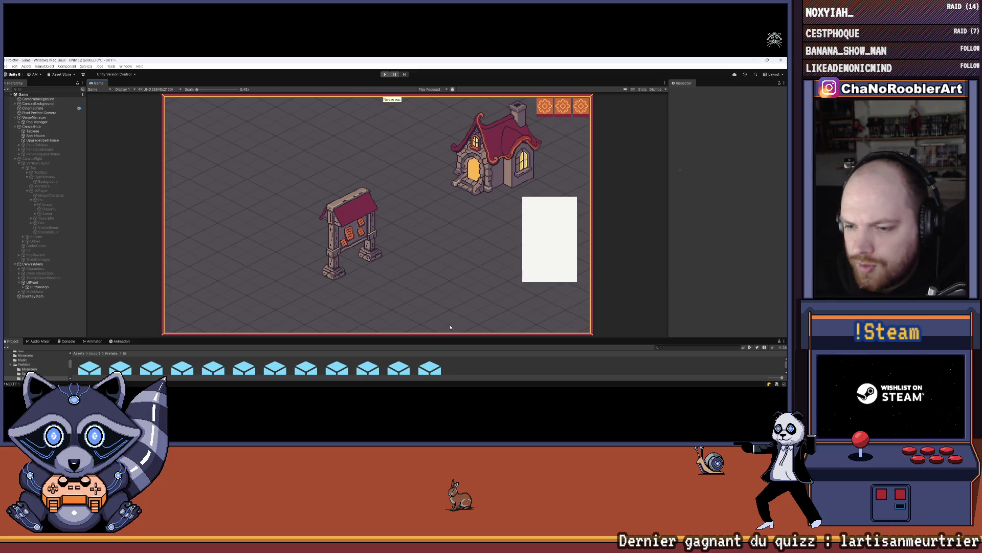
left_click_drag(432, 333, 434, 303)
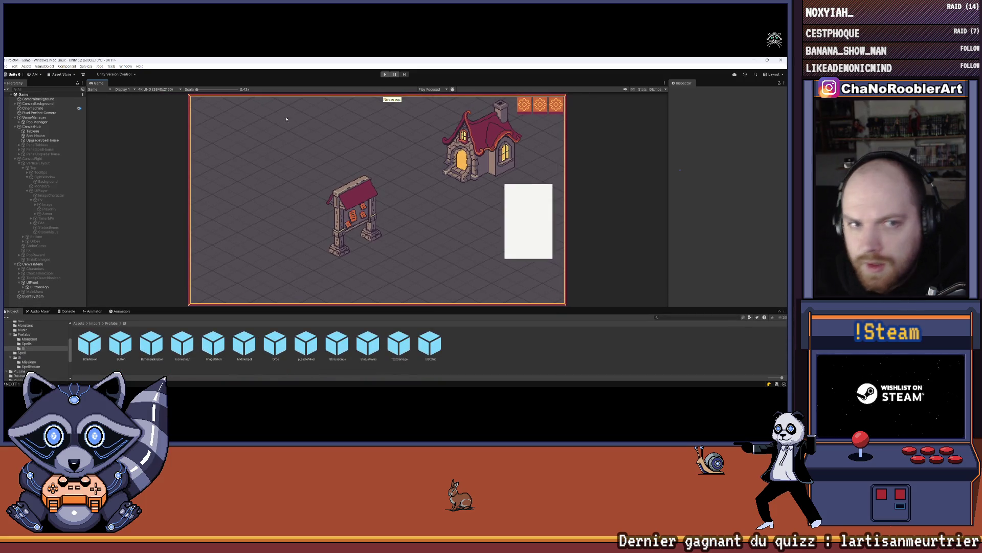
left_click(385, 74)
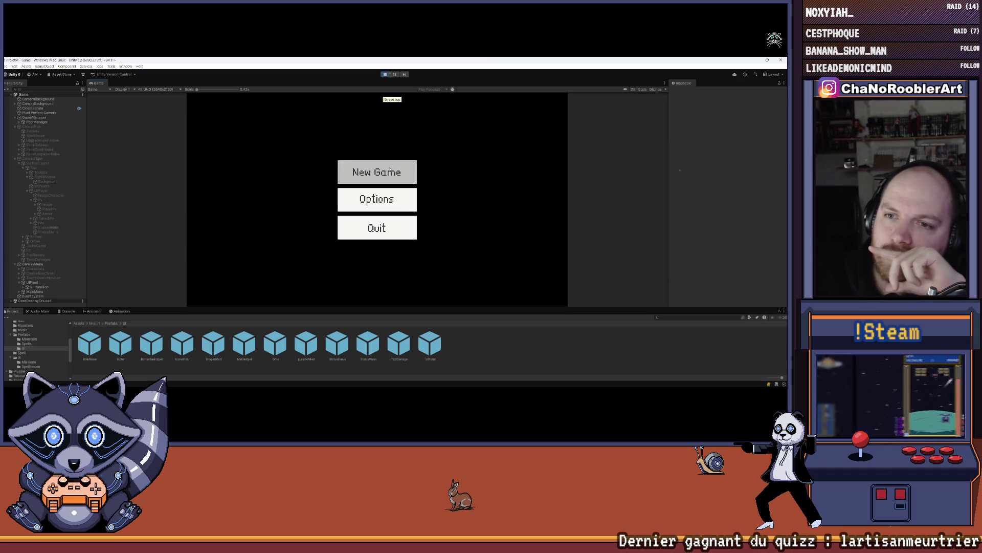
Step: Start a new game as the apprentice wizard, take the first spell book, end a turn, then stop and return to Visual Studio
left_click(377, 172)
left_click(378, 204)
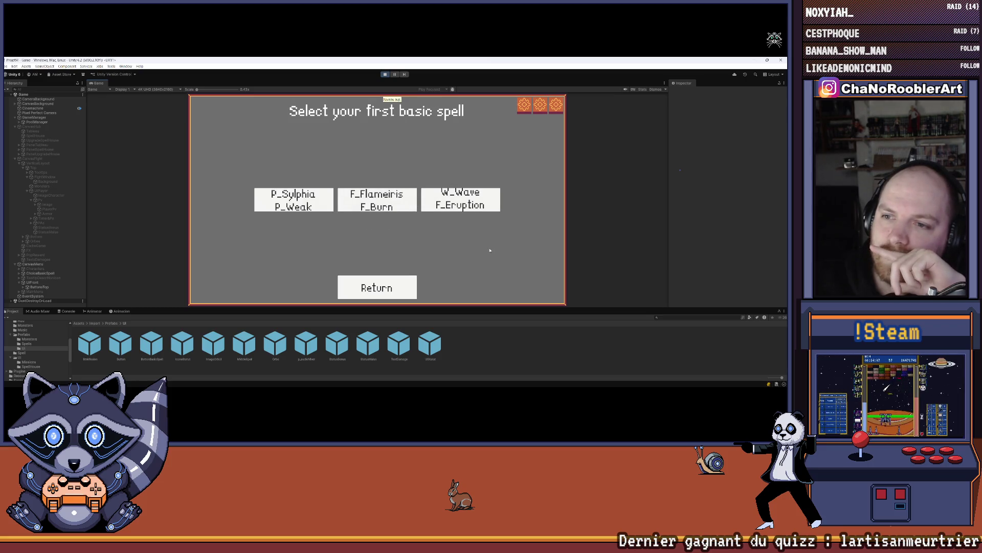
left_click(470, 205)
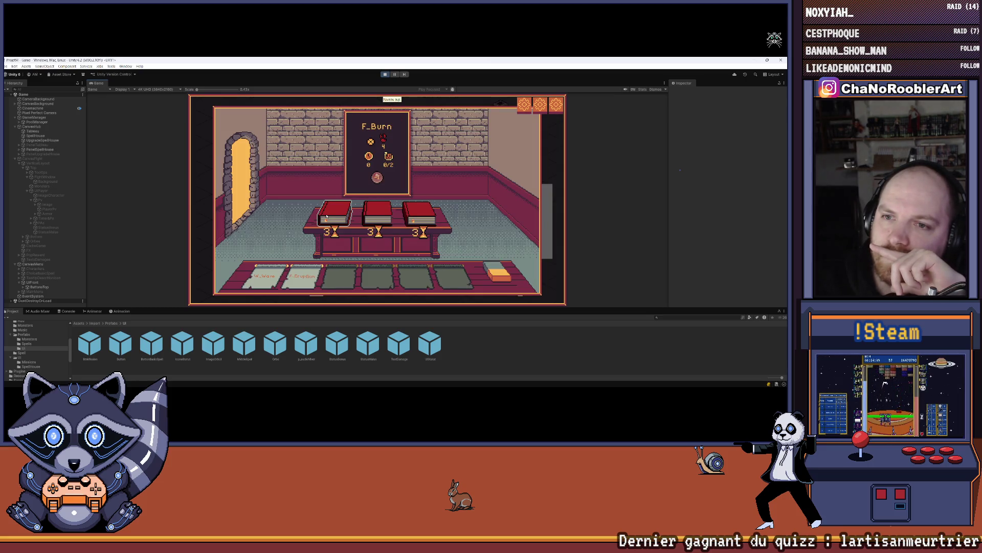
left_click(356, 213)
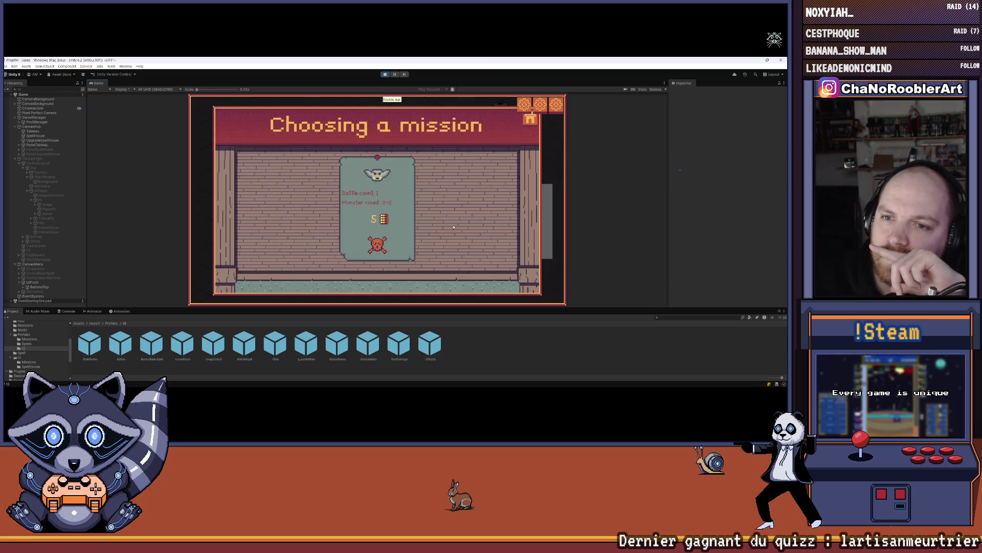
left_click(520, 251)
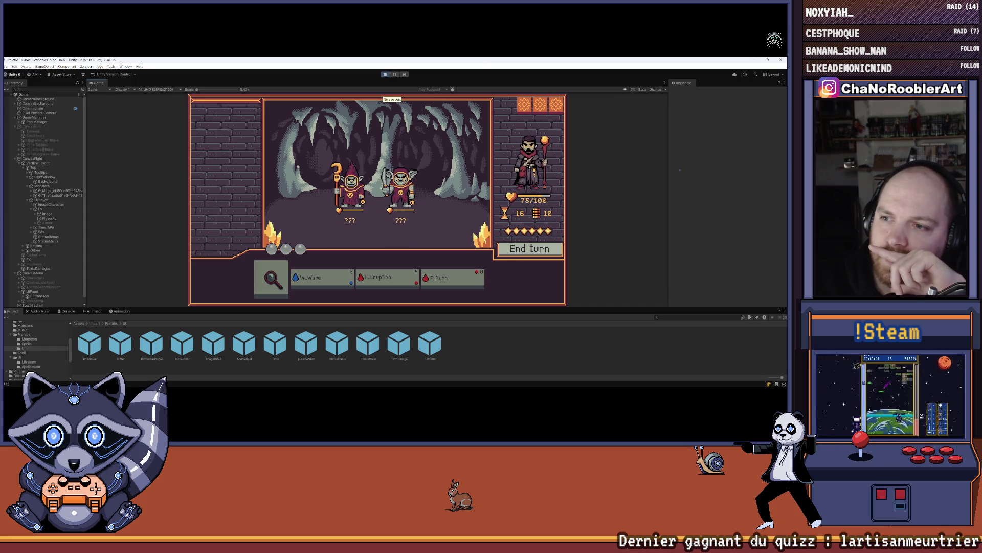
left_click(385, 75)
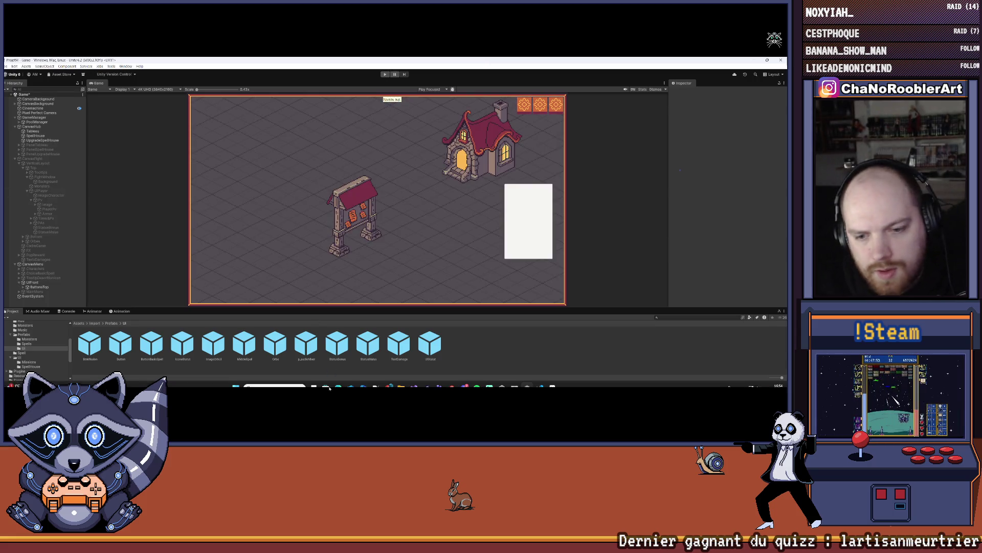
left_click(414, 379)
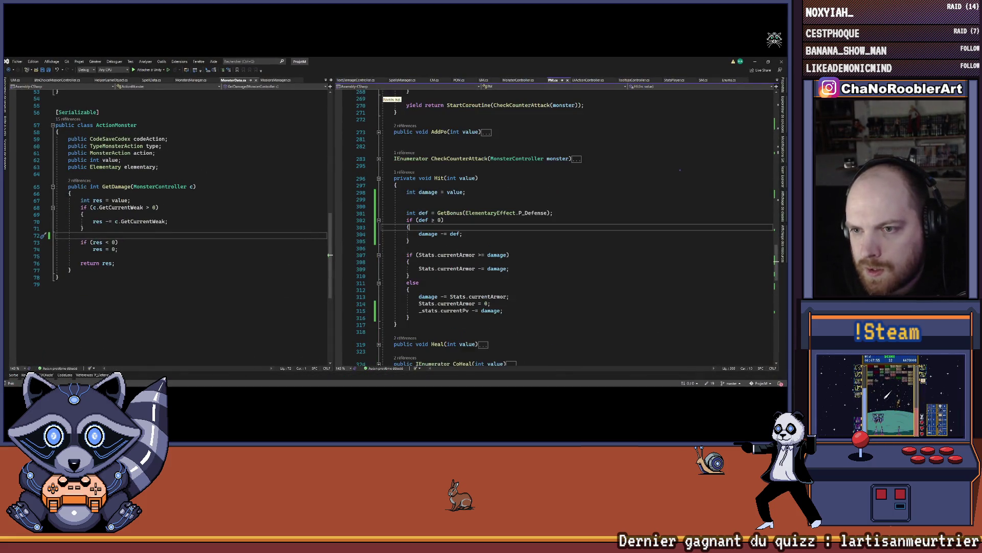
Step: Collapse and re-expand the Hit(int value) method in PM.cs to review it
left_click(379, 178)
scroll(462, 208, "down", 2)
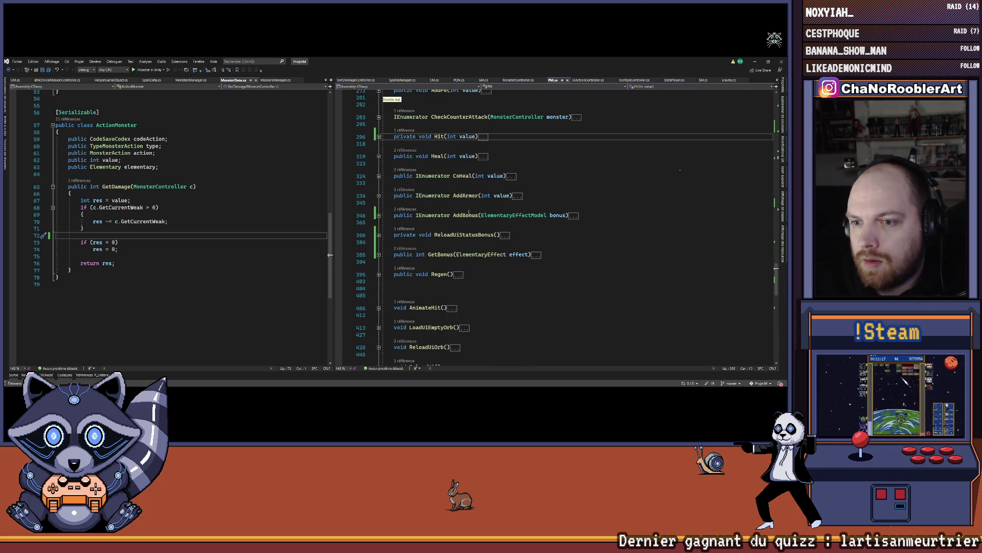
scroll(469, 212, "up", 1)
left_click(379, 157)
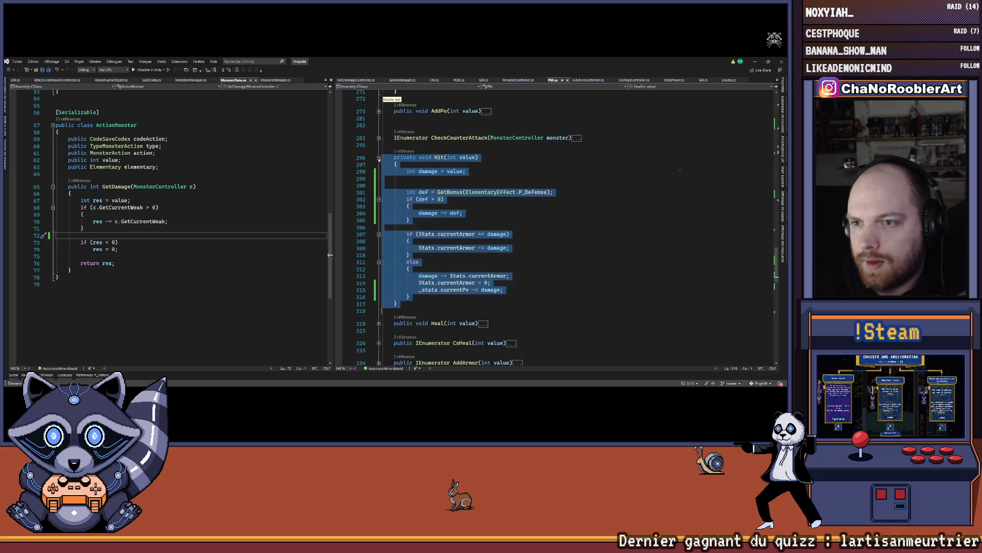
left_click(560, 227)
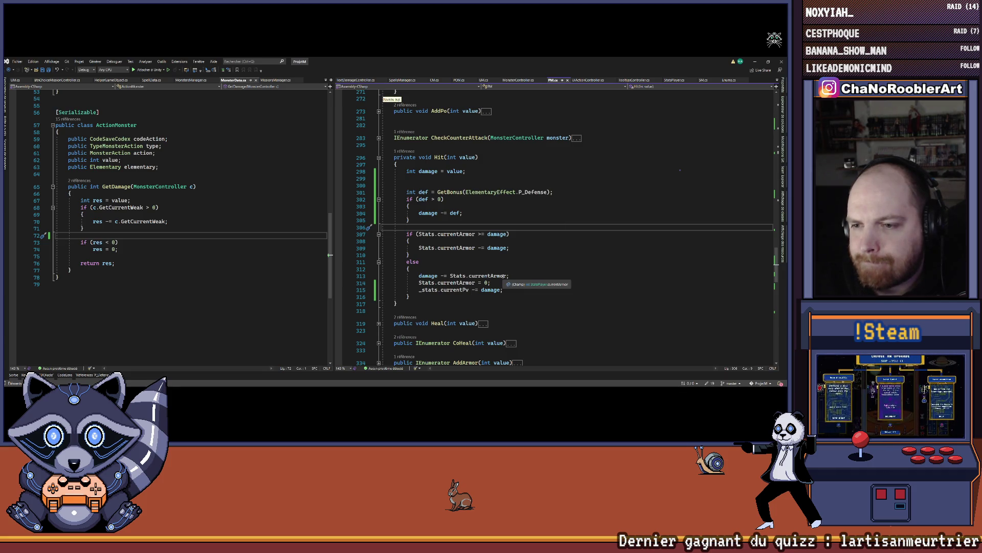
Step: Check where currentPv is defined, then return to the Hit method
left_click(449, 289)
right_click(448, 290)
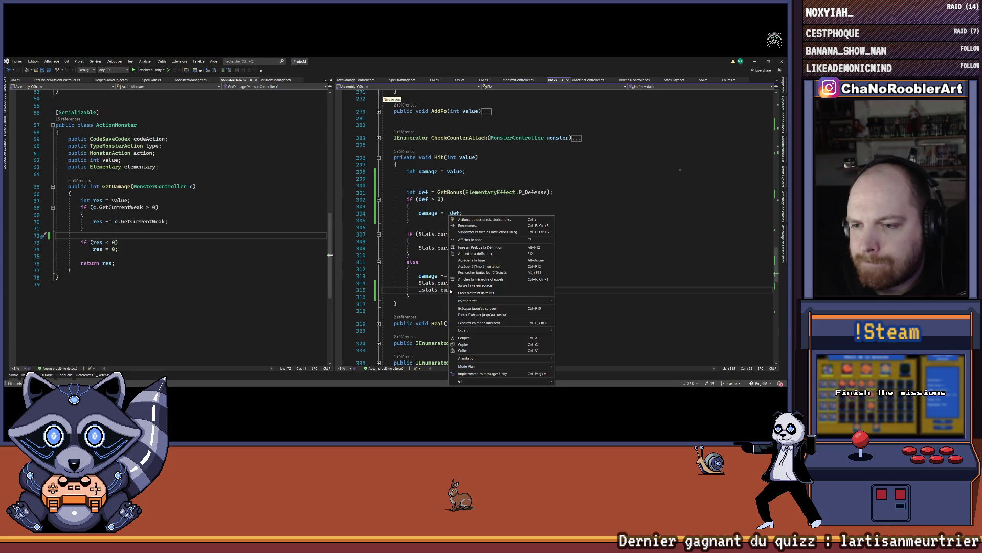
left_click(465, 253)
key("ctrl+minus")
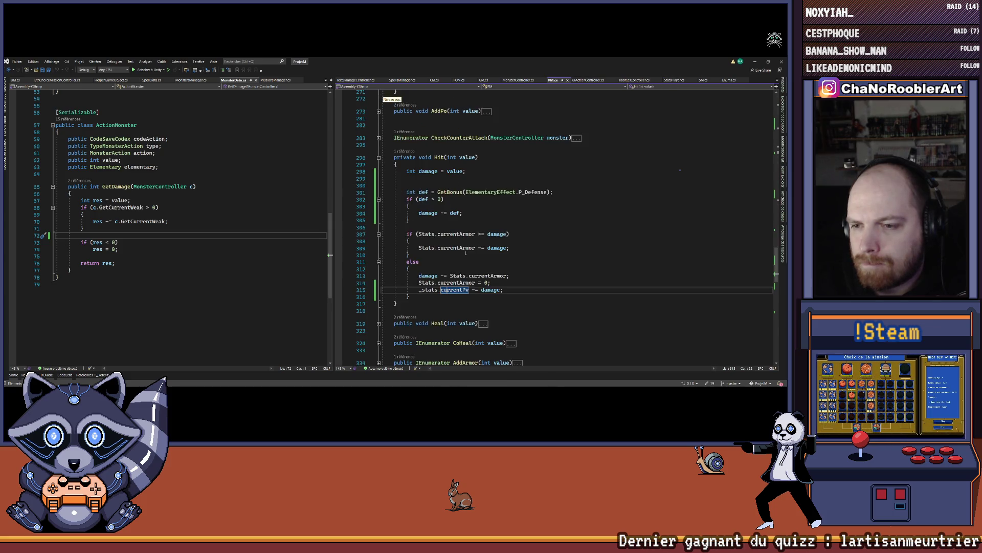
Step: Jump to the Hit call at line 261 and start a new line after it
left_click(403, 152)
double_click(413, 135)
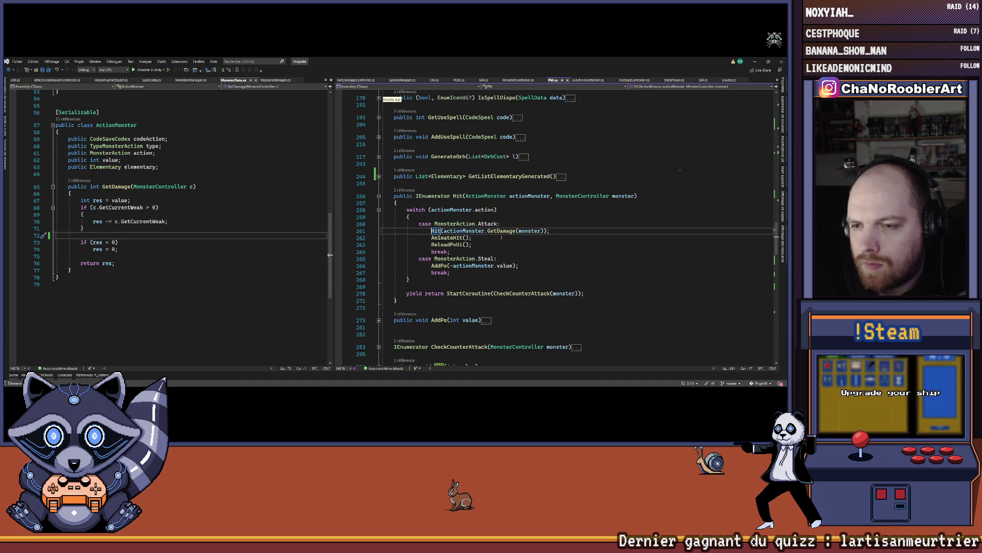
scroll(502, 237, "down", 3)
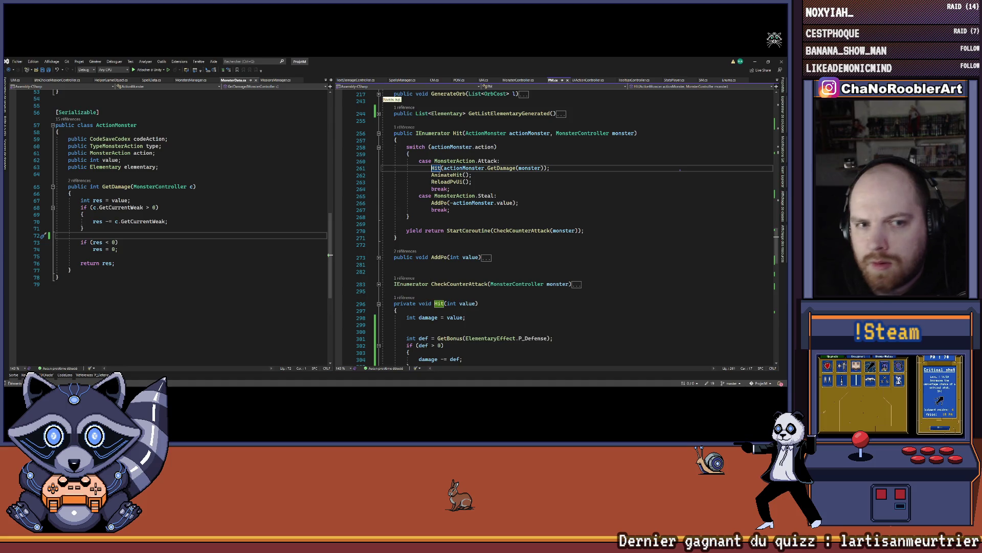
left_click(561, 167)
key("Return")
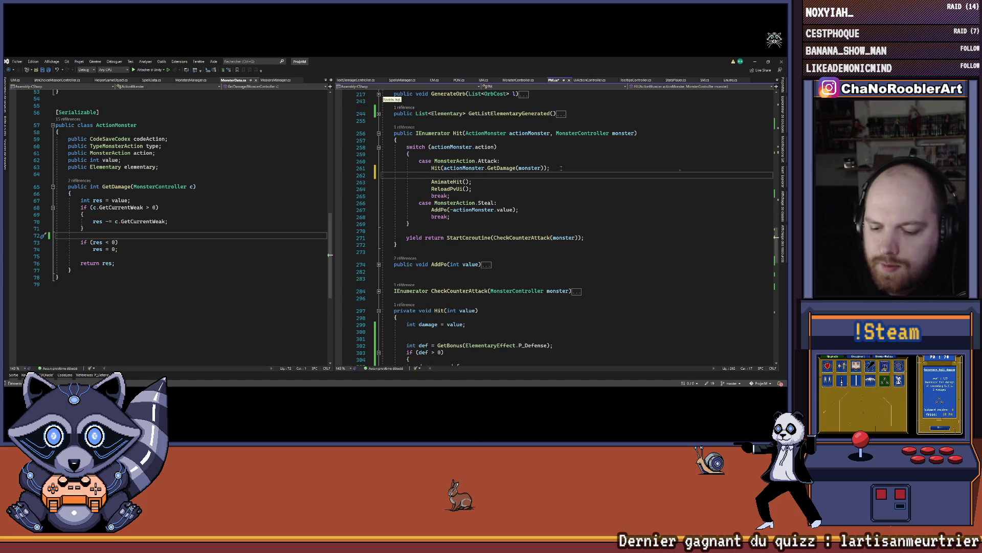
type("UM?")
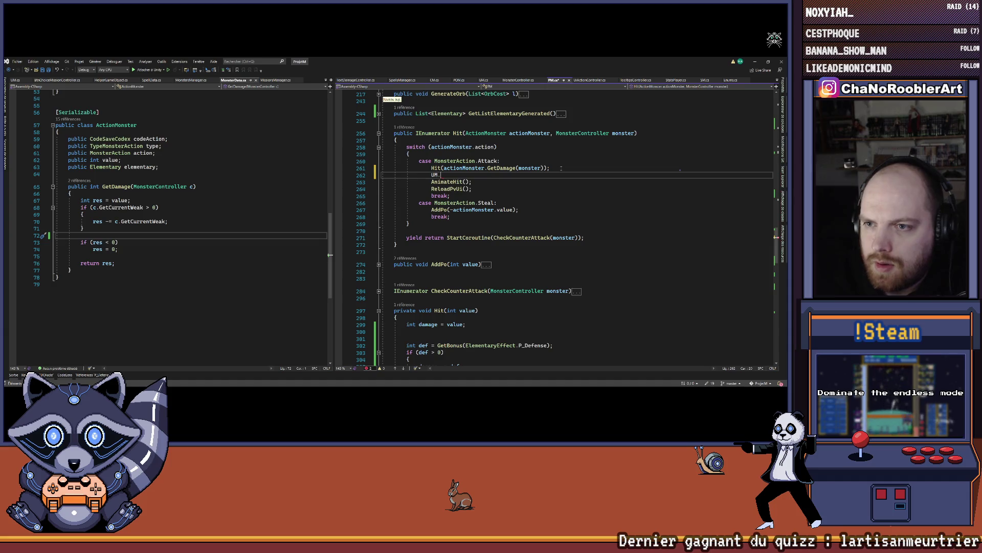